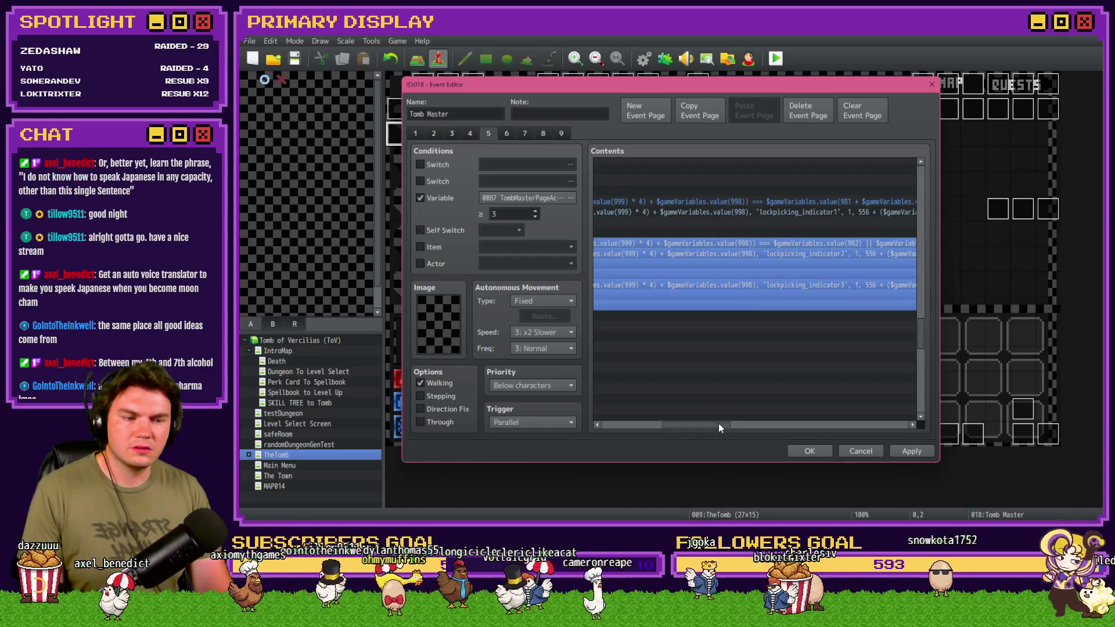
Scroll through the Contents list to inspect a showPicture script and the puzzlePiece18 reset command.
mouse_move(718, 426)
left_mouse_down()
mouse_move(786, 429)
mouse_move(671, 425)
mouse_move(897, 429)
mouse_move(660, 425)
left_mouse_up()
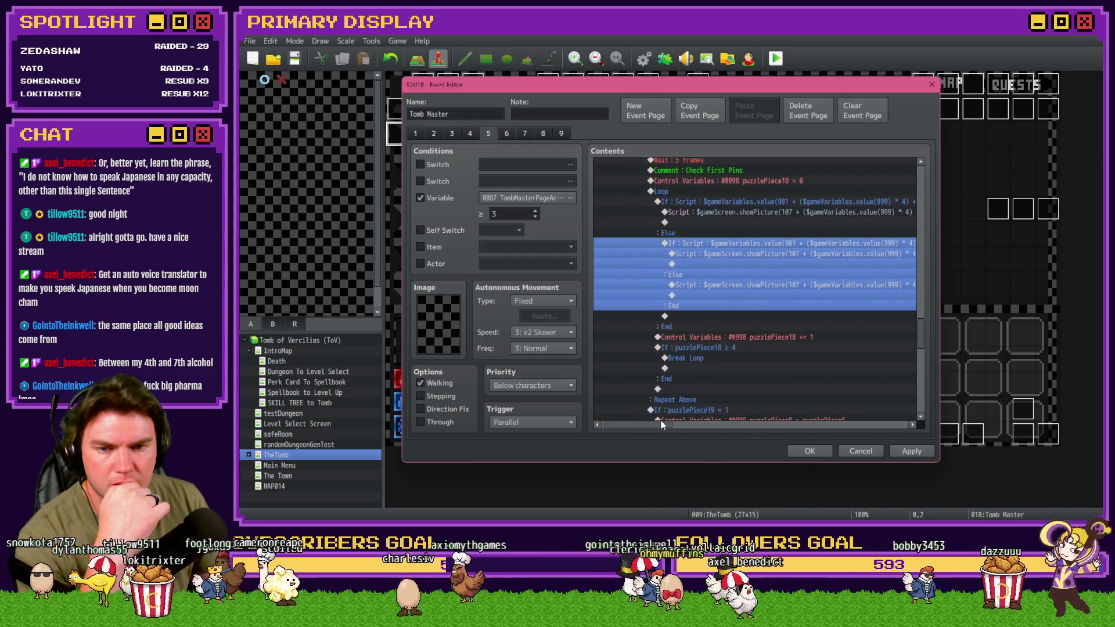
left_click(736, 210)
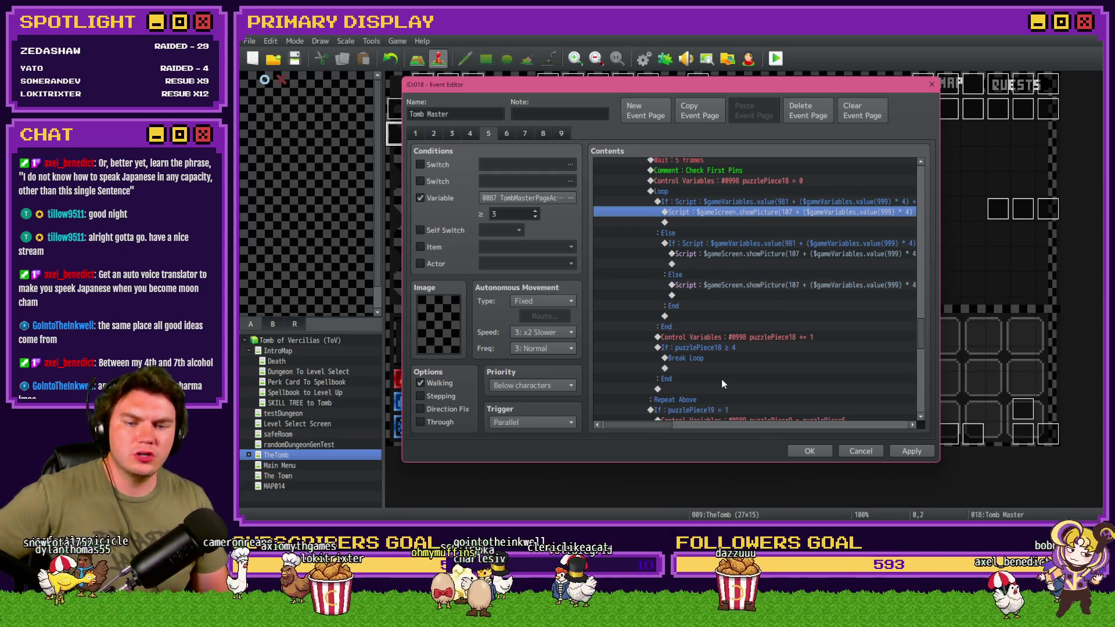
left_click_drag(656, 424, 734, 434)
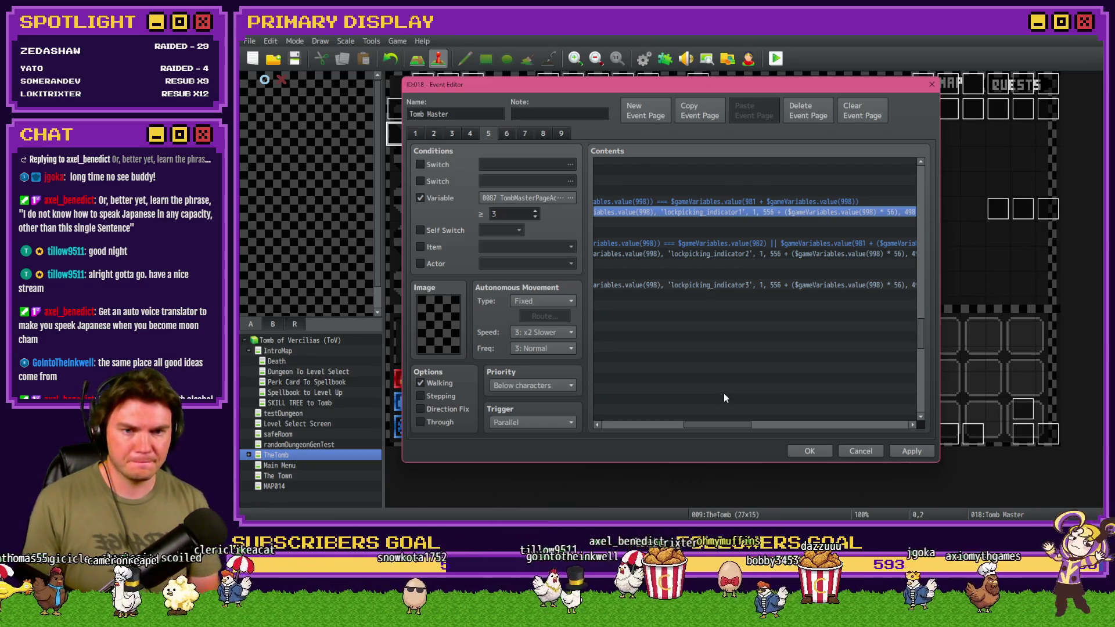
left_click_drag(730, 425, 657, 429)
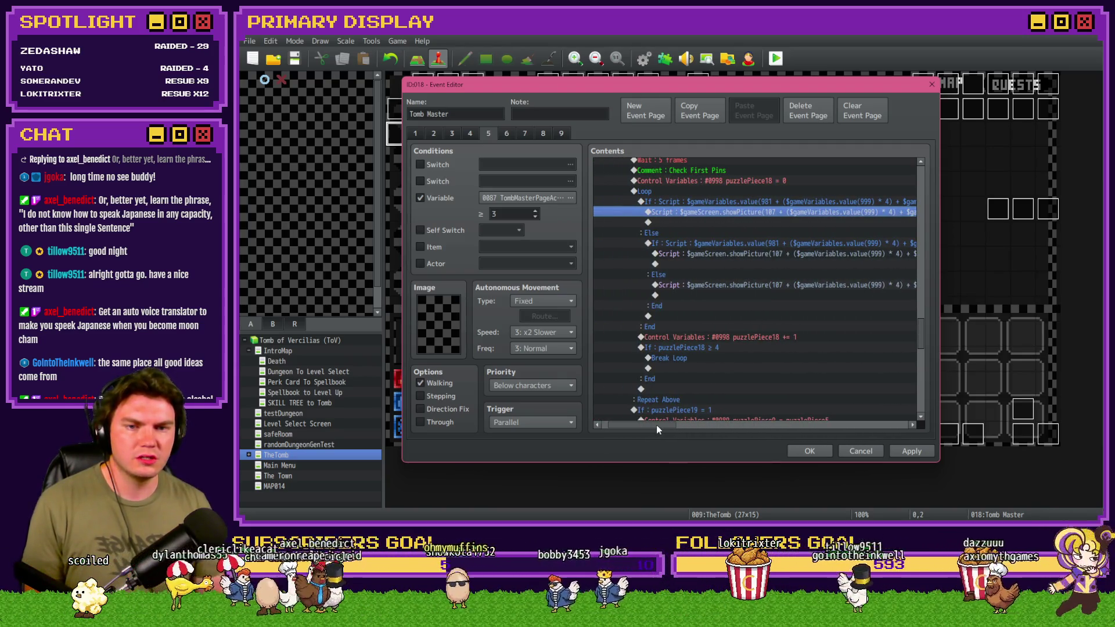
left_click(740, 182)
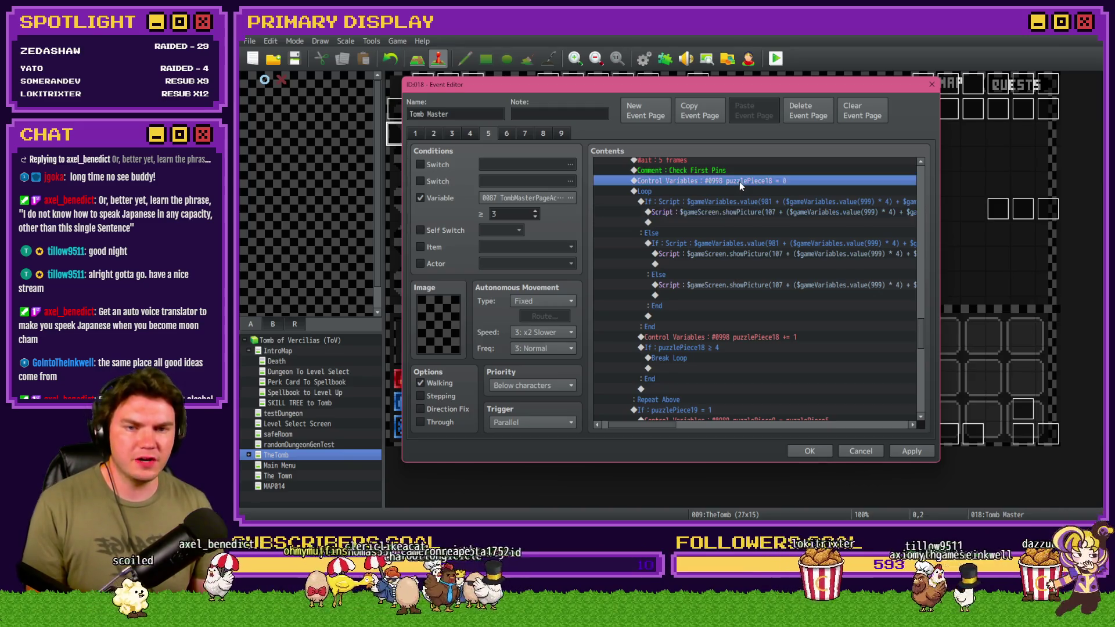
left_click_drag(652, 428, 729, 429)
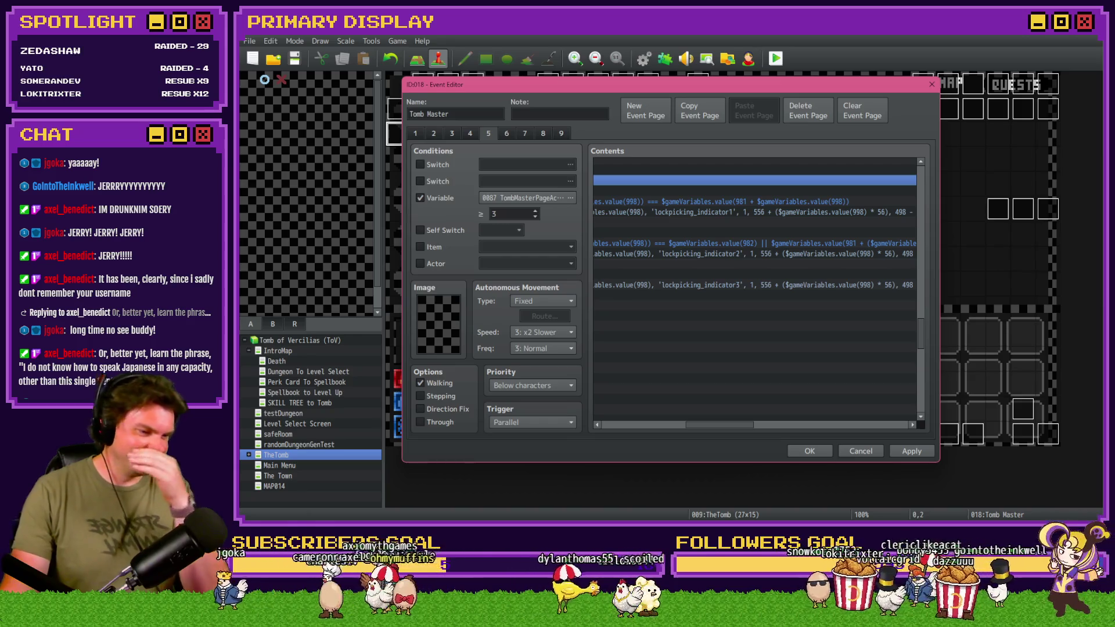
left_click_drag(739, 431, 642, 427)
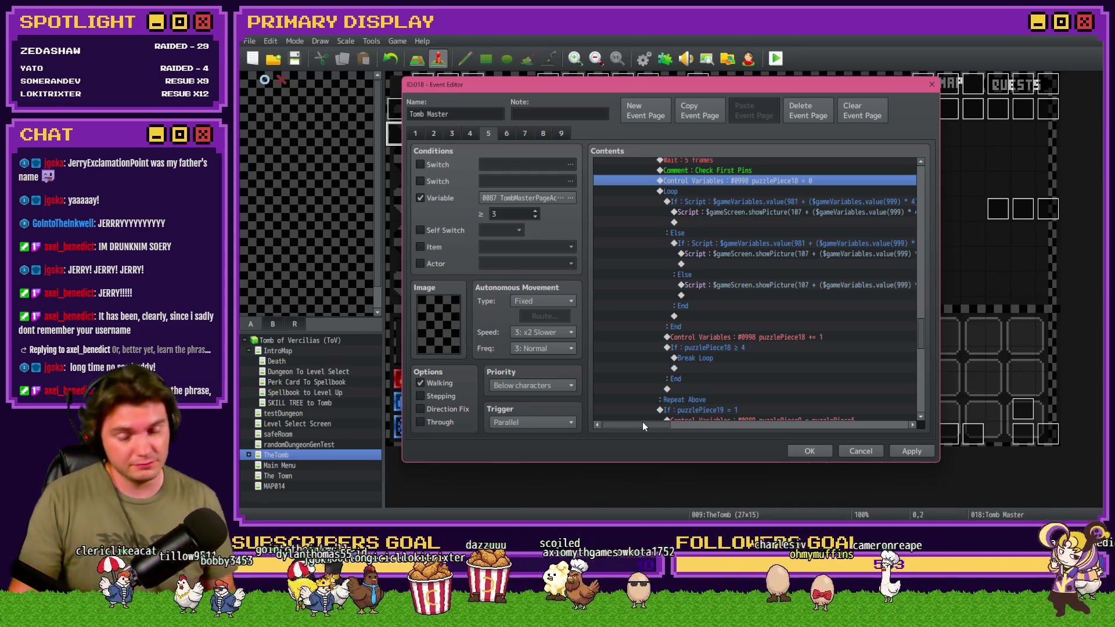
scroll(677, 378, "up", 2)
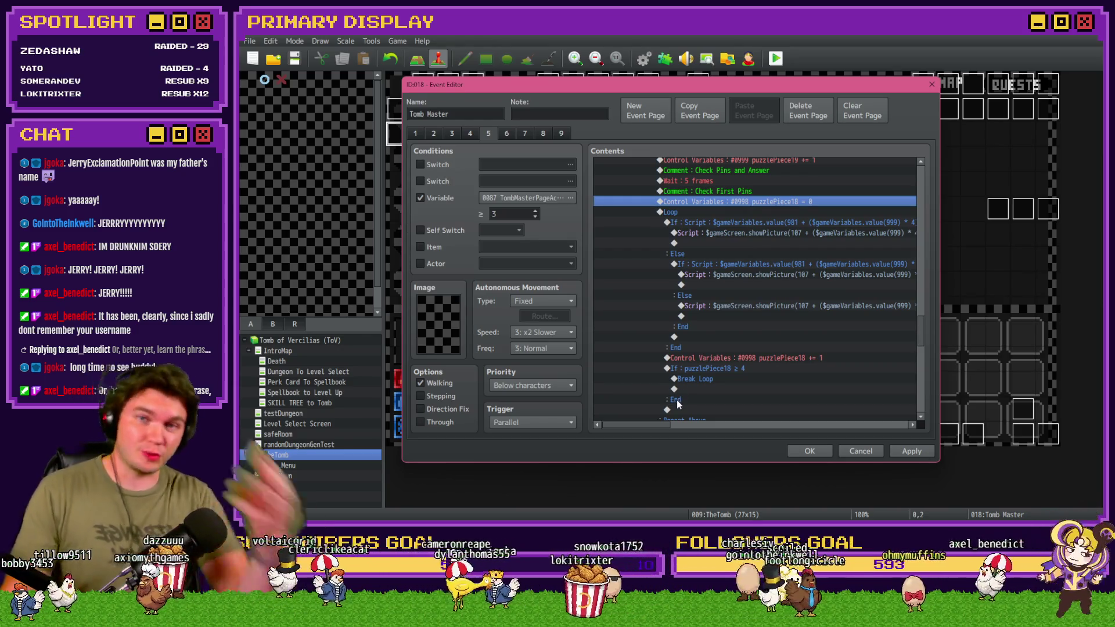
left_click_drag(661, 424, 703, 429)
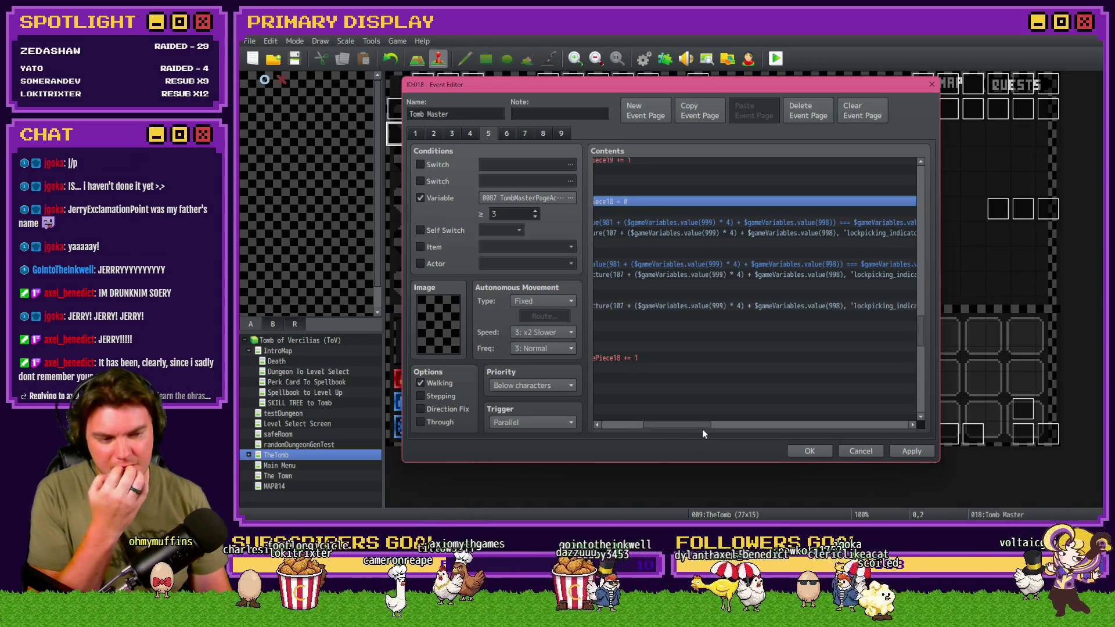
mouse_move(702, 427)
left_mouse_down()
mouse_move(689, 430)
mouse_move(733, 427)
left_mouse_up()
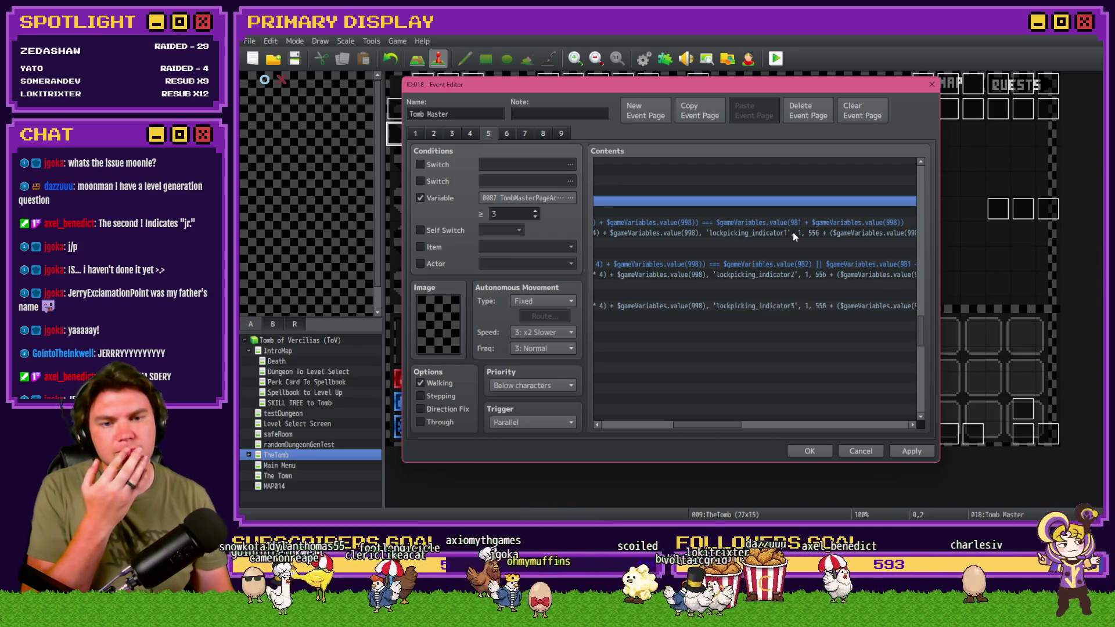
Change the first pin-check condition to end with '=== $gameVariables.value(981)'.
double_click(797, 227)
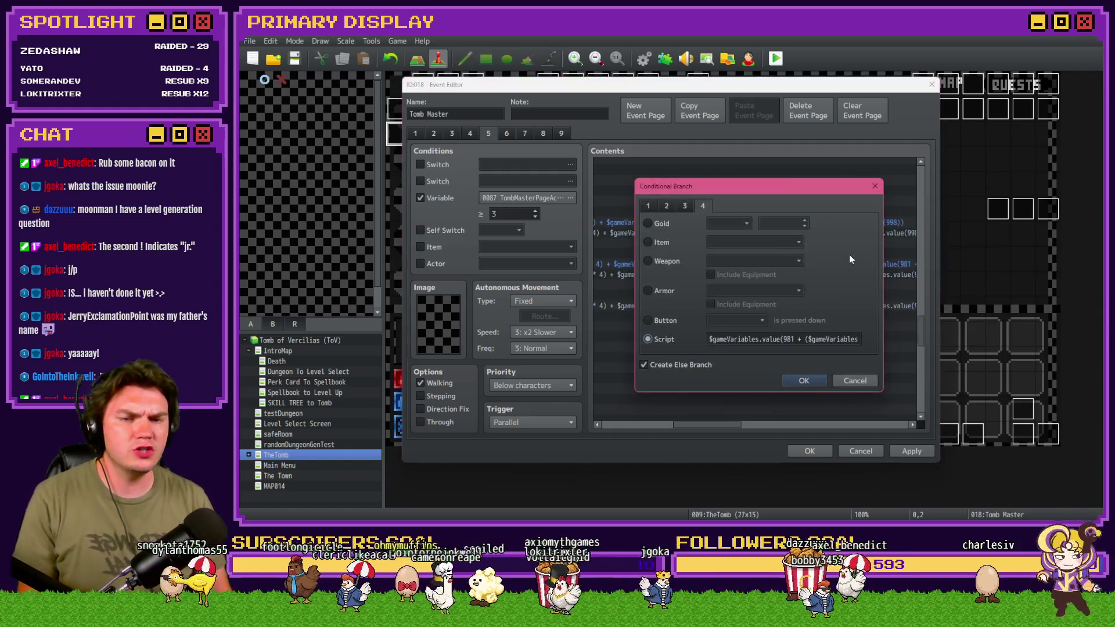
triple_click(819, 343)
left_click(807, 346)
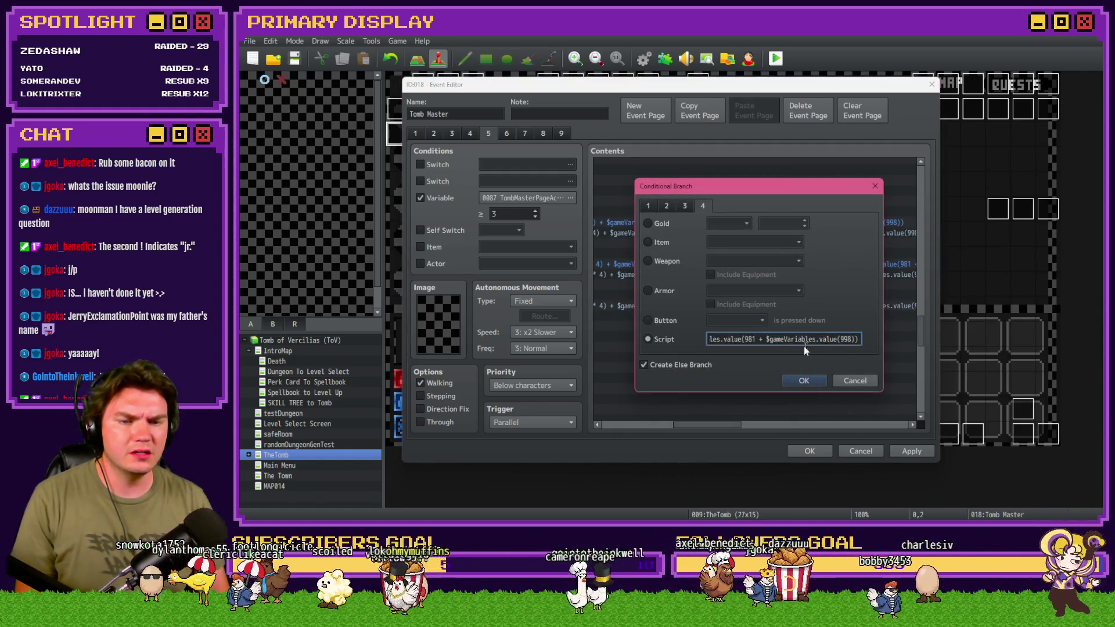
left_click_drag(755, 340, 859, 340)
type(")")
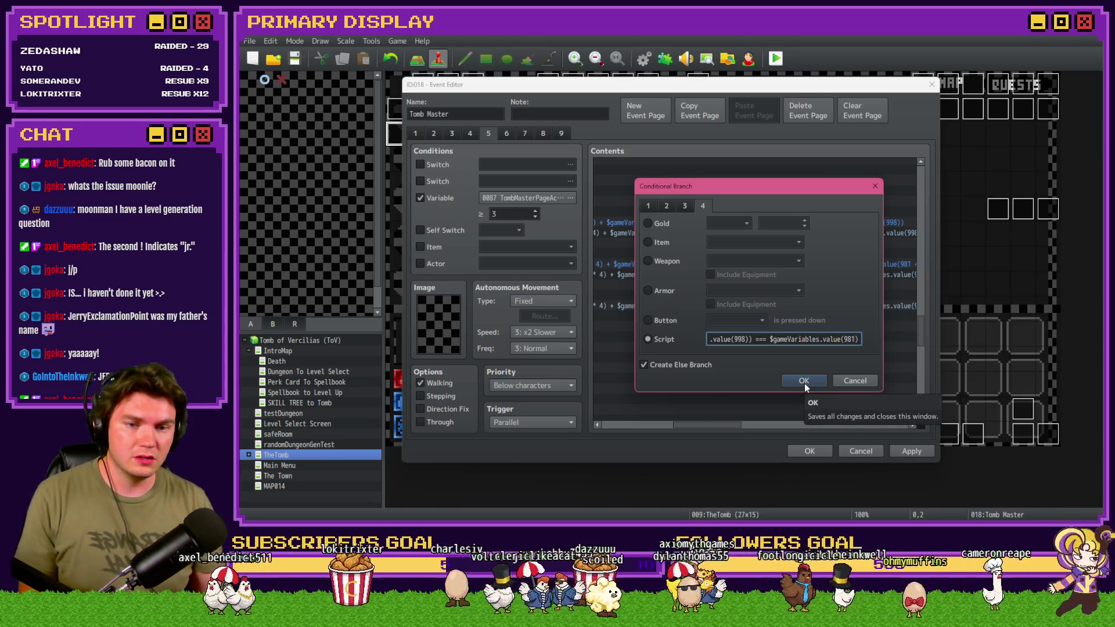
left_click(806, 381)
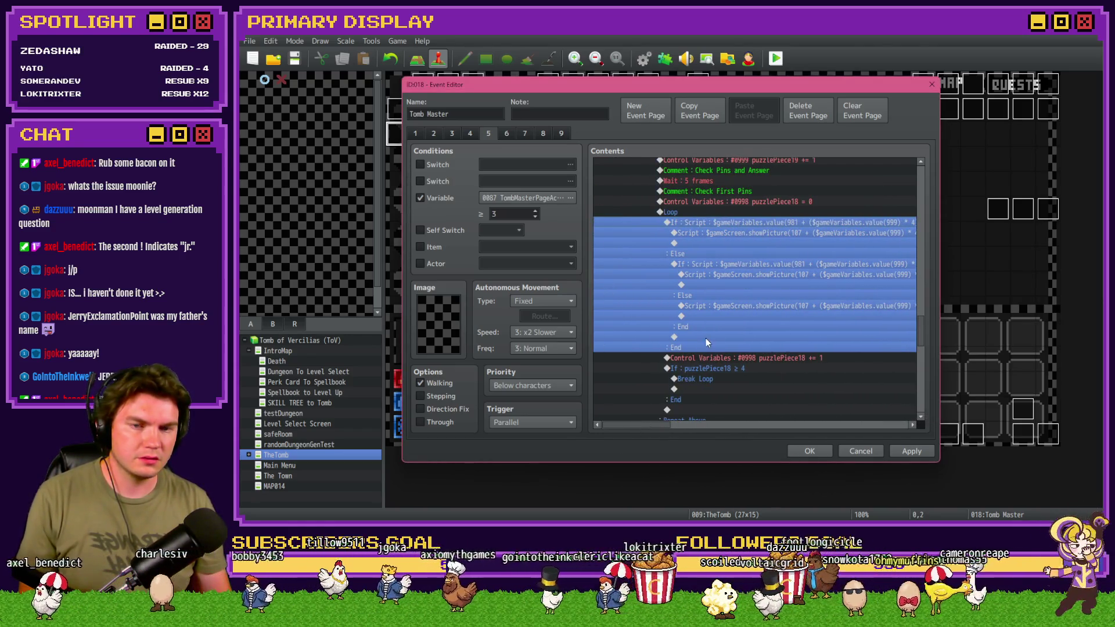
Select the inner pin-check branch block and scroll the list sideways.
left_click(784, 233)
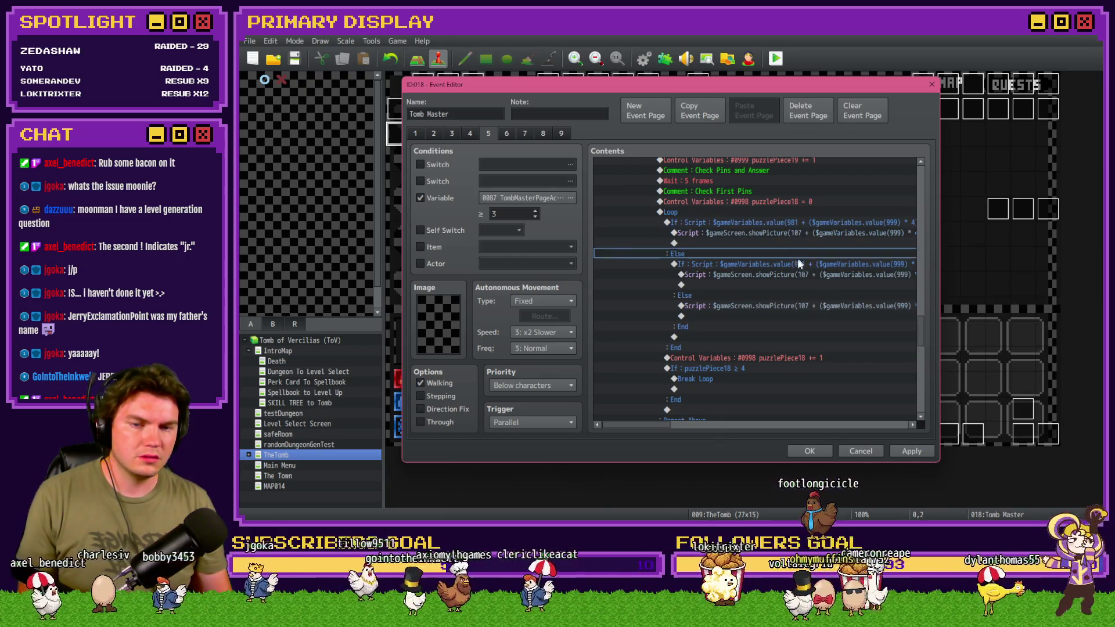
left_click(797, 264)
mouse_move(685, 430)
left_mouse_down()
mouse_move(764, 429)
mouse_move(672, 430)
mouse_move(681, 431)
left_mouse_up()
Save the event, start a playtest and choose Axel's Wheel of Cheese perk card.
left_click(808, 452)
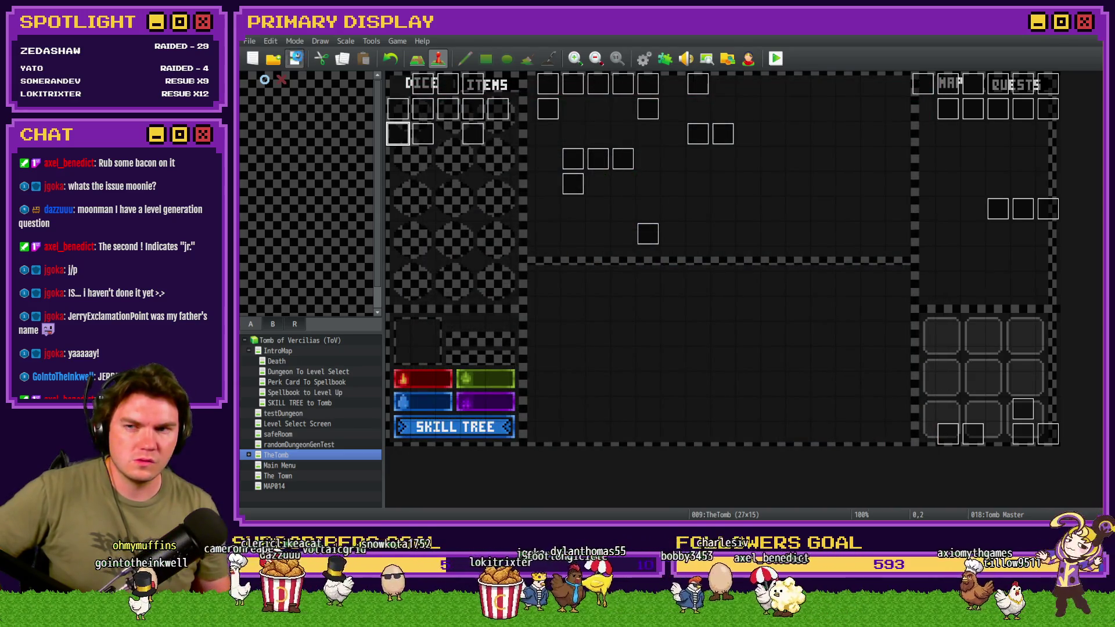
left_click(776, 58)
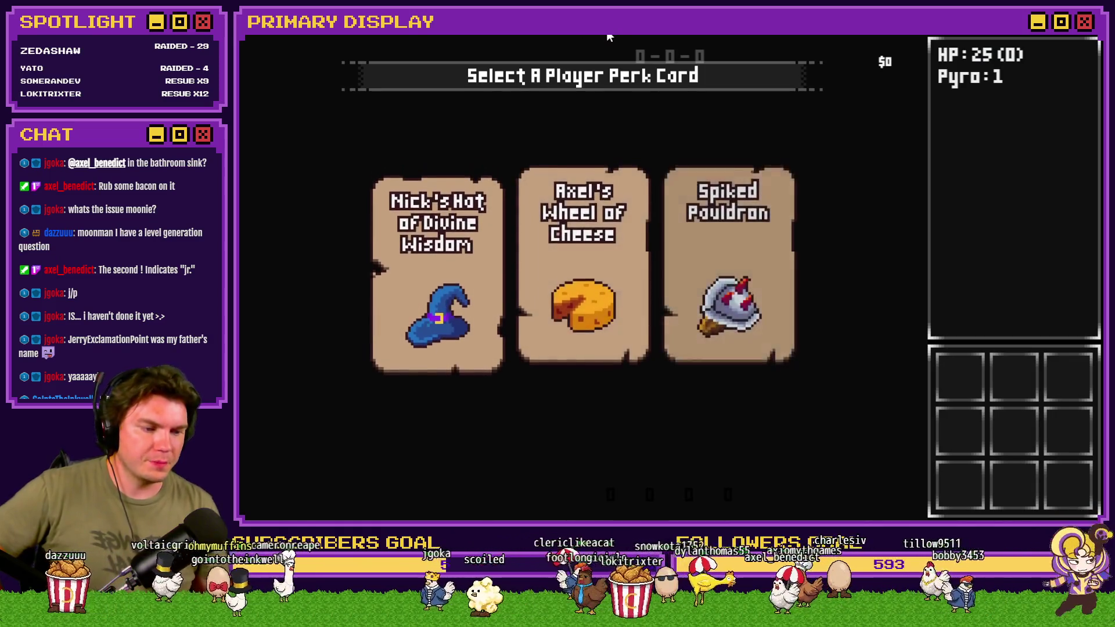
left_click(619, 221)
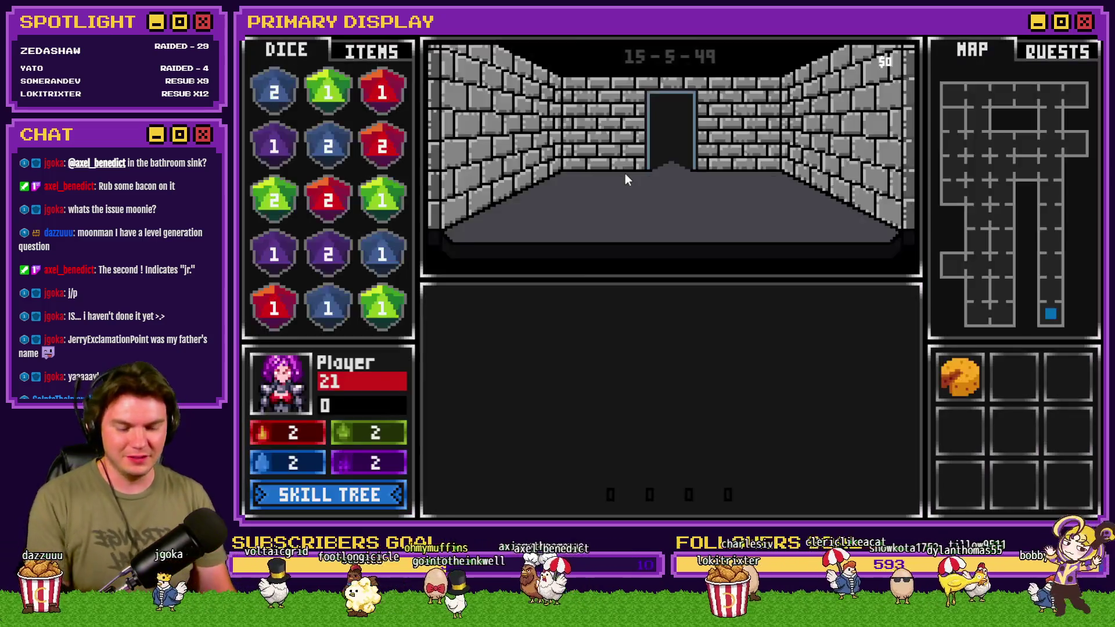
Use the F9 debug menu to set the roomTrap 5 variable to -1.
key("F9")
scroll(372, 111, "down", 15)
scroll(319, 111, "up", 5)
left_click(367, 133)
key("Up")
key("Up")
key("Up")
key("Up")
key("Up")
key("Up")
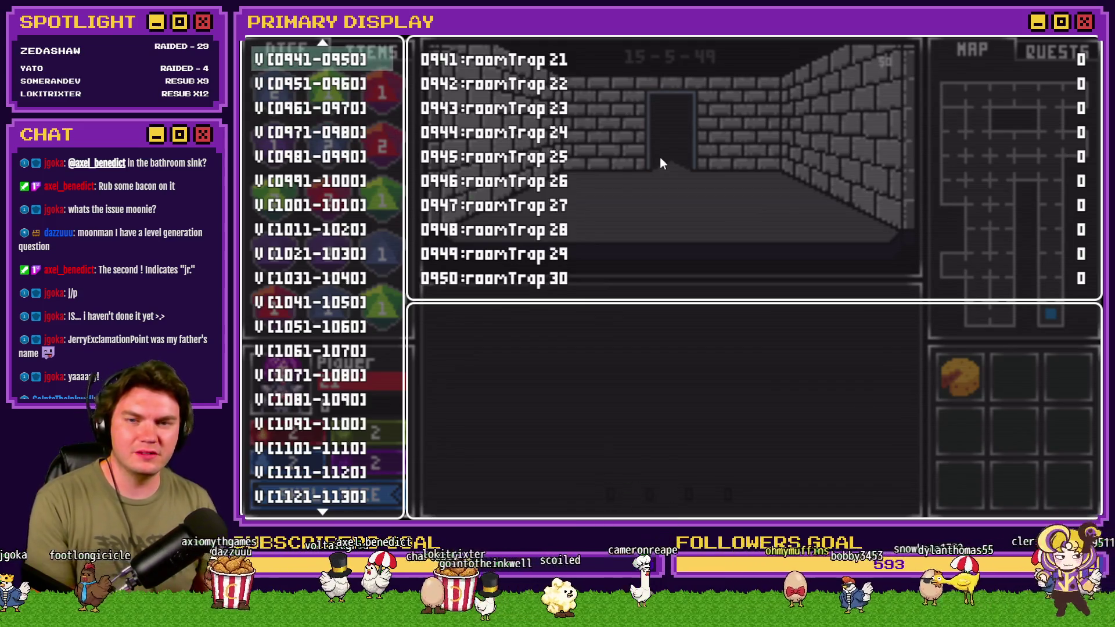
key("Return")
key("Down")
key("Down")
key("Down")
key("Down")
key("Left")
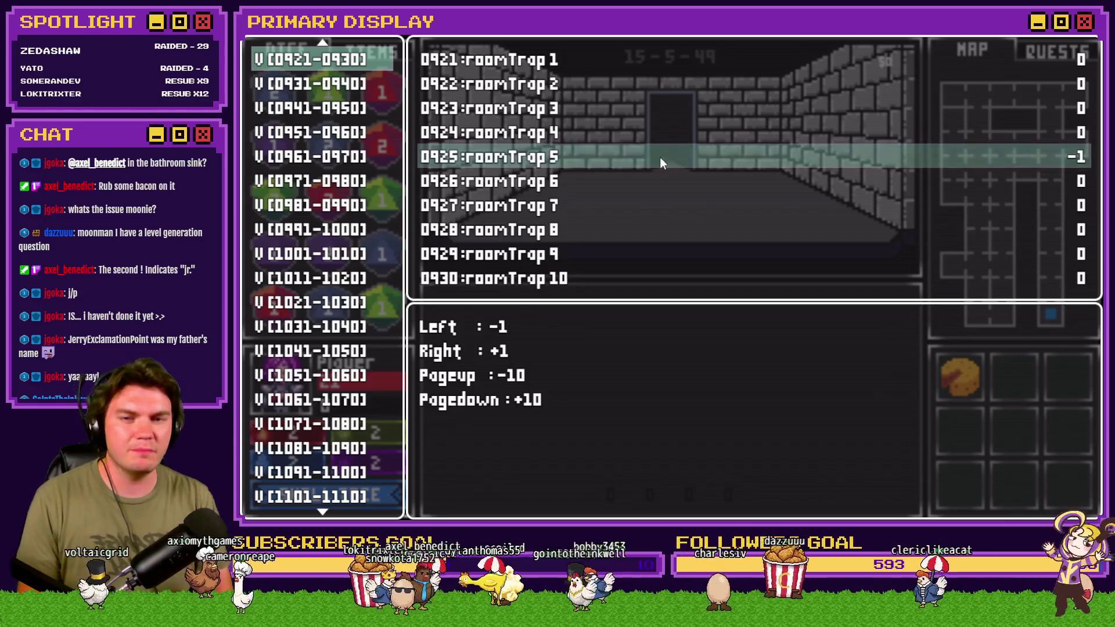
key("Escape")
key("Escape")
Pick the chest lock with a 3-4-4-1 attempt, then quit and reopen the Tomb Master event.
left_click(660, 156)
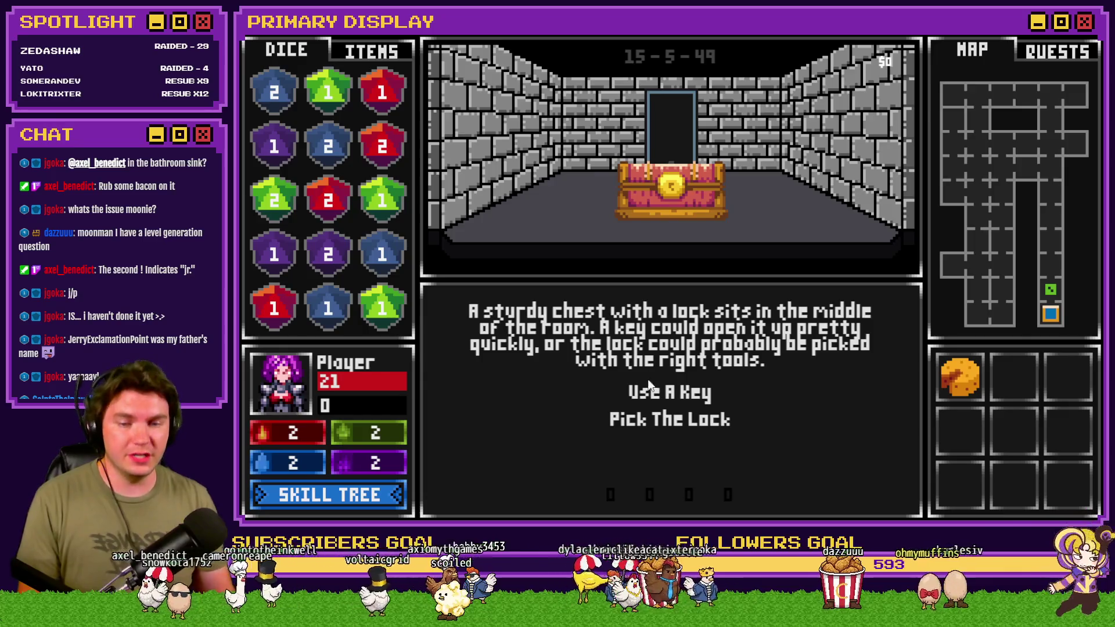
left_click(664, 420)
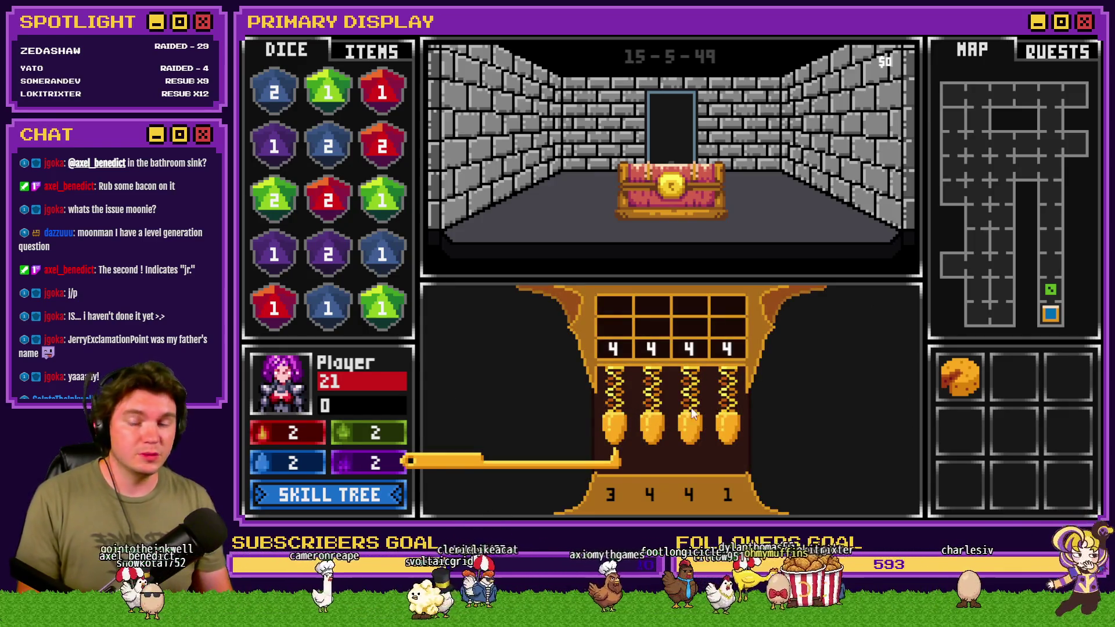
key("Up")
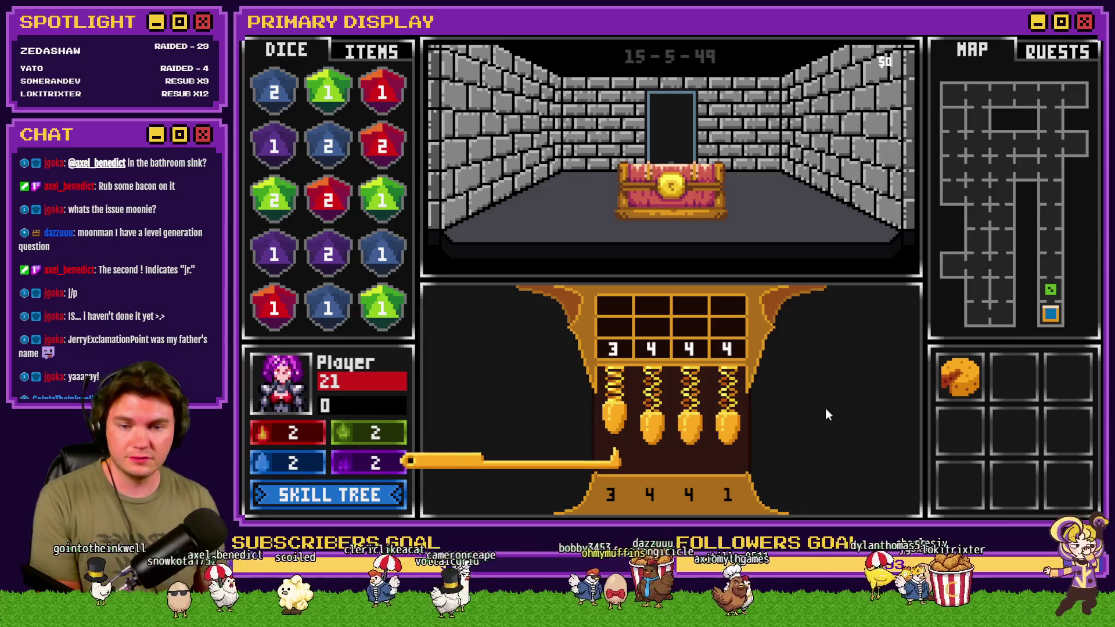
key("Right")
key("Right")
key("Right")
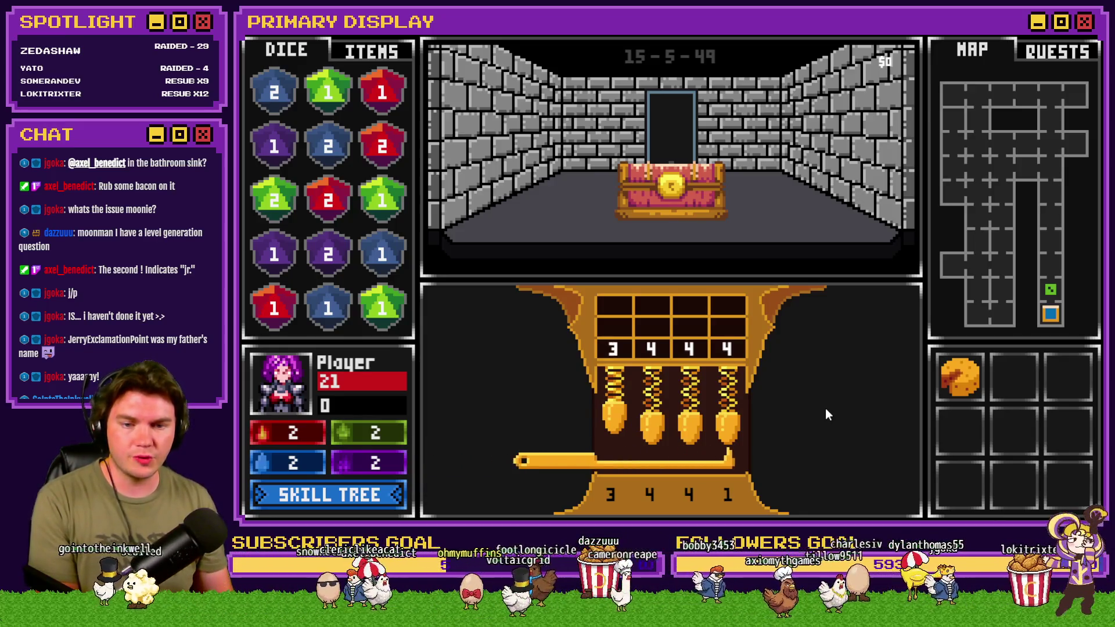
key("Up")
key("Up")
key("Up")
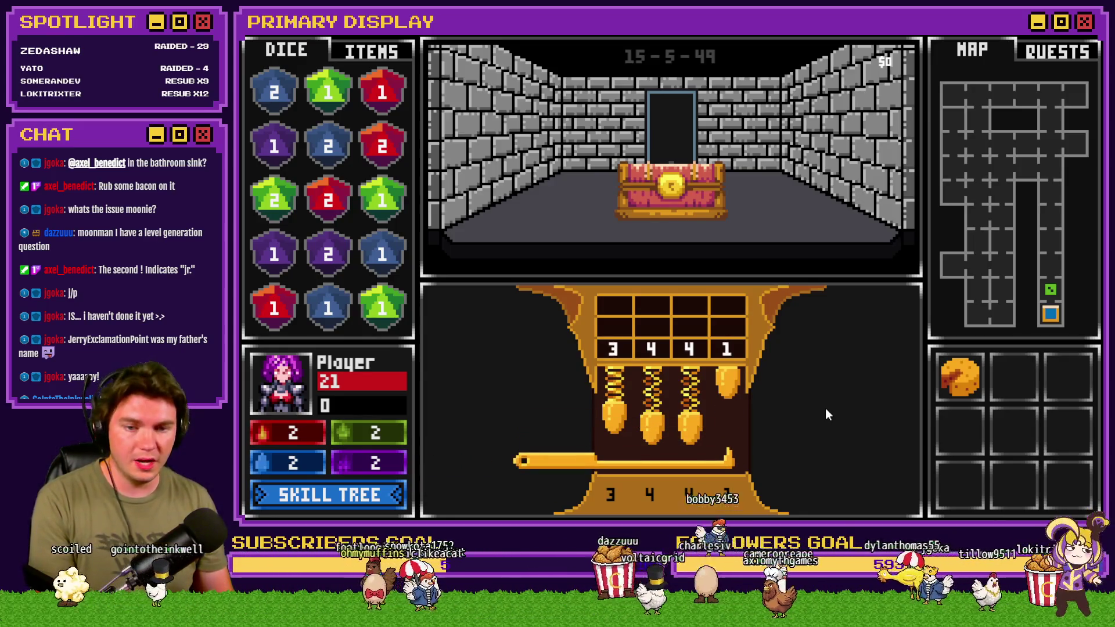
key("Return")
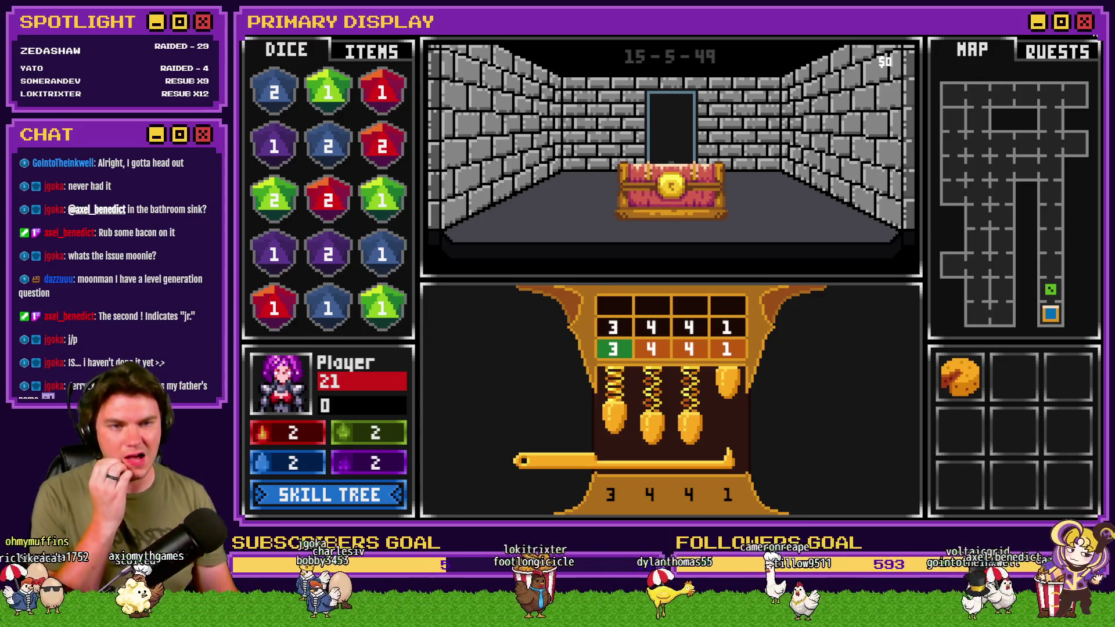
left_click(1095, 35)
double_click(407, 139)
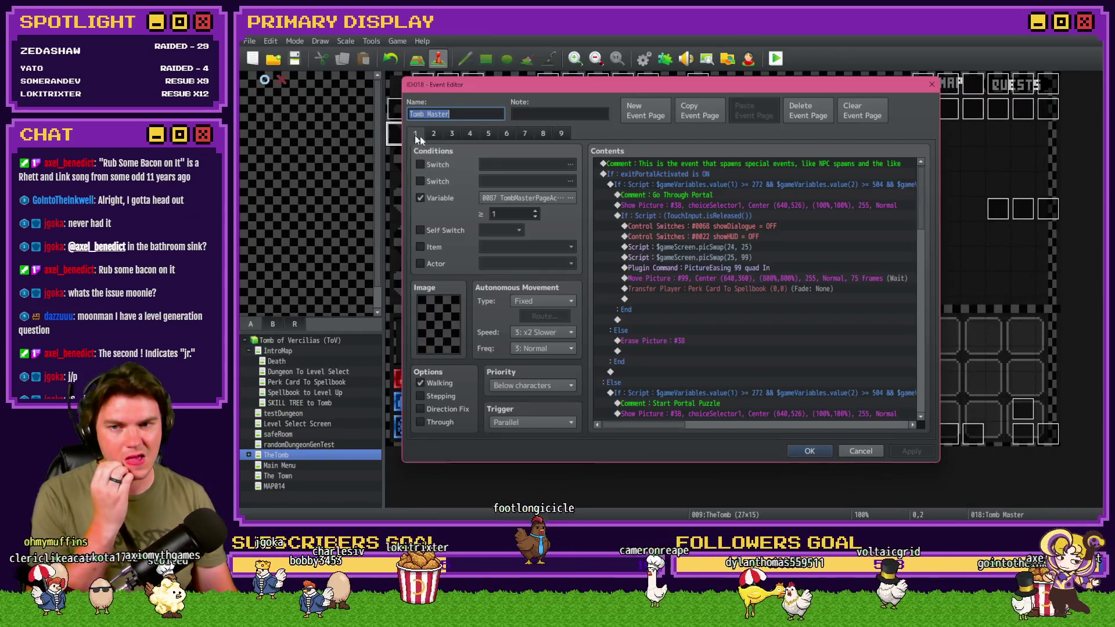
Switch to event page 5 and select the first pin-check branch block in the loop.
left_click(488, 134)
scroll(807, 276, "down", 5)
scroll(806, 281, "down", 10)
scroll(808, 279, "down", 6)
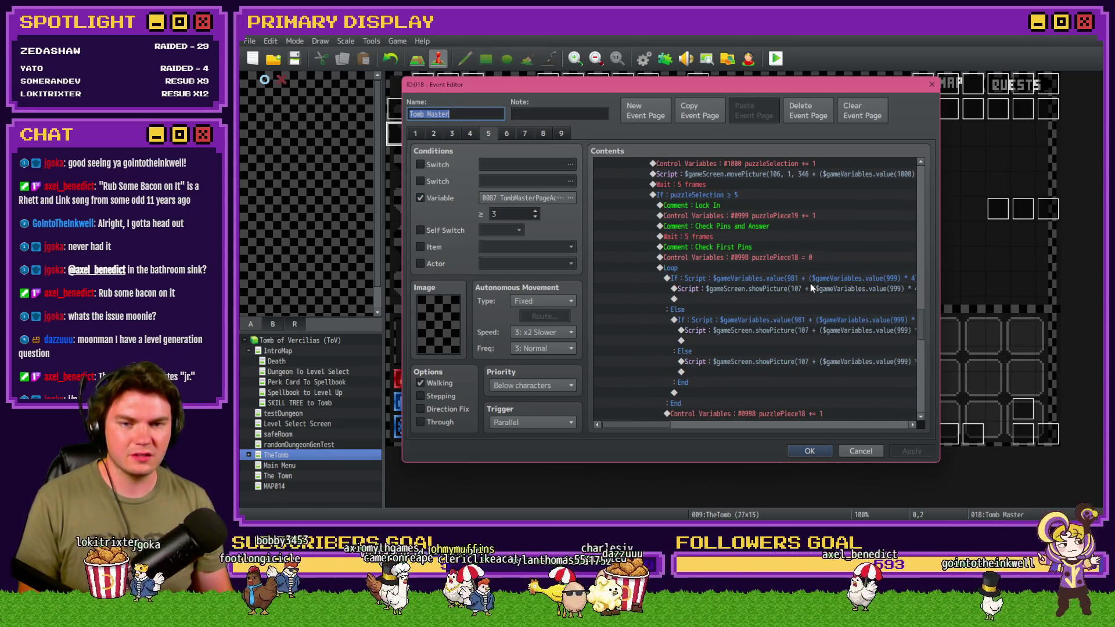
left_click(815, 273)
left_click(814, 277)
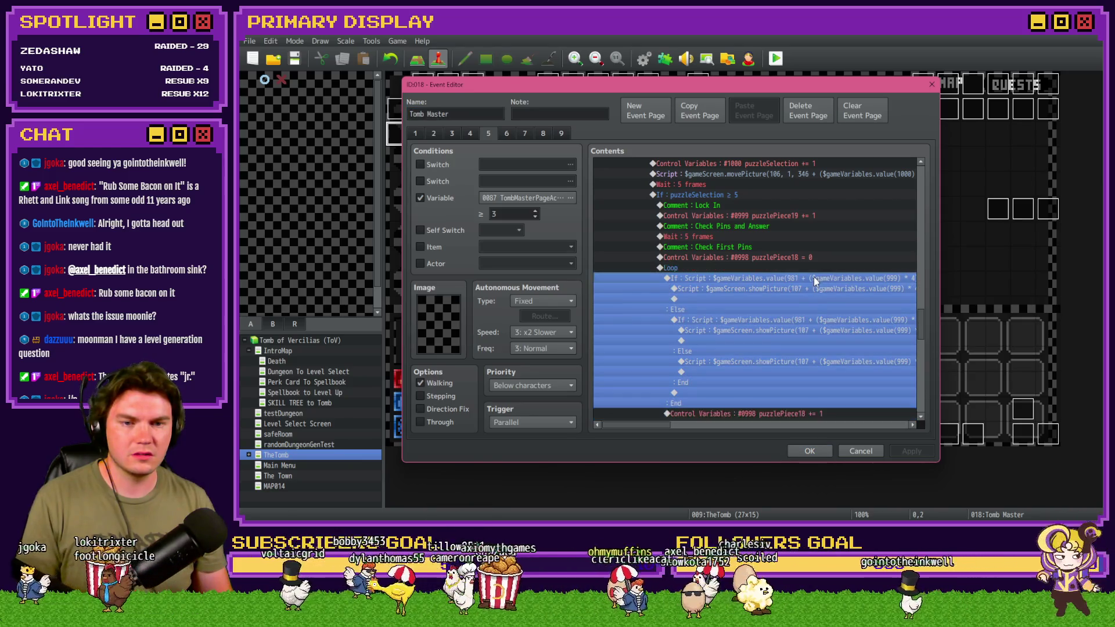
left_click(816, 271)
left_click(816, 279)
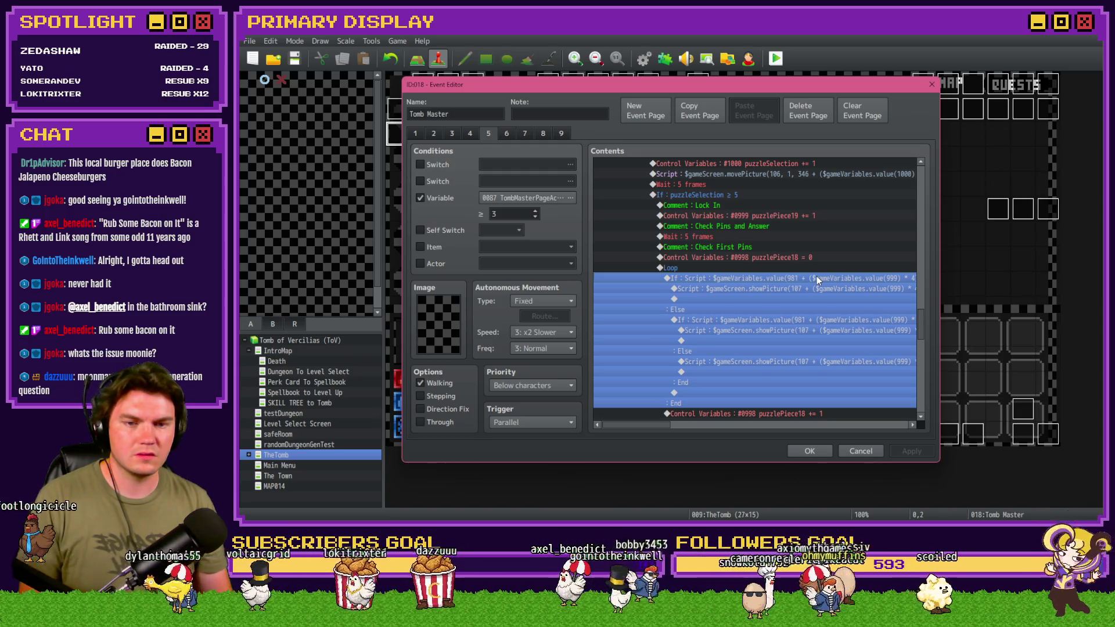
left_click_drag(644, 424, 715, 430)
Make the pin-check condition compare against $gameVariables.value(981 + $gameVariables.value(998)).
double_click(814, 320)
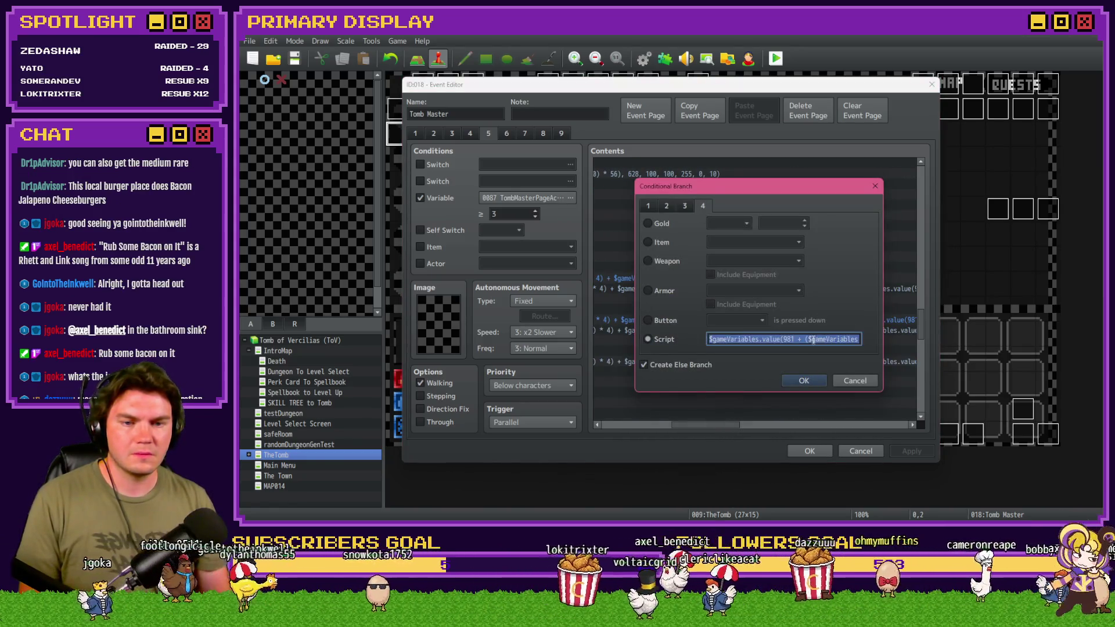
left_click(813, 341)
key("End")
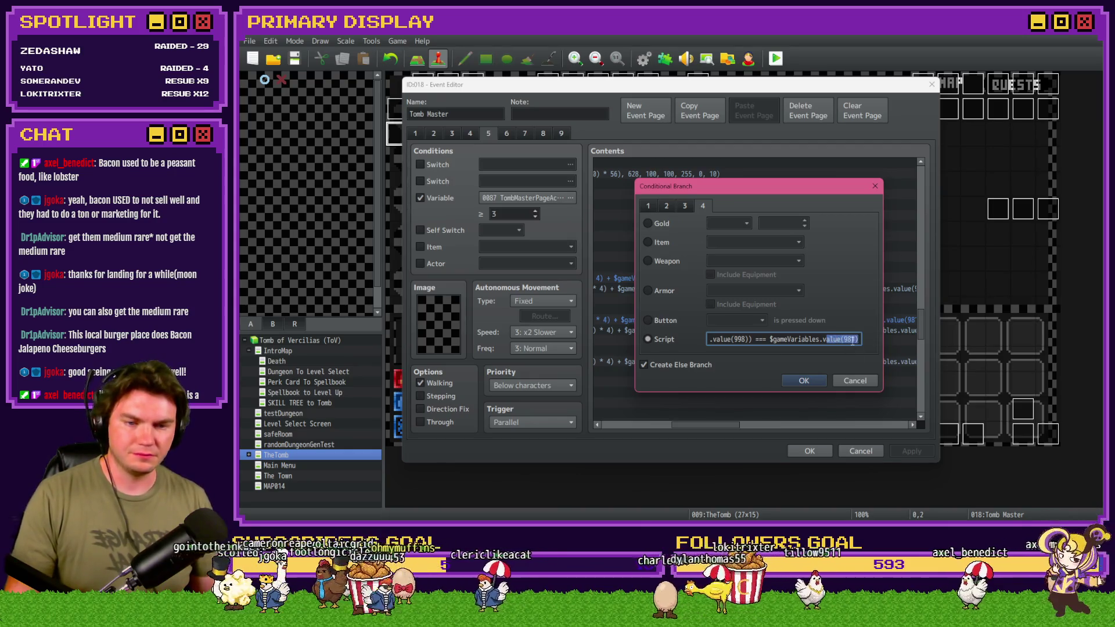
key("ctrl+z")
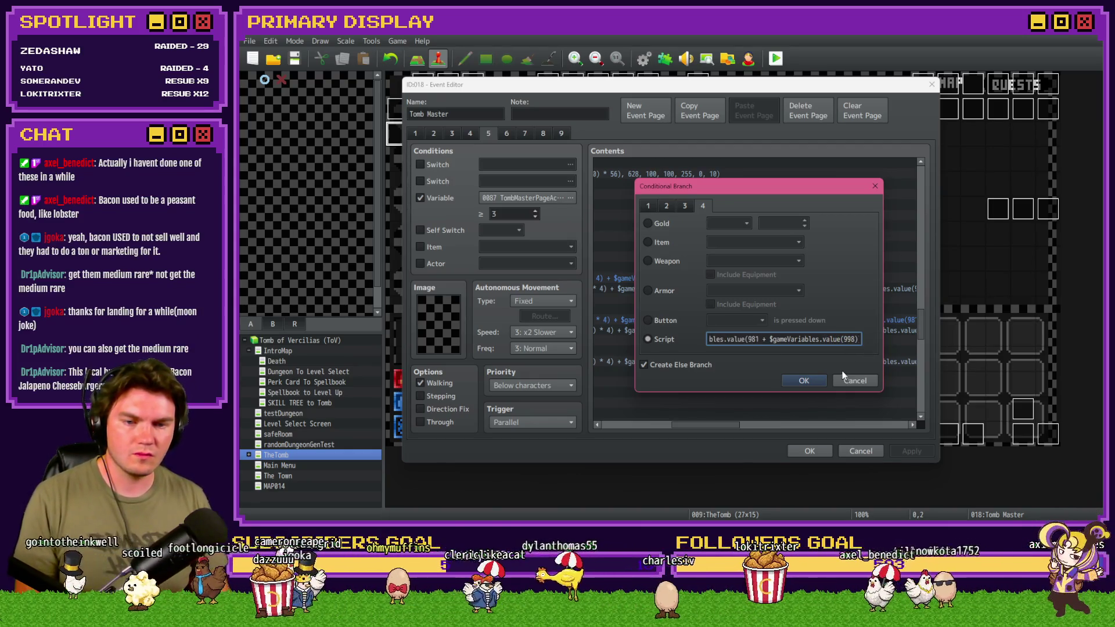
left_click(812, 381)
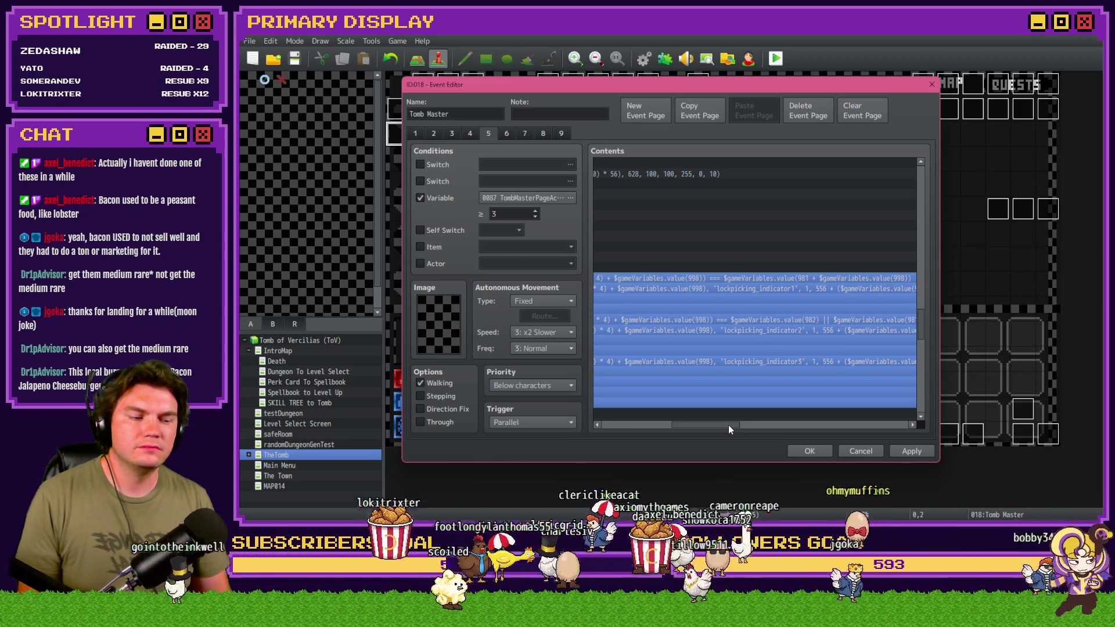
Scroll the Contents list sideways and select the nested second pin-check If…Else…End block.
left_click_drag(728, 425, 671, 428)
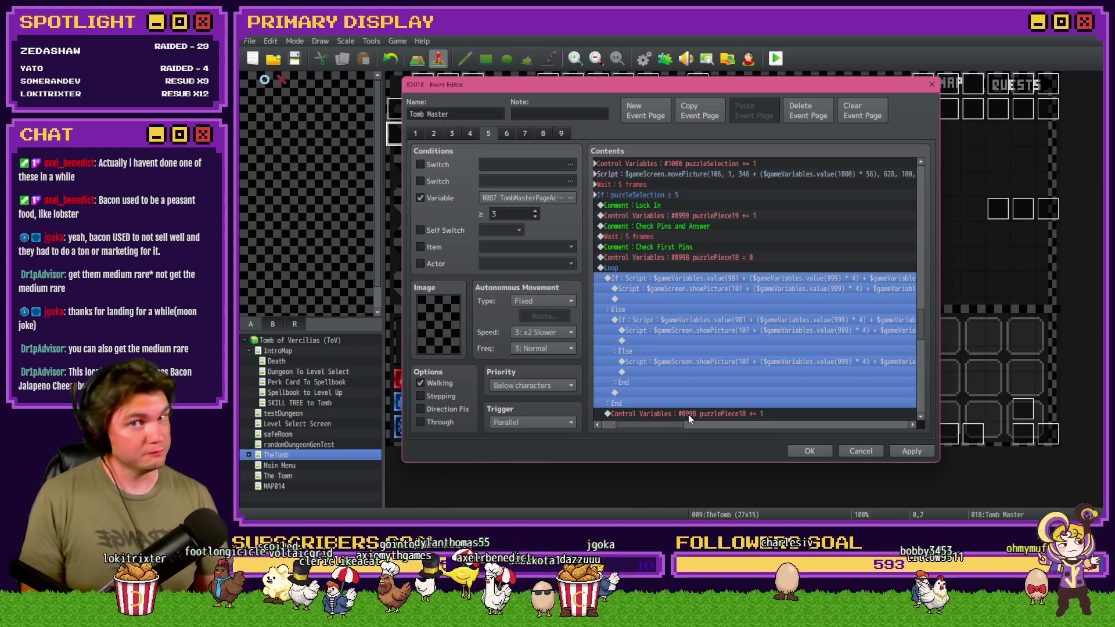
left_click_drag(671, 424, 661, 422)
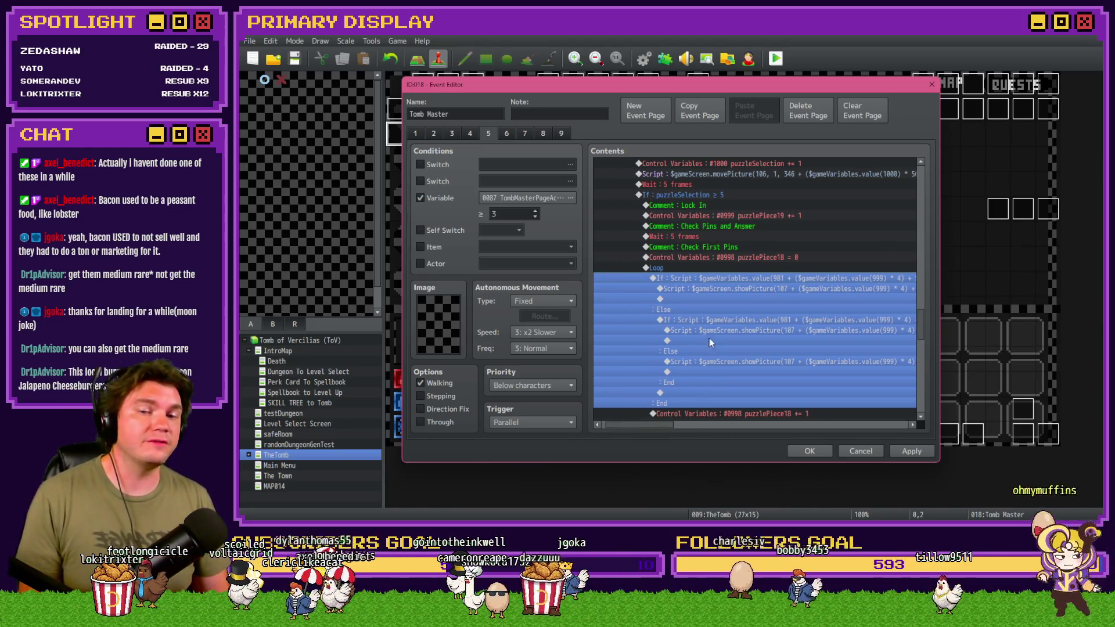
left_click(719, 323)
left_click(734, 323)
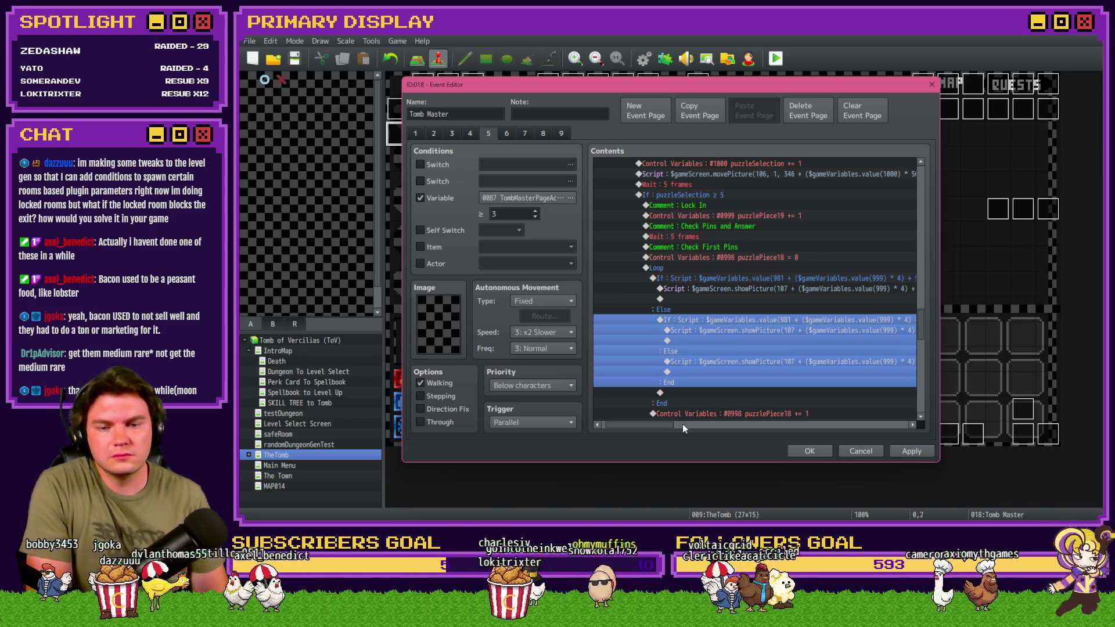
left_click_drag(668, 423, 672, 426)
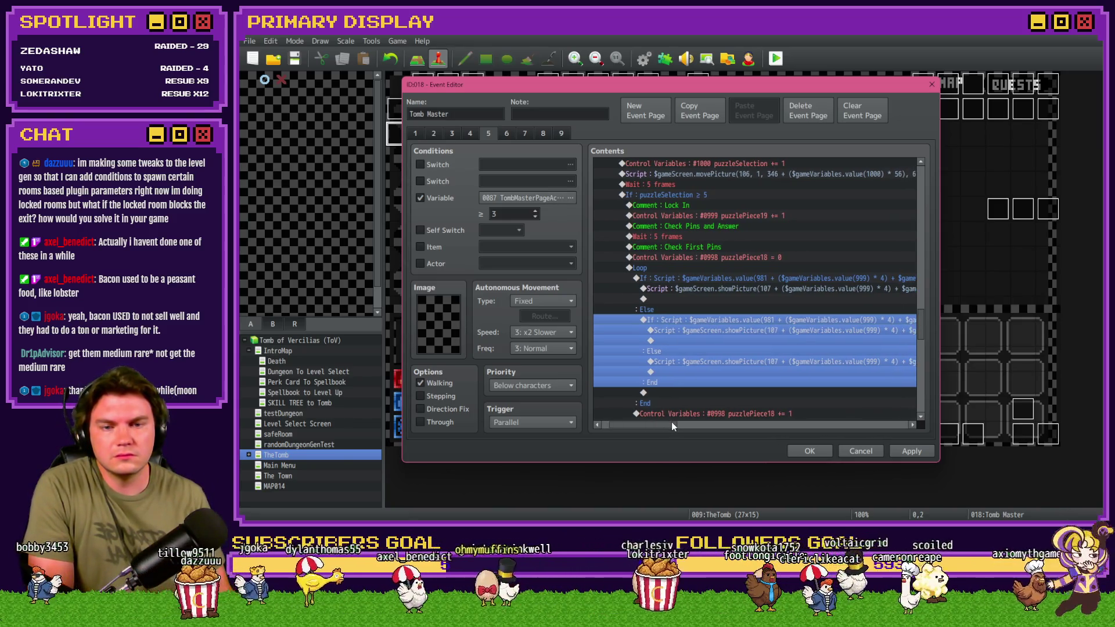
left_click_drag(672, 423, 683, 427)
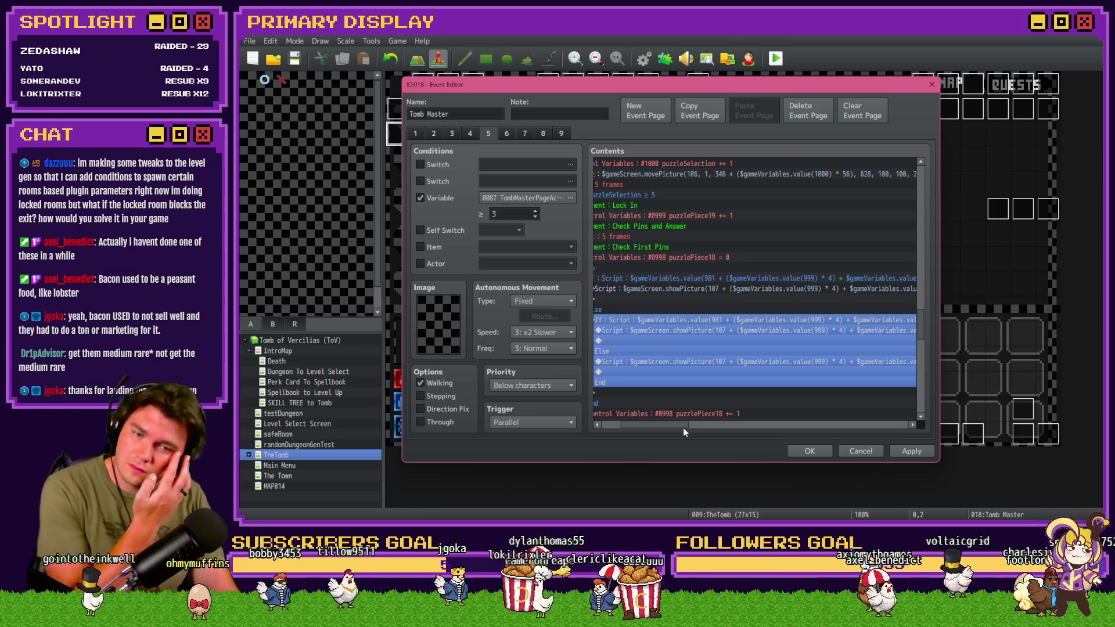
left_click_drag(684, 429, 738, 435)
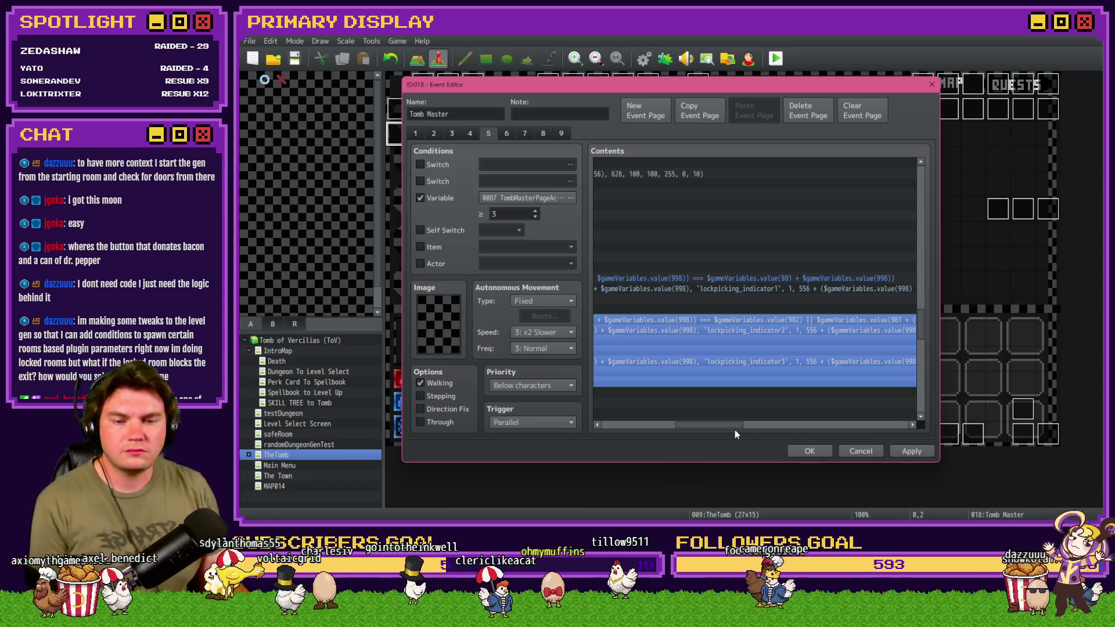
mouse_move(730, 427)
left_mouse_down()
mouse_move(667, 435)
mouse_move(685, 435)
left_mouse_up()
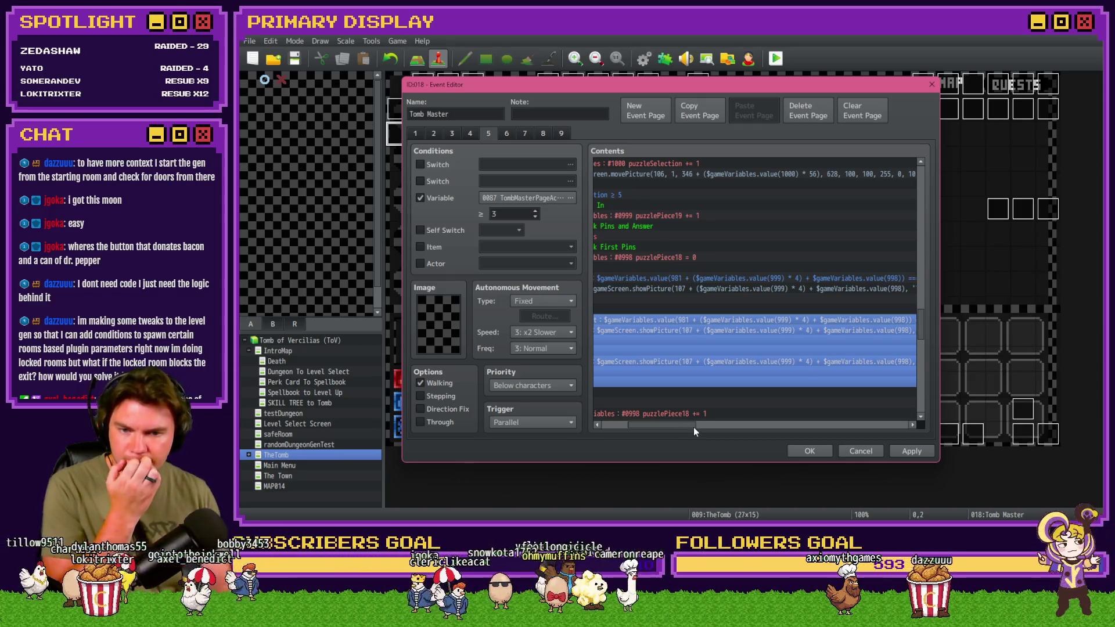
Scroll the Contents list horizontally to review the nested pin-check branches in the loop.
mouse_move(674, 428)
left_mouse_down()
mouse_move(646, 431)
mouse_move(688, 428)
left_mouse_up()
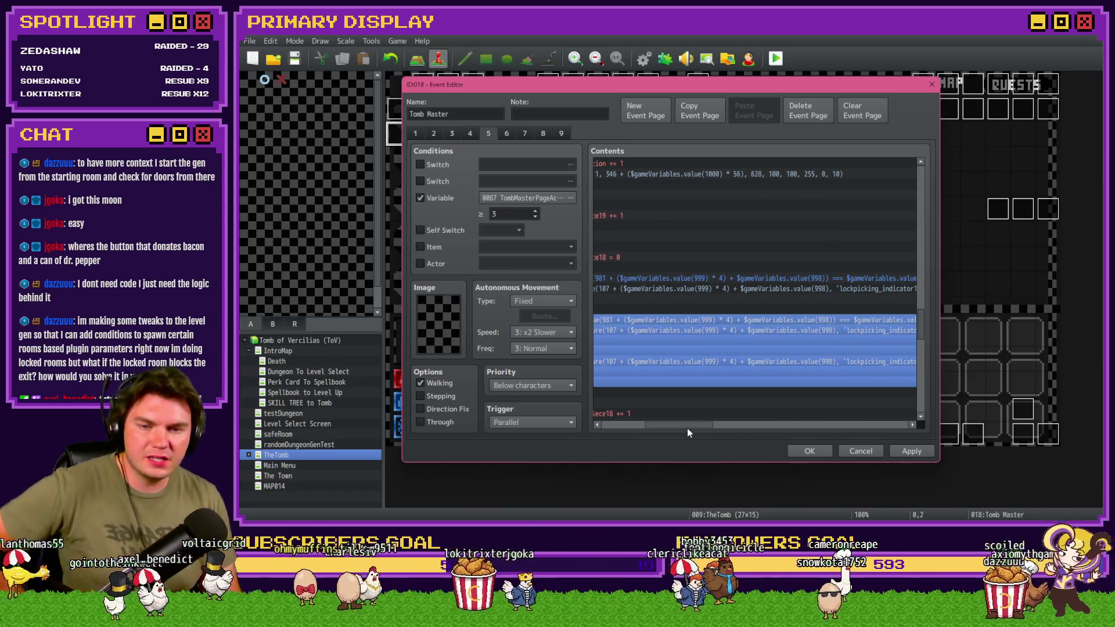
left_click_drag(687, 428, 698, 428)
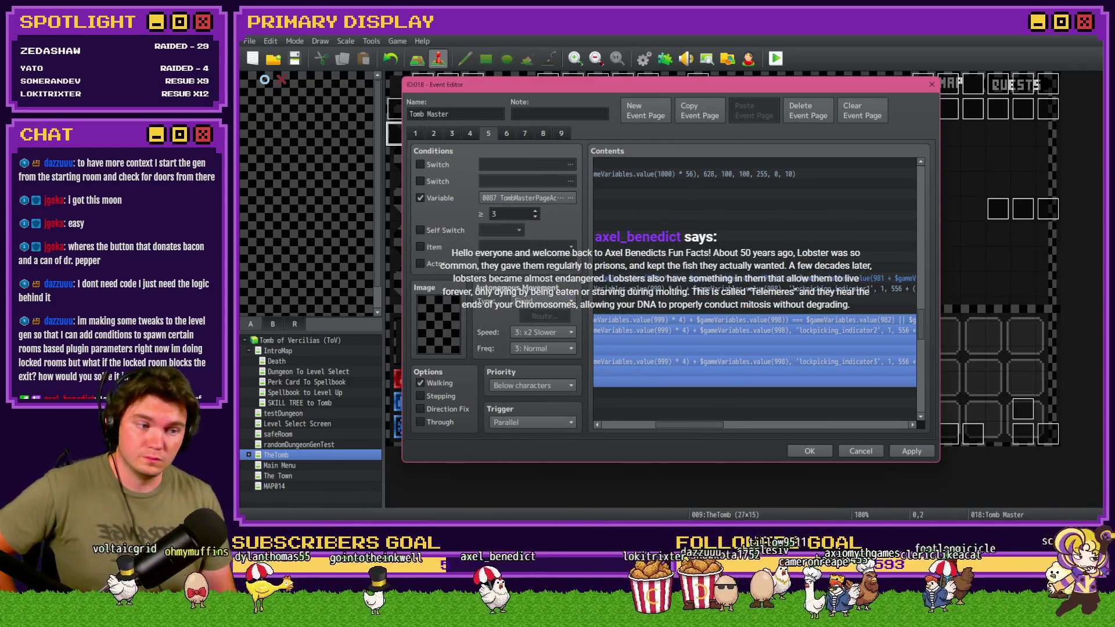
left_click_drag(709, 426, 671, 427)
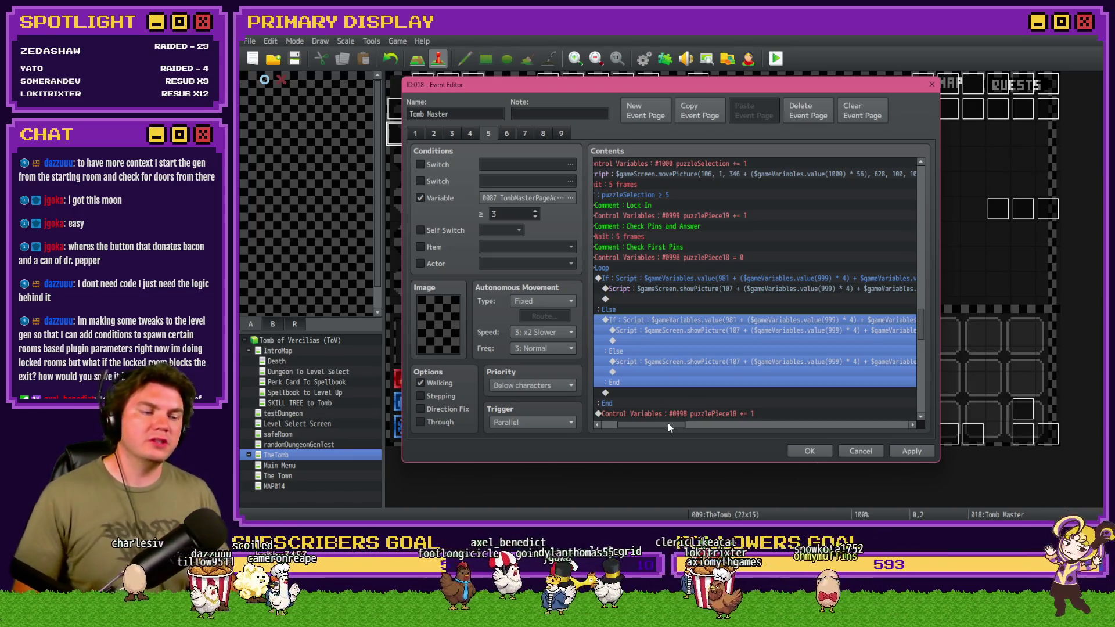
mouse_move(668, 423)
left_mouse_down()
mouse_move(656, 423)
mouse_move(666, 423)
left_mouse_up()
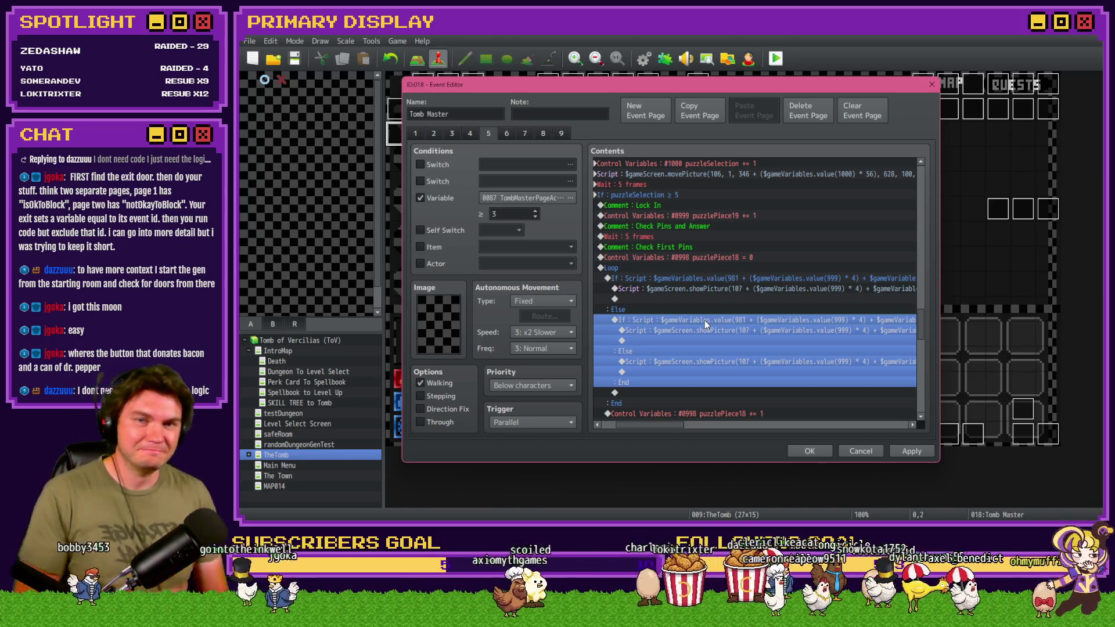
Select the nested If/Else block and the whole Check First Pins Loop block.
scroll(675, 427, "right", 2)
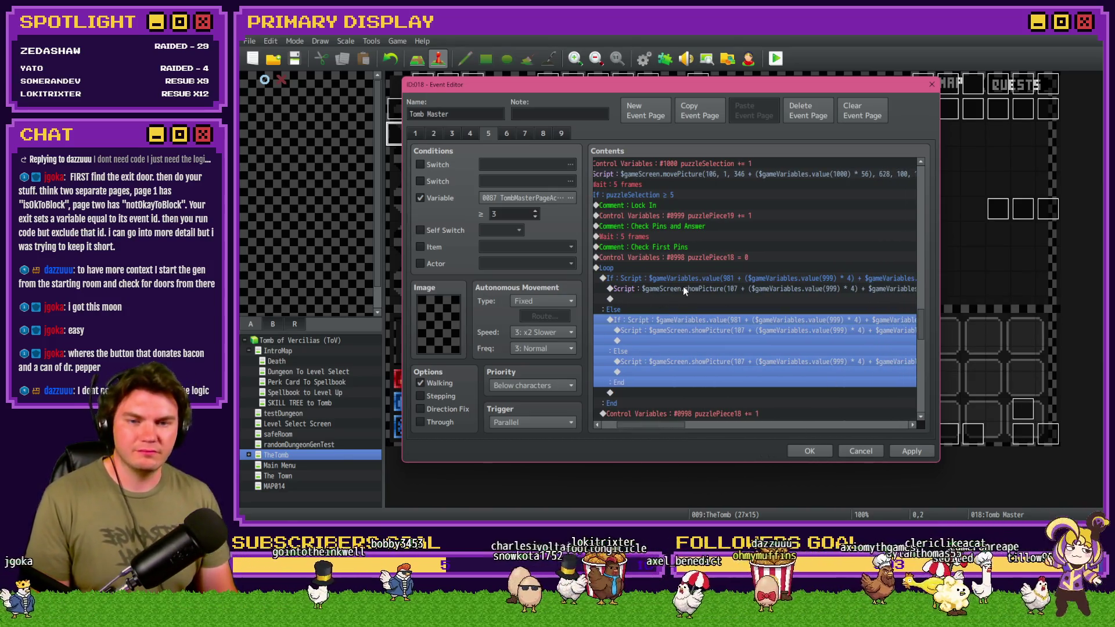
left_click(689, 275)
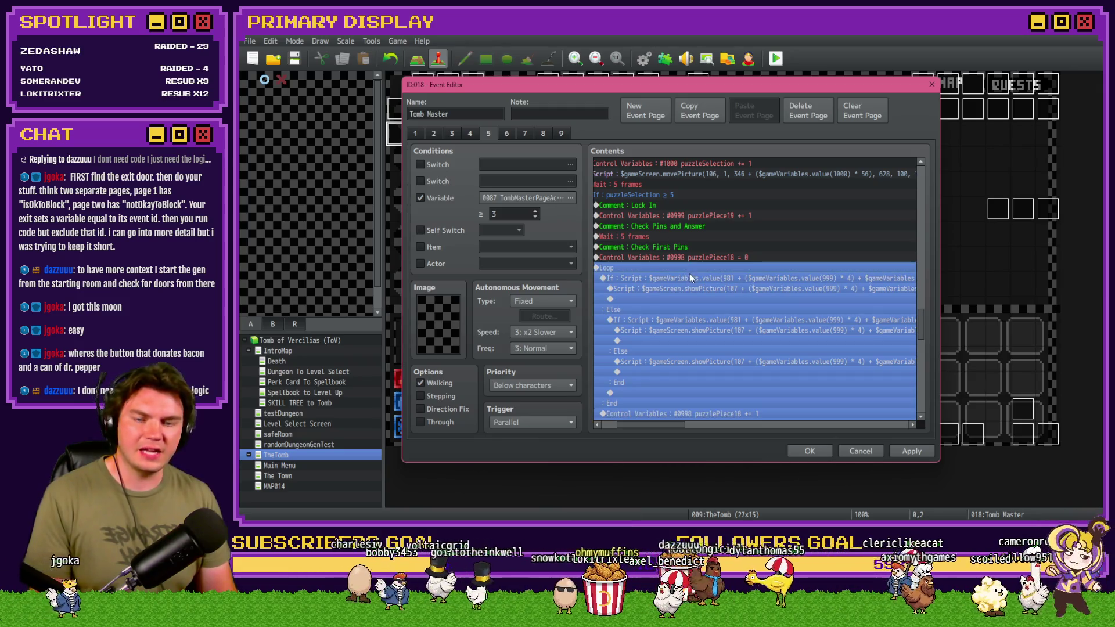
left_click(689, 262)
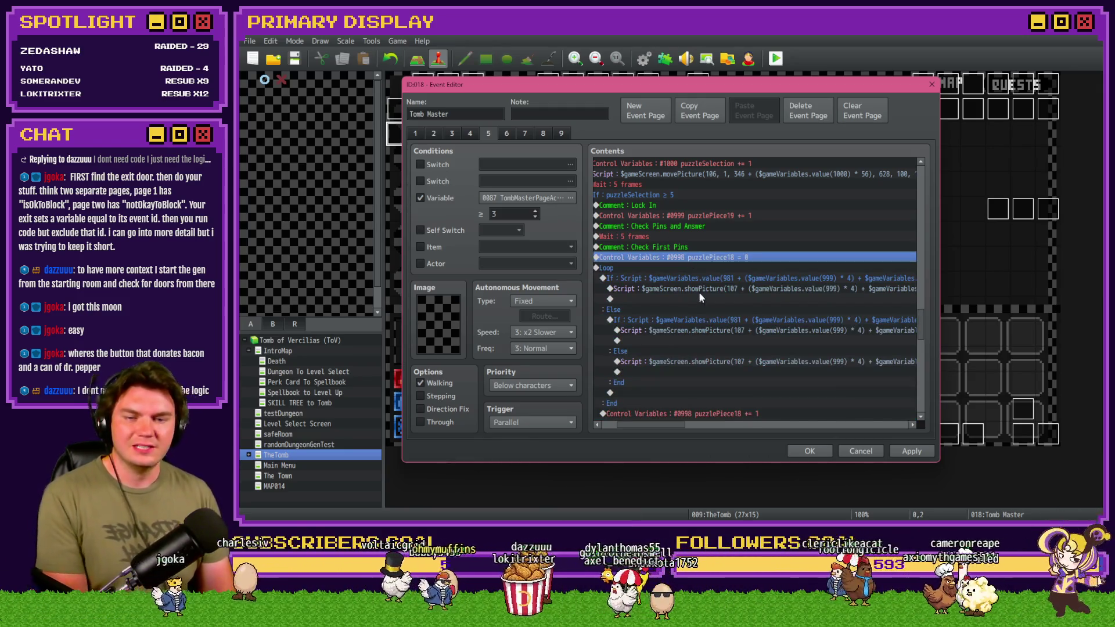
scroll(691, 327, "down", 1)
scroll(691, 326, "down", 2)
left_click(665, 361)
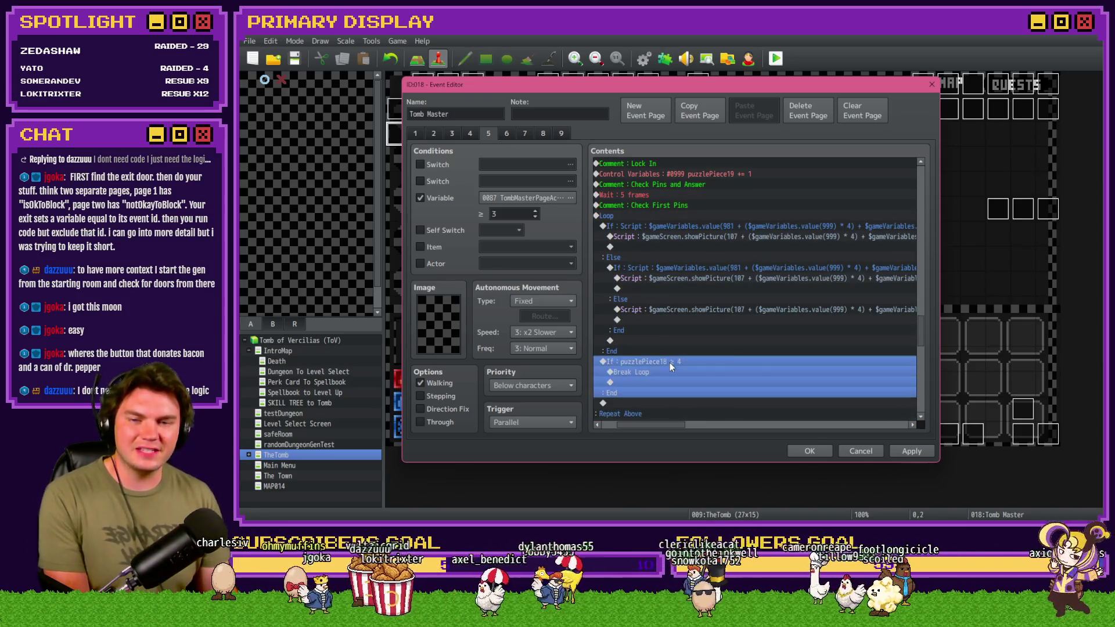
Delete the inner If/Else and the empty Loop, then paste the If/Else block there.
left_click(667, 230)
key("Delete")
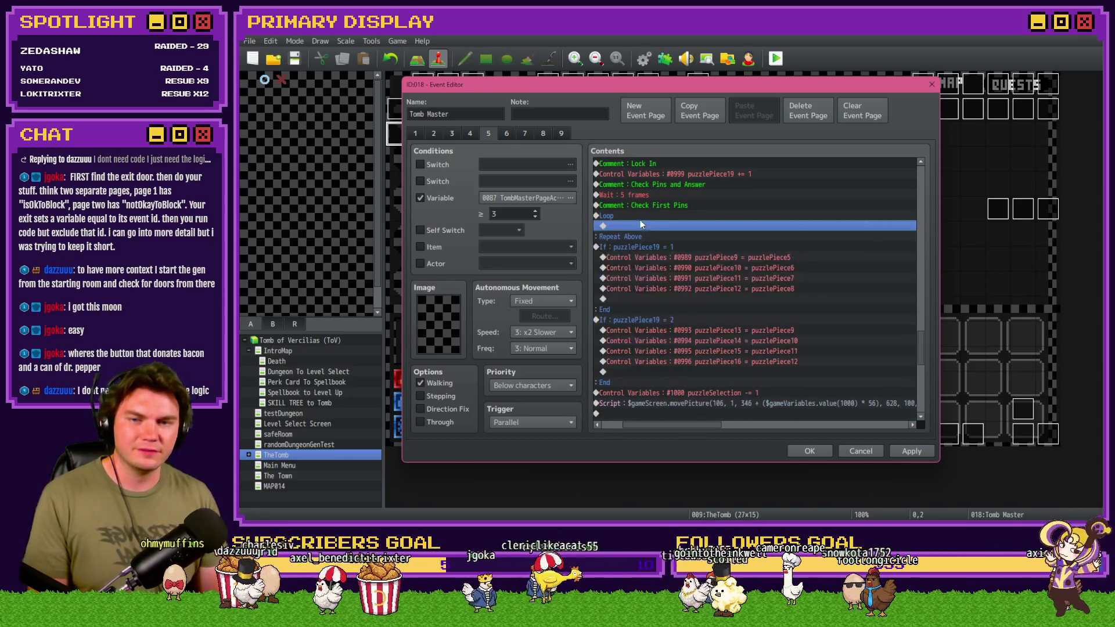
left_click(640, 219)
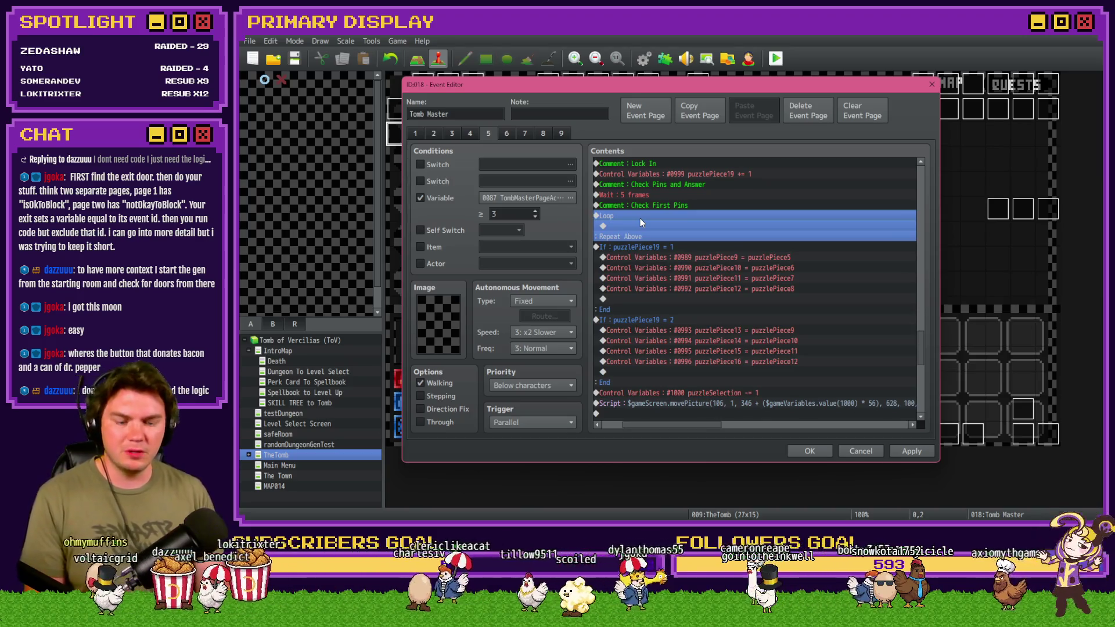
key("Delete")
key("ctrl+v")
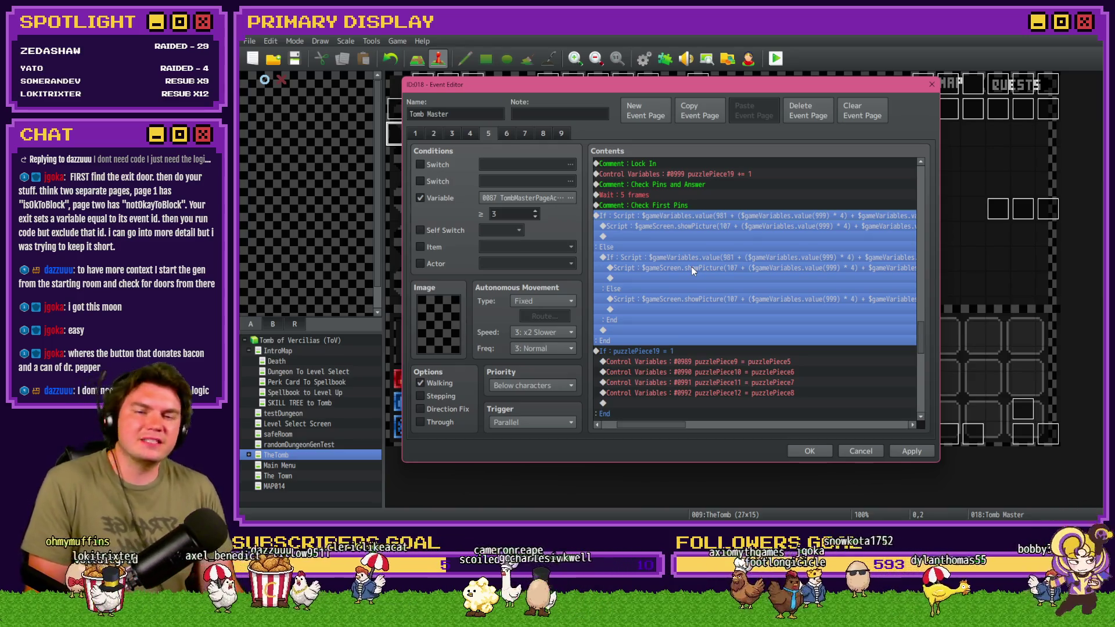
key("Return")
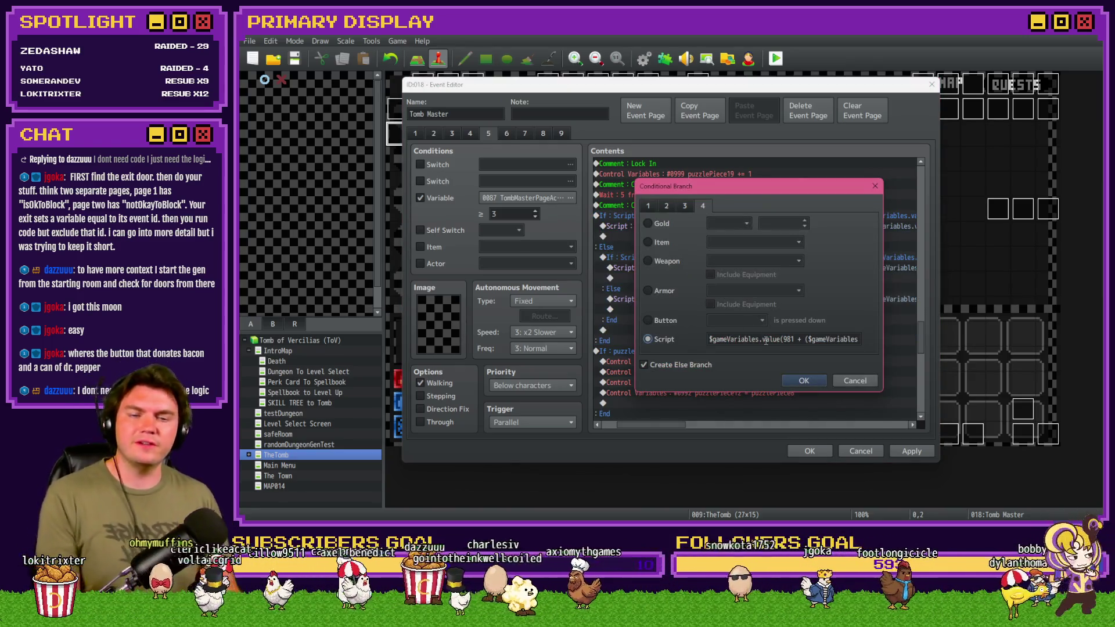
Remove the $gameVariables.value(998) term from the branch's script condition.
triple_click(767, 342)
left_click(785, 337)
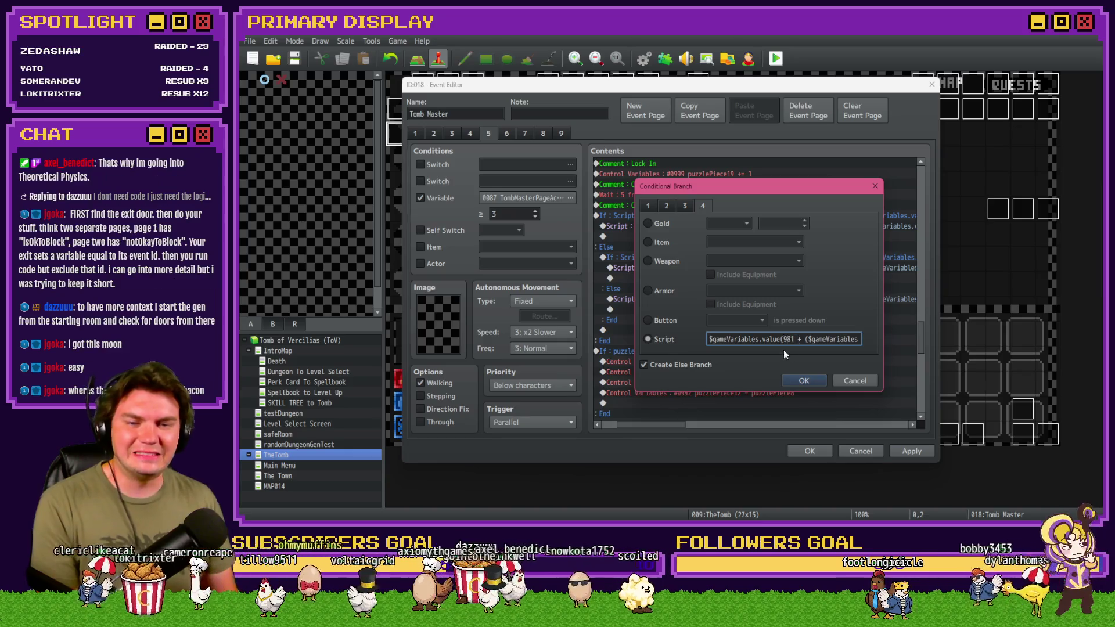
key("Right")
key("Right")
key("Right")
key("Right")
key("Right")
key("Right")
left_click_drag(736, 339, 830, 342)
key("BackSpace")
key("BackSpace")
key("Right")
key("Right")
key("Right")
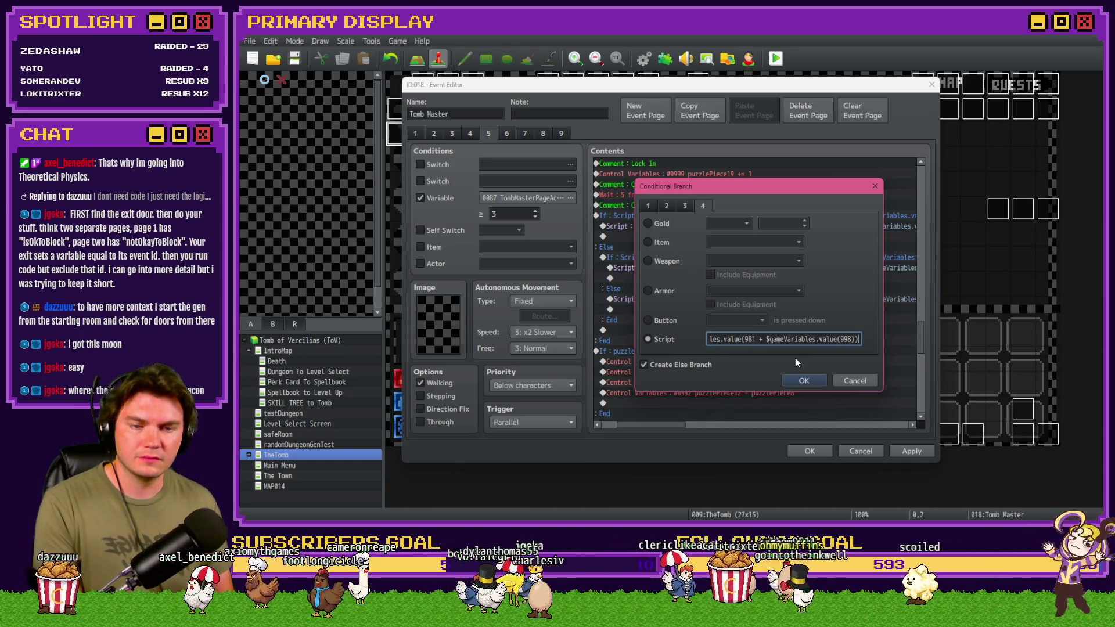
left_click_drag(858, 339, 761, 343)
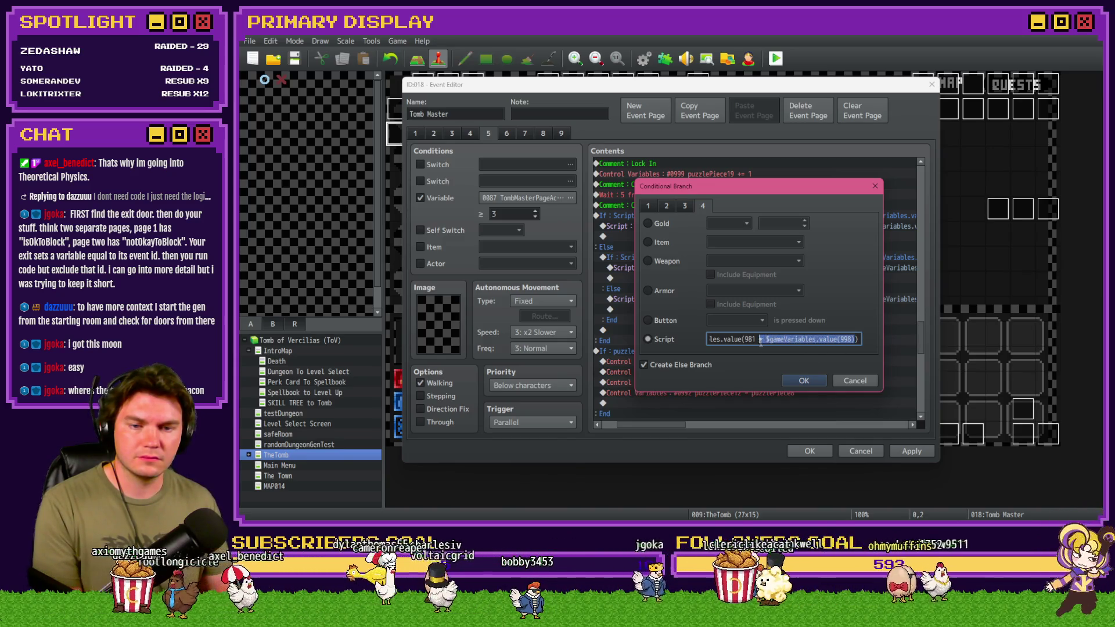
type(") * 4)) ===")
left_click(804, 382)
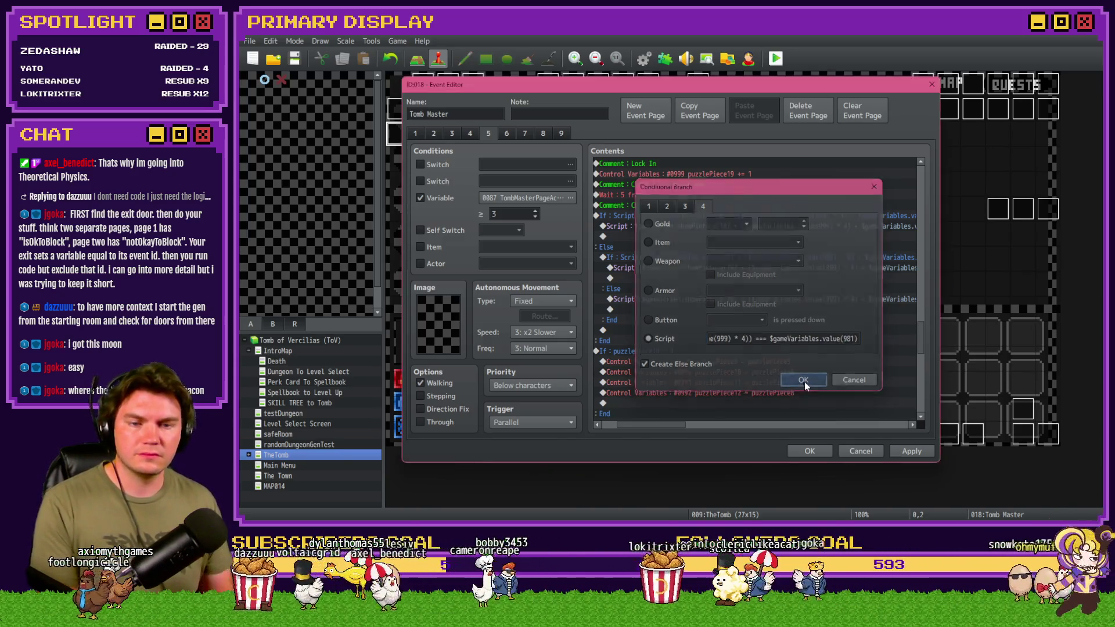
Delete the value(998) term from the showPicture picture number after '107 +'.
double_click(739, 225)
left_click_drag(705, 226, 576, 215)
left_click(764, 224)
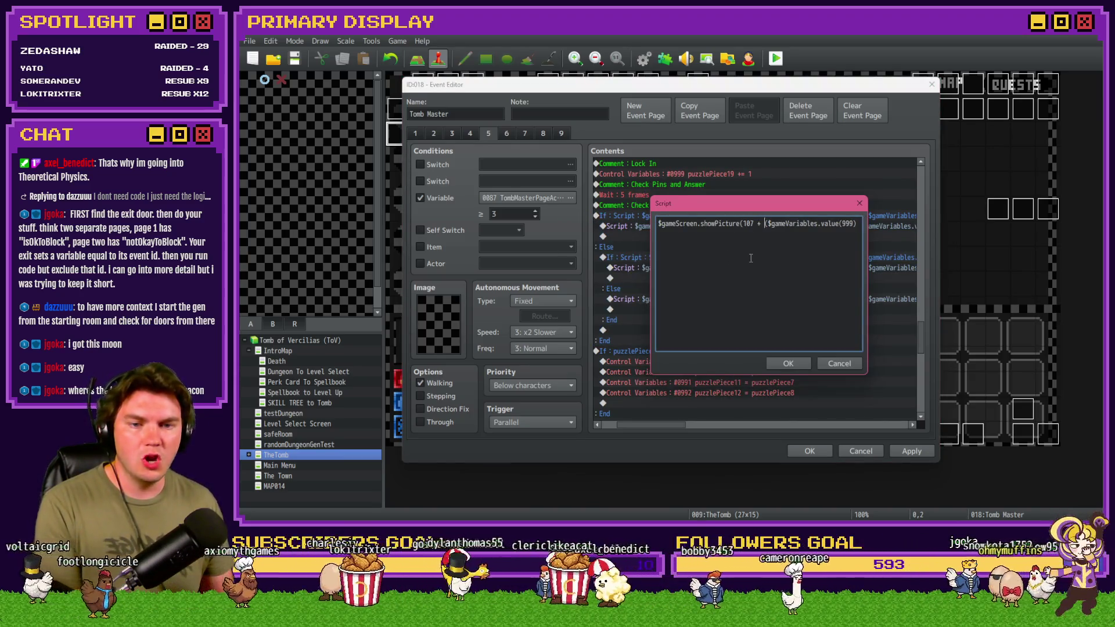
key("Right")
key("Right")
key("Right")
key("Right")
key("Right")
key("Right")
left_click_drag(736, 224, 826, 225)
key("BackSpace")
key("BackSpace")
key("BackSpace")
key("BackSpace")
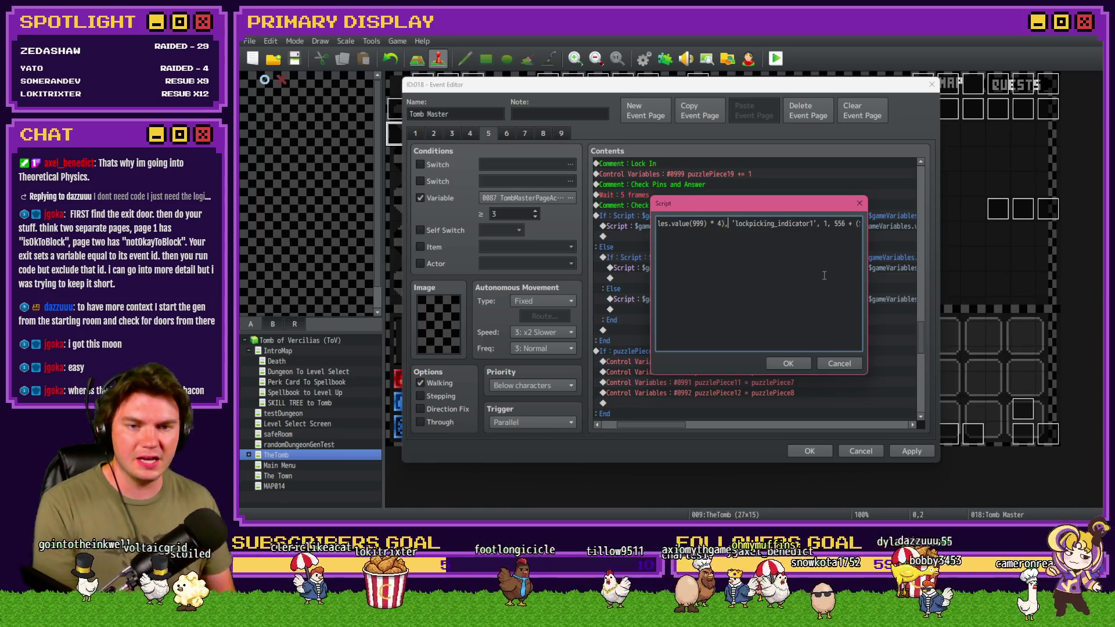
Strip the '+ ($gameVariables.value(998) * 56)' offset and stray bracket, leaving x at 556.
key("Right")
key("Right")
key("Right")
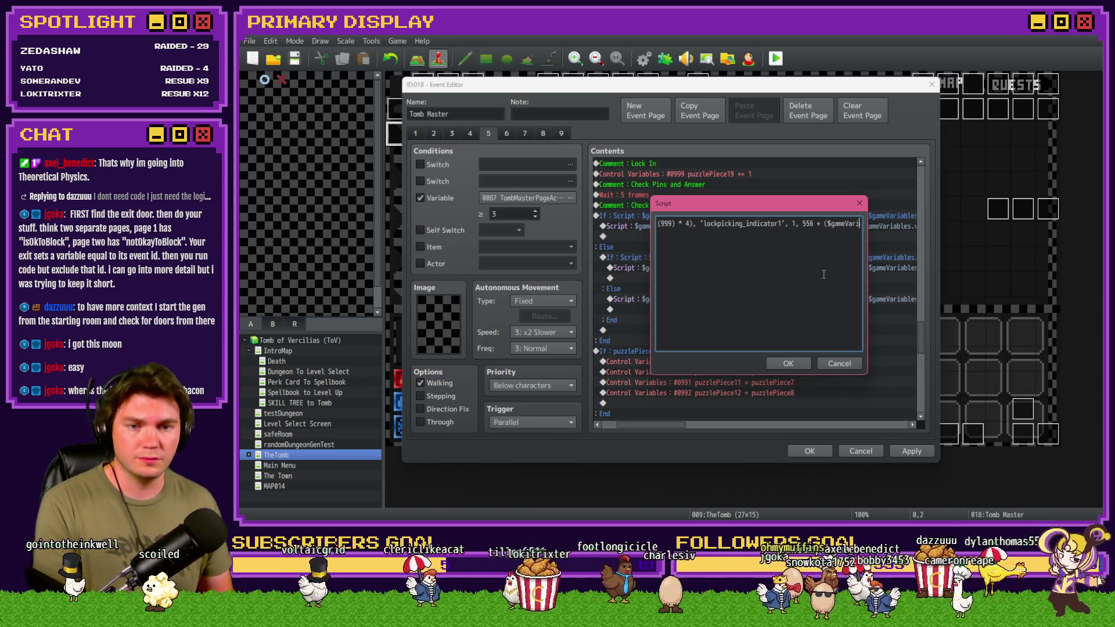
key("Right")
key("Right")
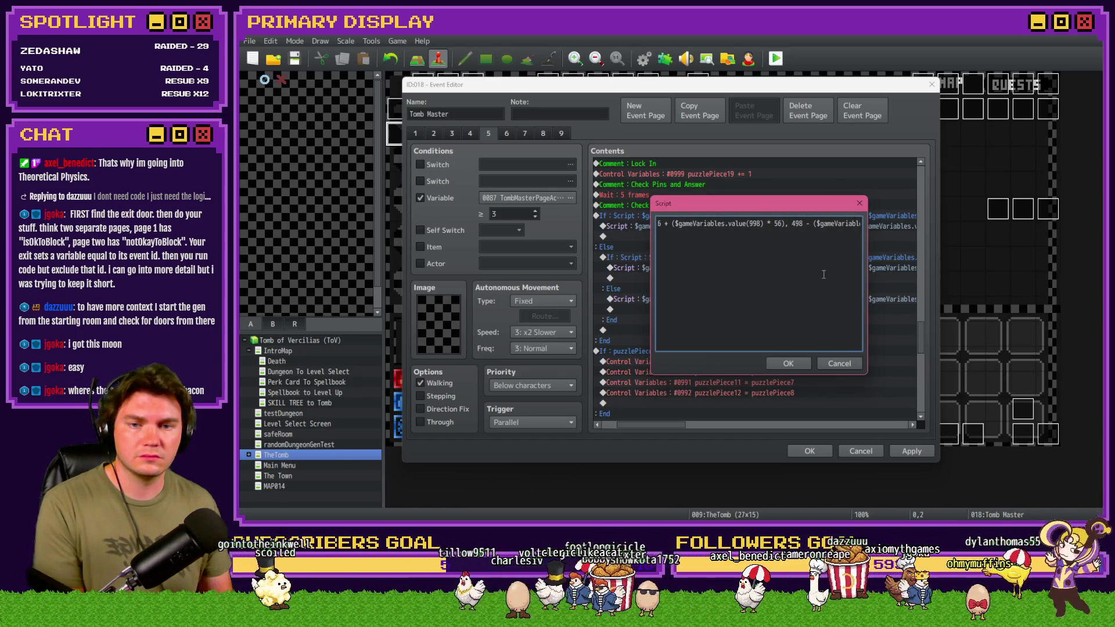
key("Left")
key("Left")
key("Left")
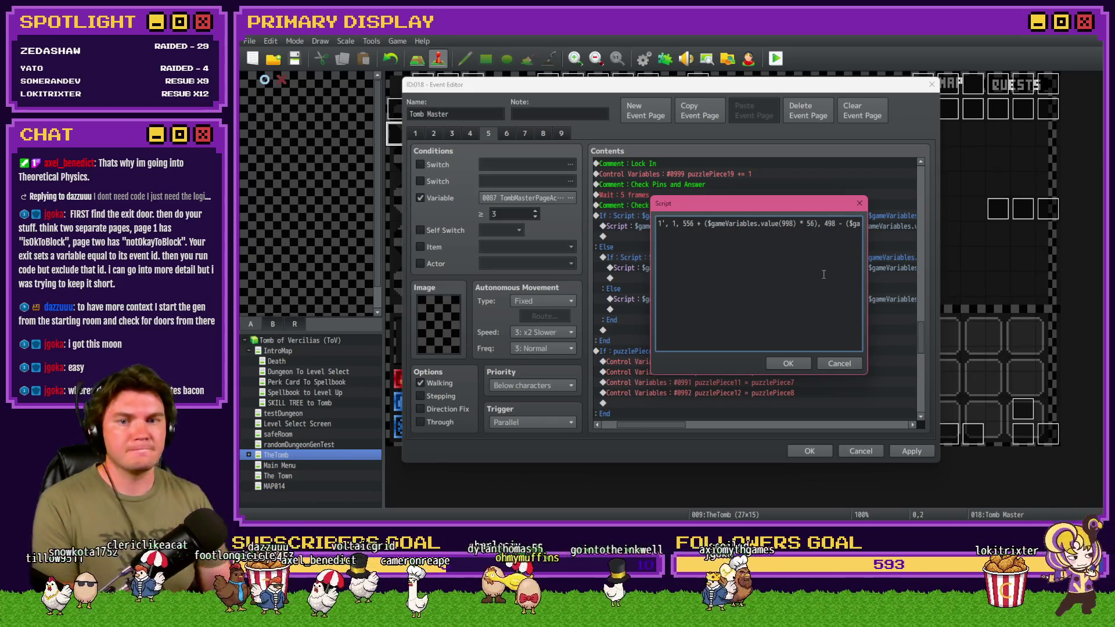
left_click_drag(697, 224, 817, 225)
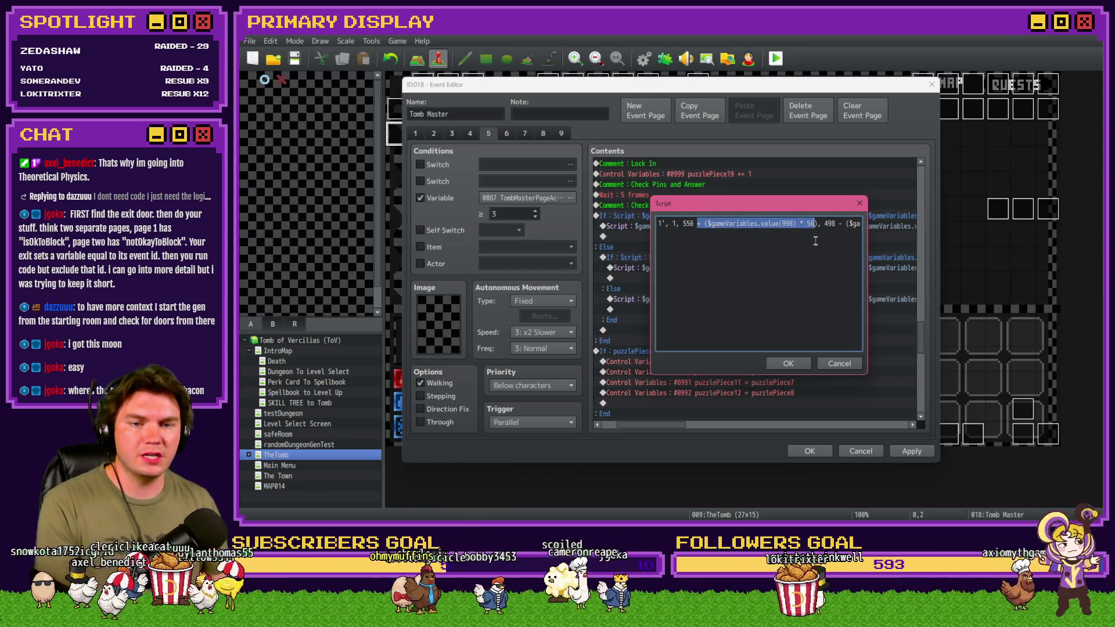
key("BackSpace")
key("Delete")
key("BackSpace")
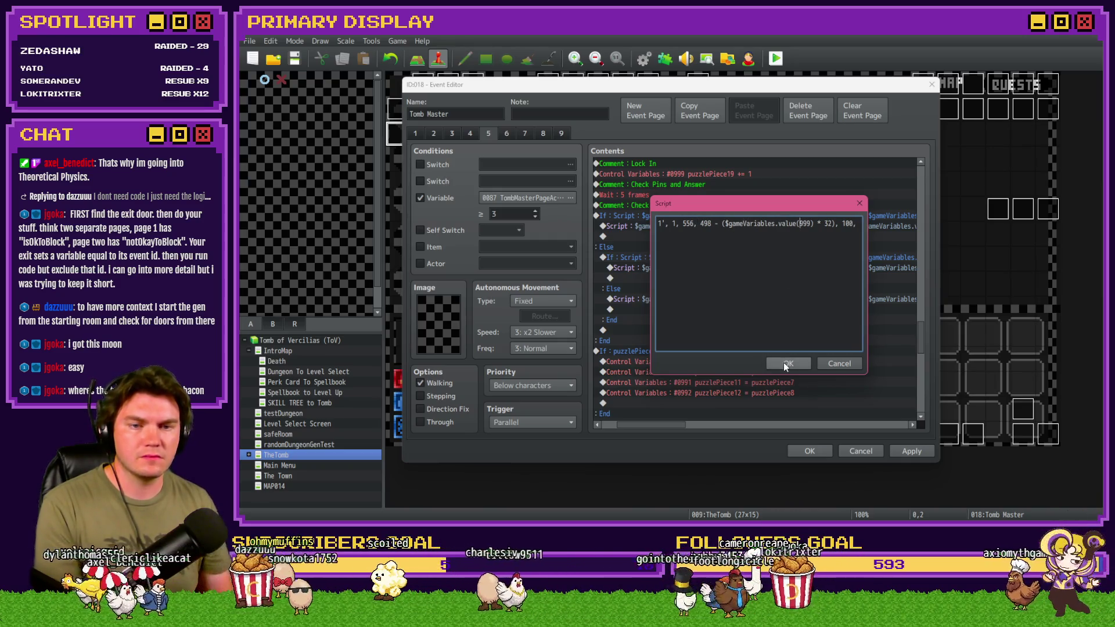
key("End")
left_click(788, 364)
Remove the first $gameVariables.value(998) term and its plus sign from the pin-check condition.
double_click(776, 257)
left_click_drag(708, 341, 781, 342)
left_click(783, 342)
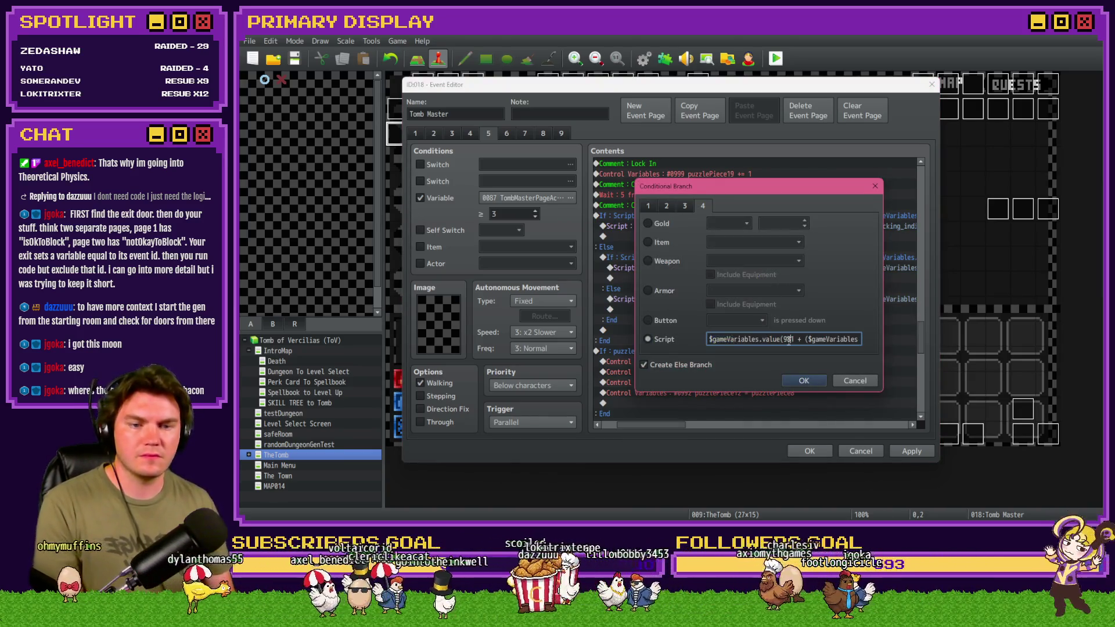
key("Right")
key("Right")
key("Right")
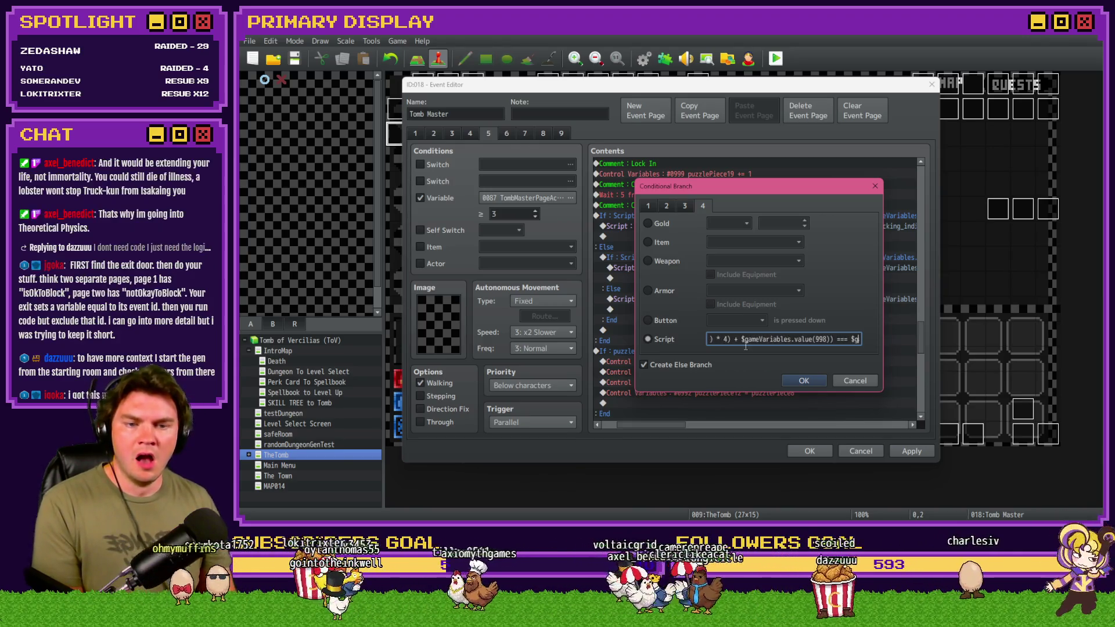
left_click_drag(735, 342, 831, 342)
key("BackSpace")
key("BackSpace")
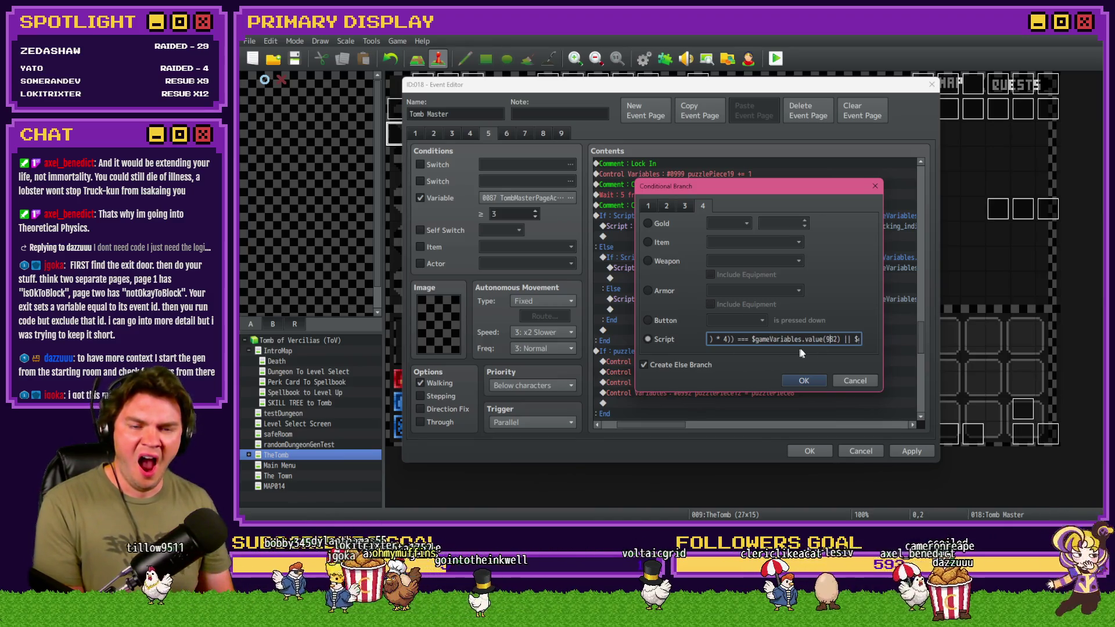
key("Left")
key("Left")
key("Left")
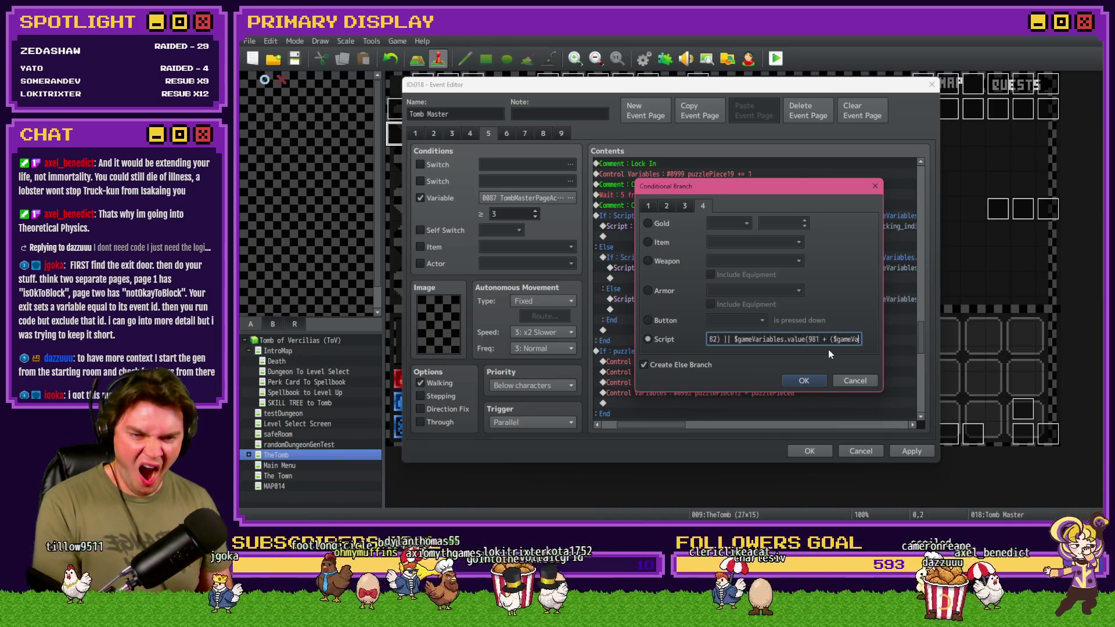
key("Right")
key("Right")
key("Right")
key("ctrl+z")
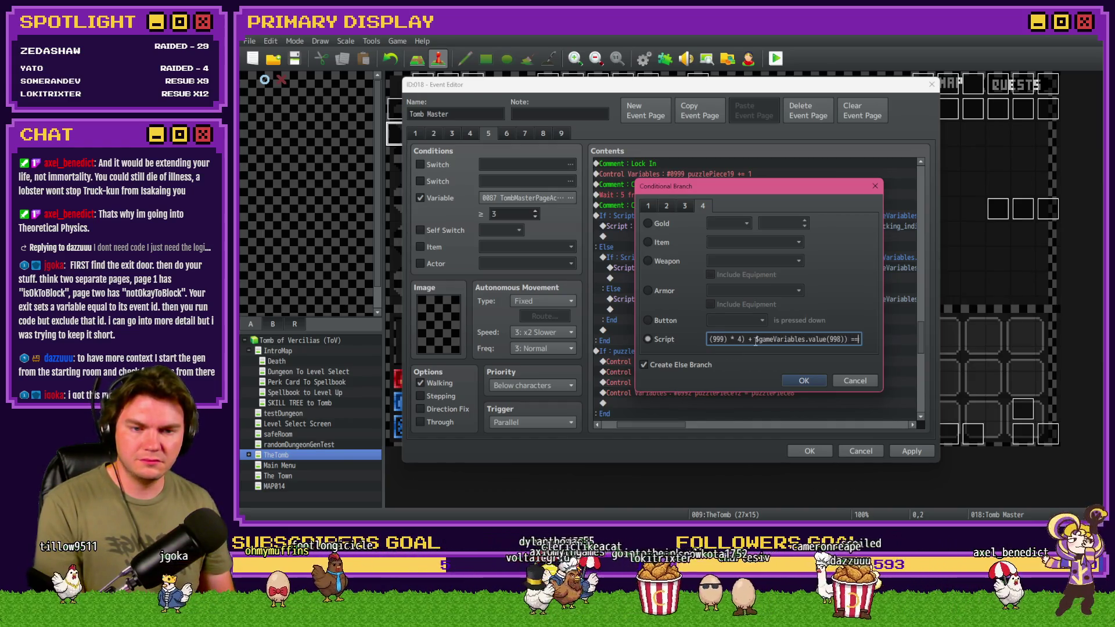
left_click_drag(755, 339, 842, 342)
key("BackSpace")
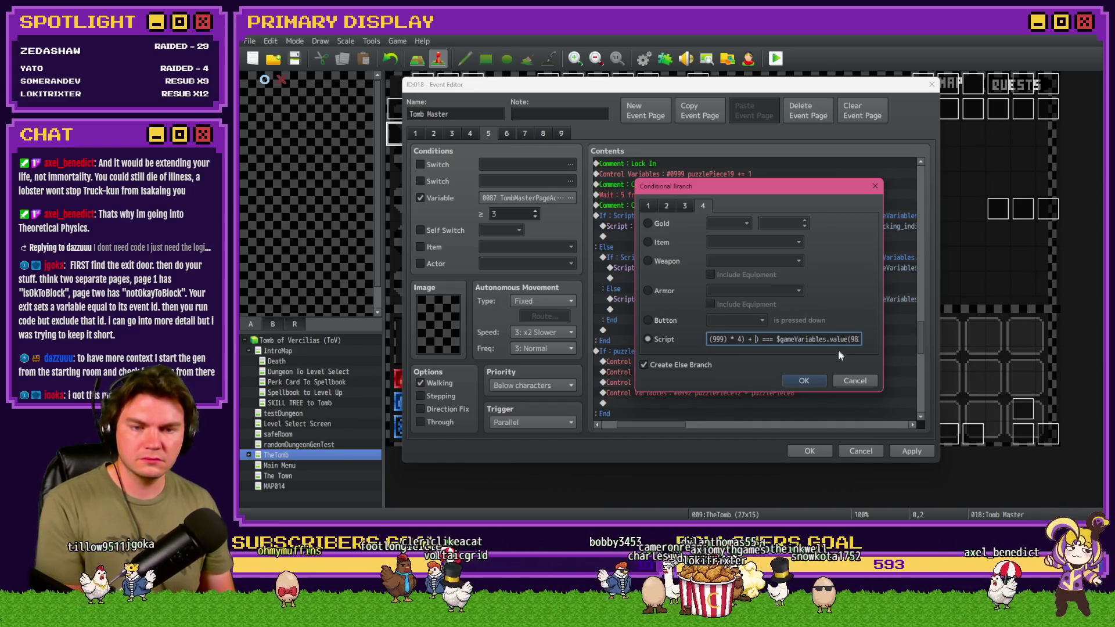
key("BackSpace")
key("BackSpace")
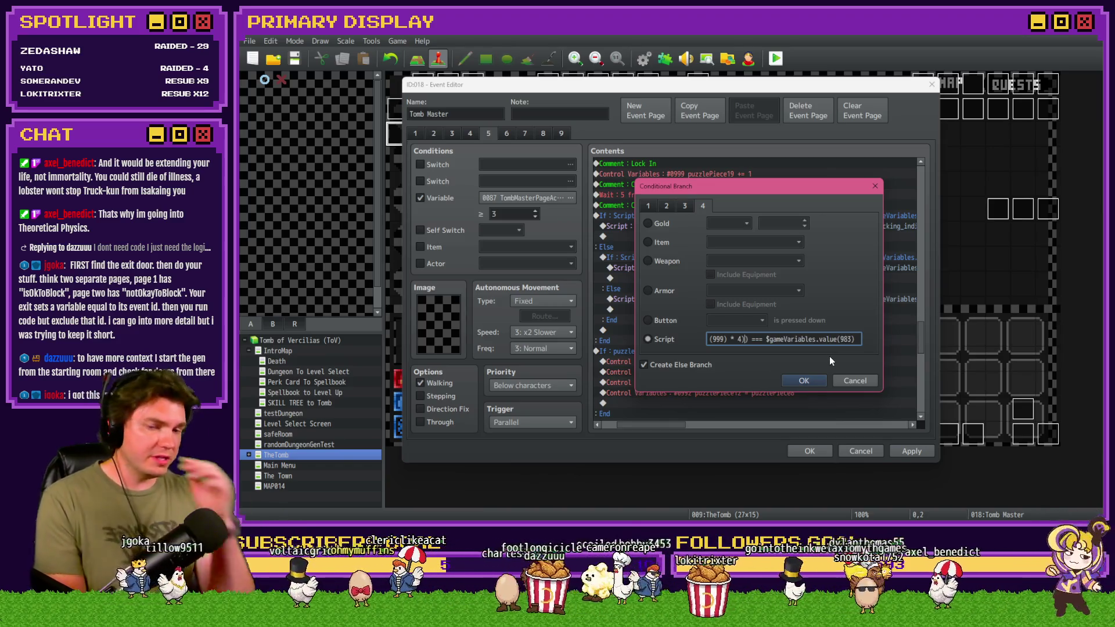
Delete the second variable 998 term and confirm the edited pin-check condition.
key("Right")
key("Right")
key("Right")
key("Left")
key("Left")
key("Left")
key("Right")
key("Right")
key("Right")
left_click_drag(727, 339, 824, 340)
key("BackSpace")
key("Right")
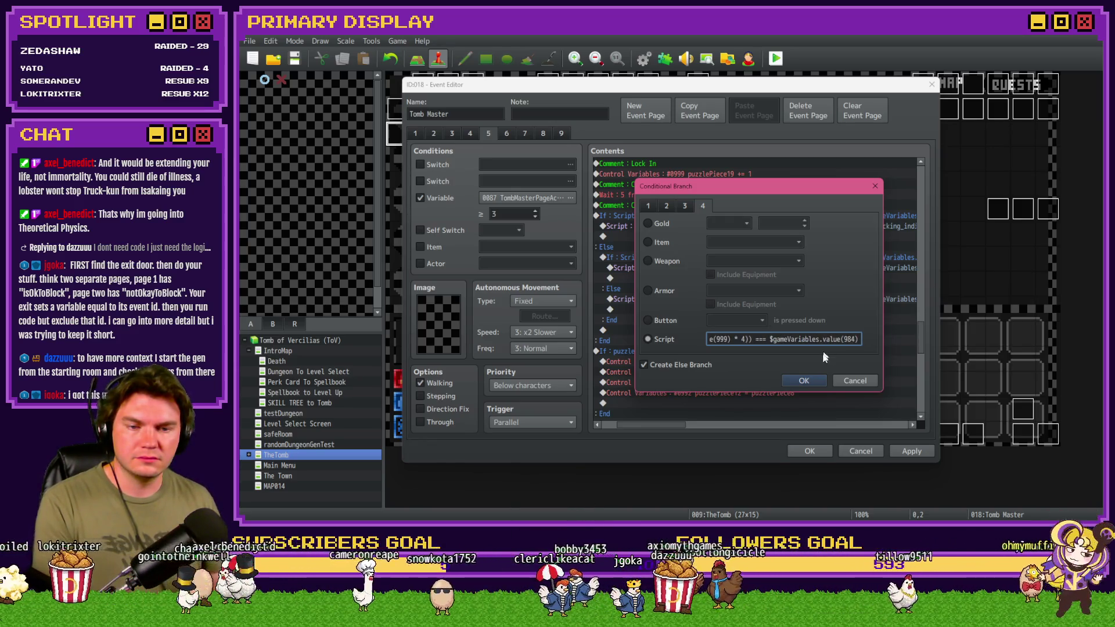
key("Return")
Strip the variable 998 terms from the indicator picture script's number and x position.
left_click(754, 268)
double_click(754, 267)
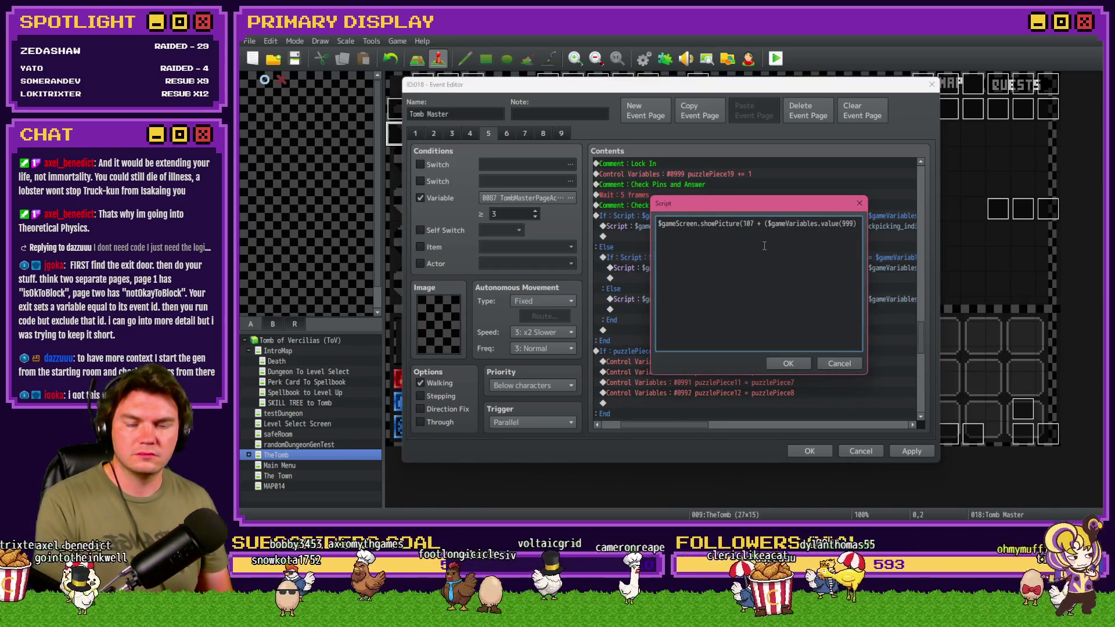
key("Right")
key("Right")
key("Right")
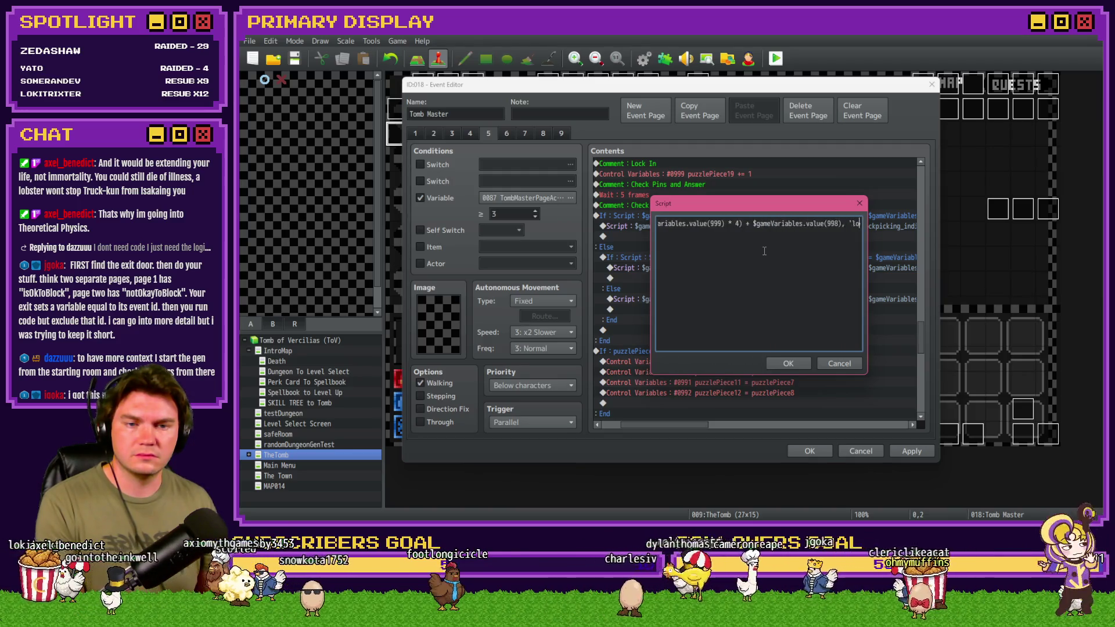
left_click_drag(712, 223, 805, 226)
key("BackSpace")
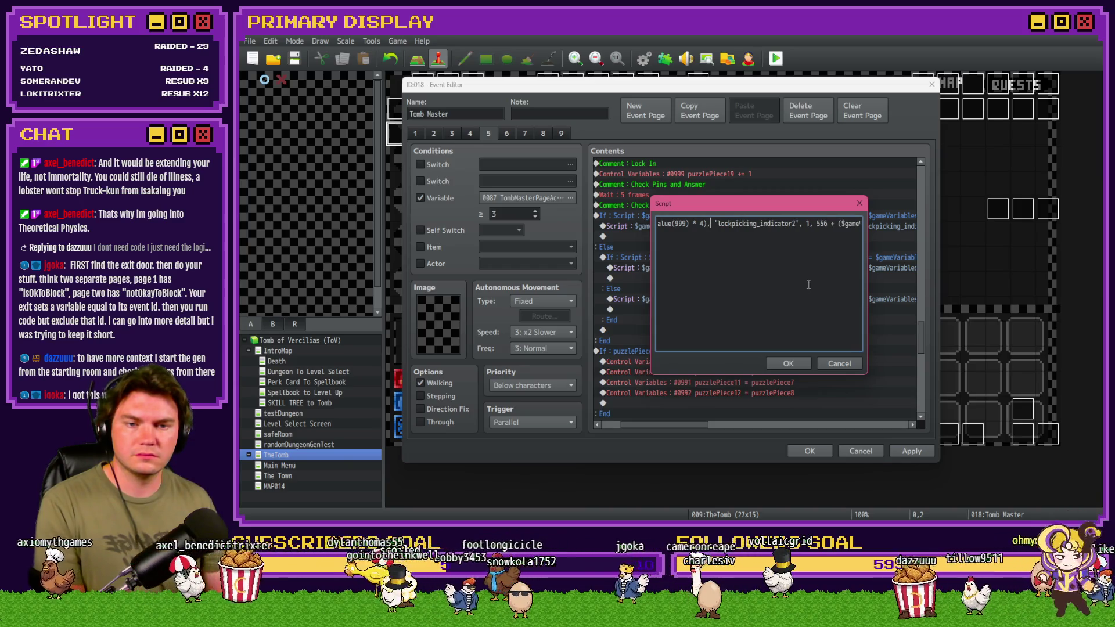
key("ctrl+Right")
key("ctrl+Right")
key("ctrl+Right")
key("ctrl+Right")
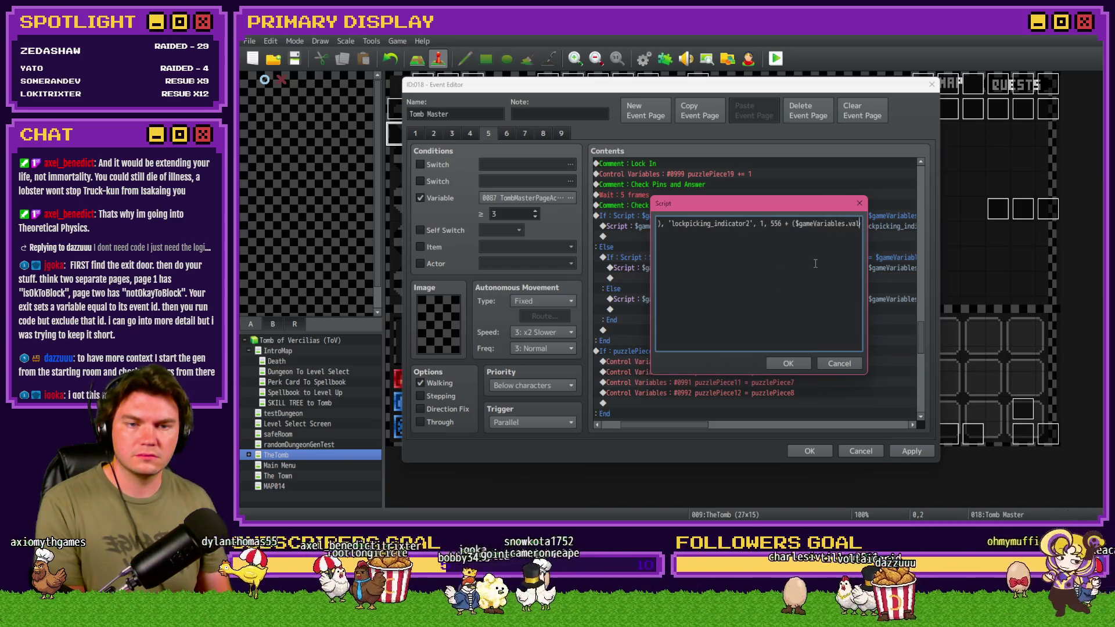
left_click_drag(697, 225, 810, 227)
key("BackSpace")
key("BackSpace")
key("BackSpace")
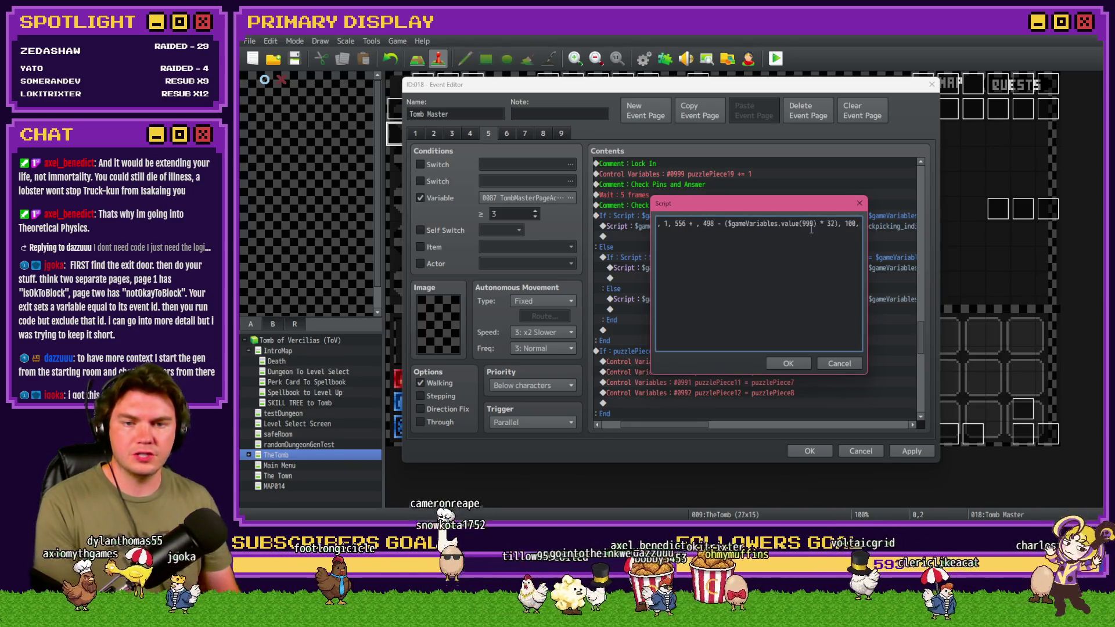
left_click(786, 365)
Strip the variable 998 terms from the Else branch's picture number and x position.
double_click(740, 300)
key("ctrl+a")
key("Home")
key("ctrl+Right")
key("ctrl+Right")
key("ctrl+Right")
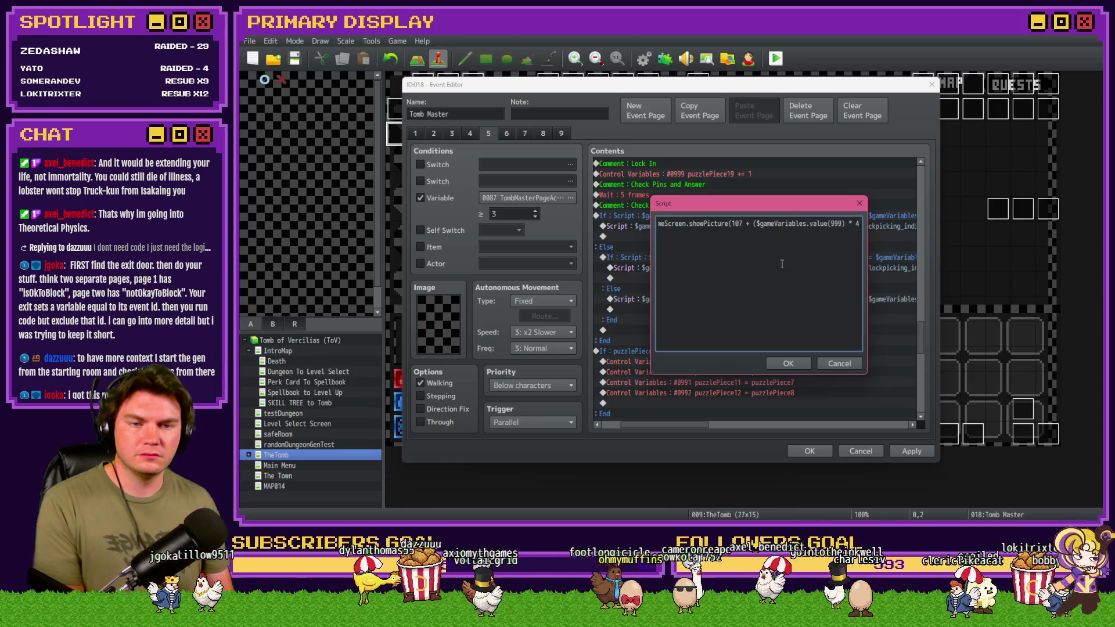
left_click_drag(711, 234, 807, 235)
key("BackSpace")
key("BackSpace")
key("ctrl+Right")
key("ctrl+Right")
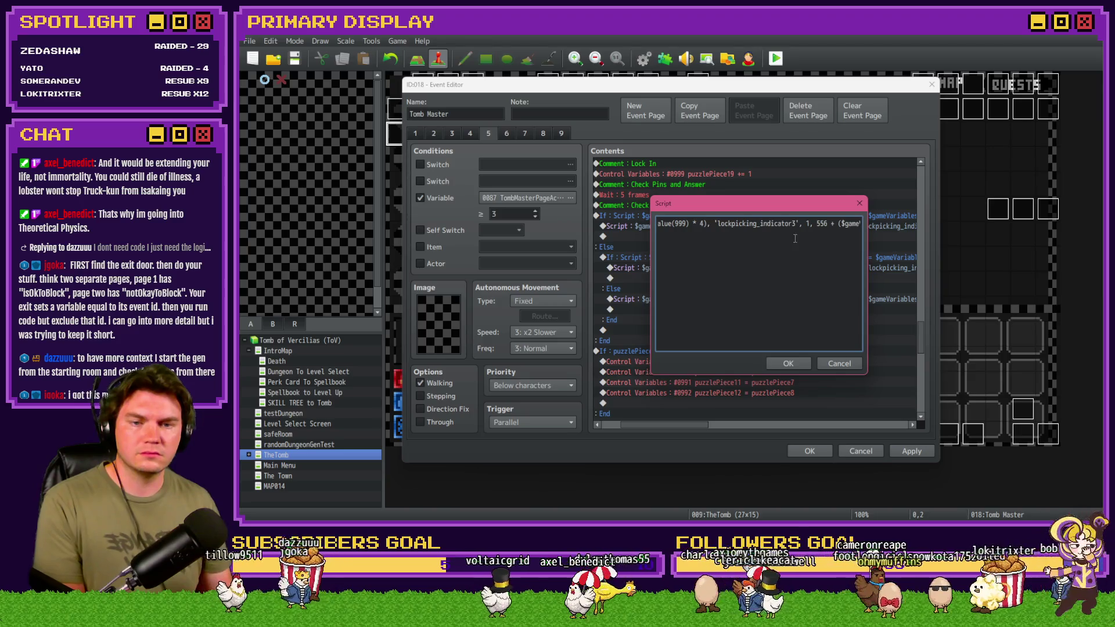
key("ctrl+Right")
key("ctrl+Right")
key("ctrl+Right")
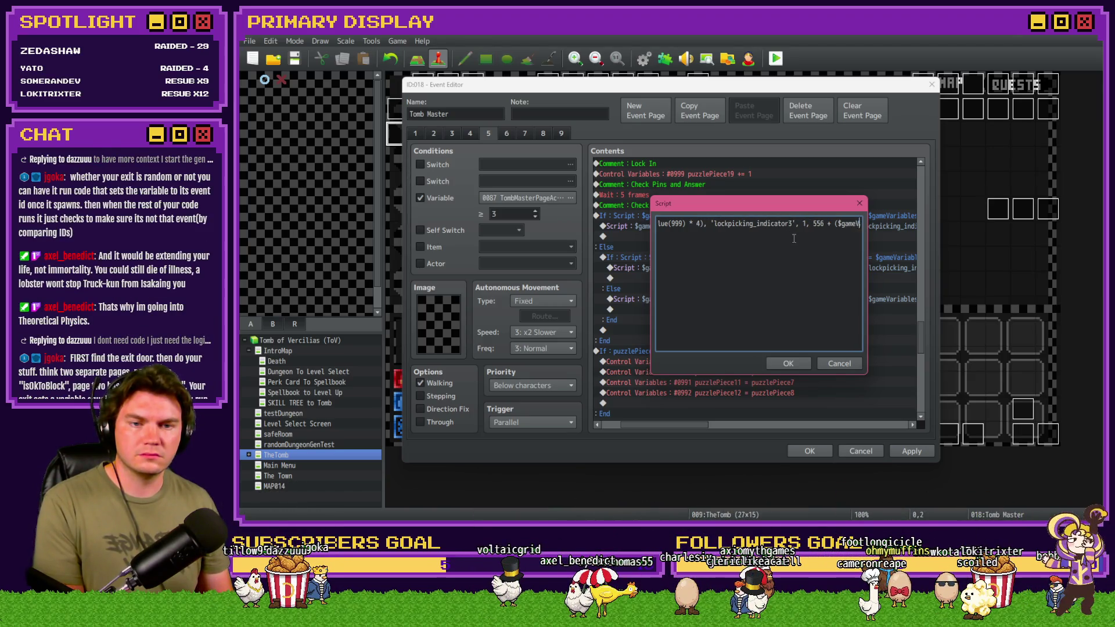
left_click_drag(714, 223, 836, 224)
key("BackSpace")
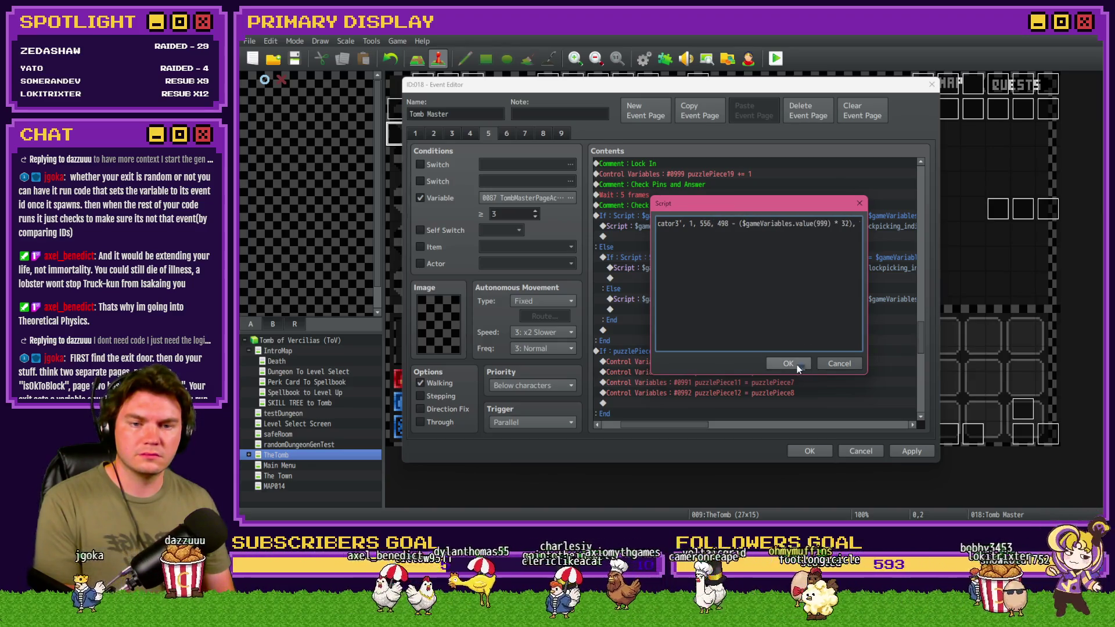
left_click(802, 367)
Close the event editor, save, and run a quick playtest of the game.
left_click(859, 451)
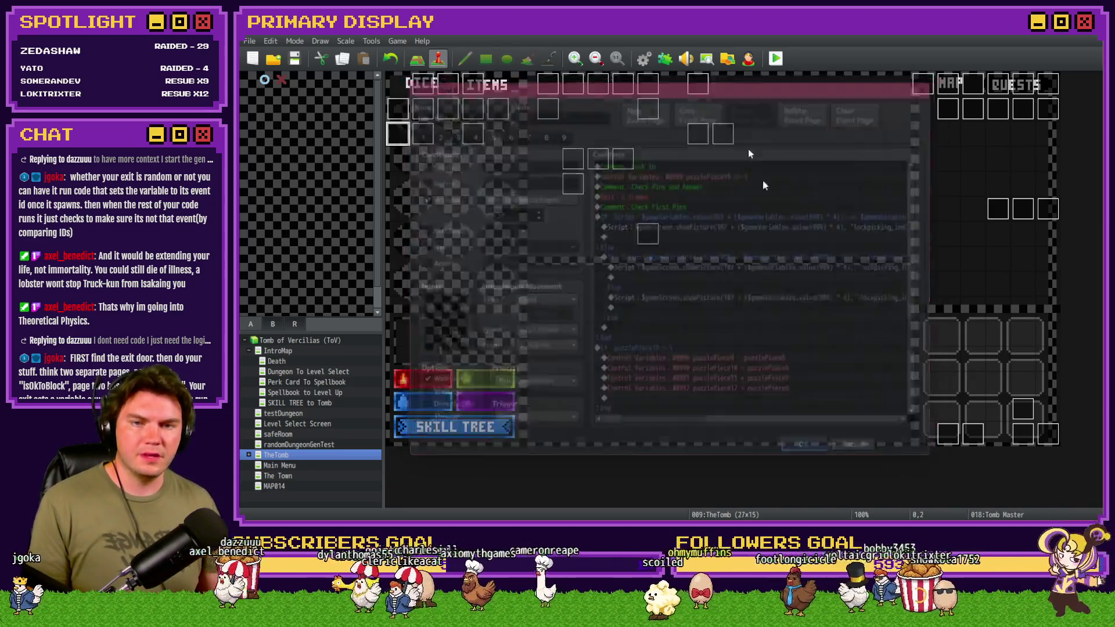
left_click(777, 60)
left_click(633, 294)
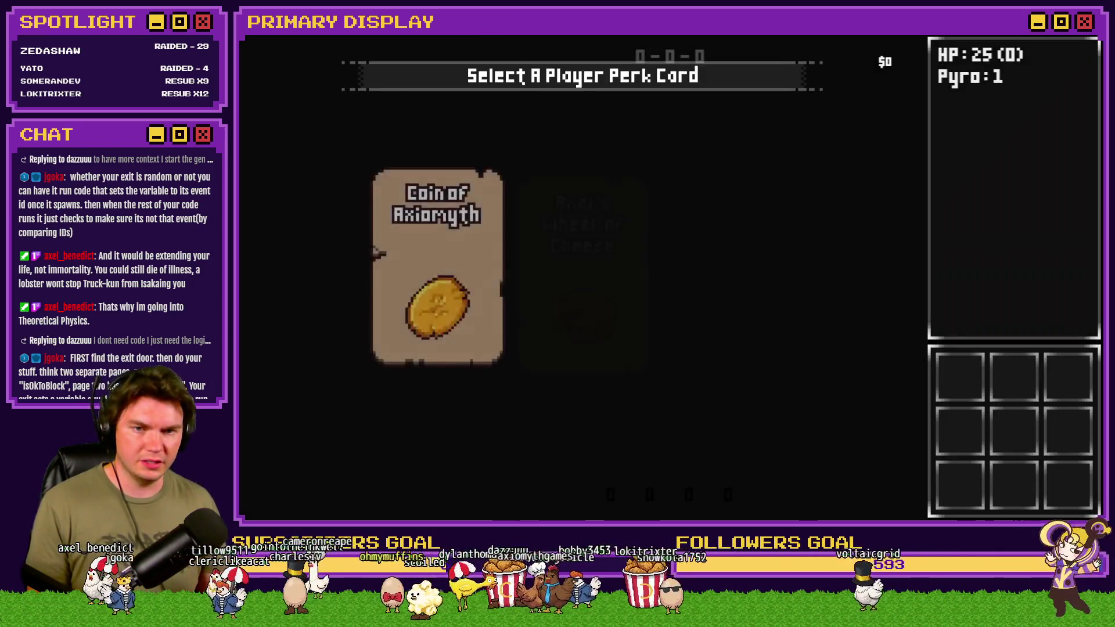
key("alt+F4")
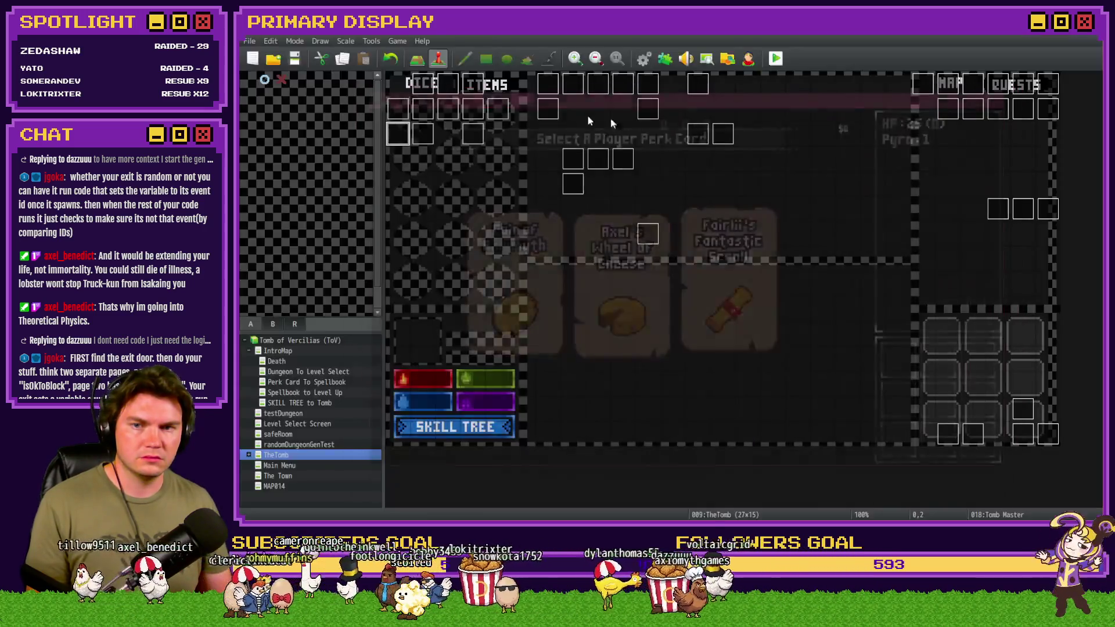
Select the whole Check First Pins block on the Tomb Master's event page 5.
double_click(416, 134)
left_click(488, 134)
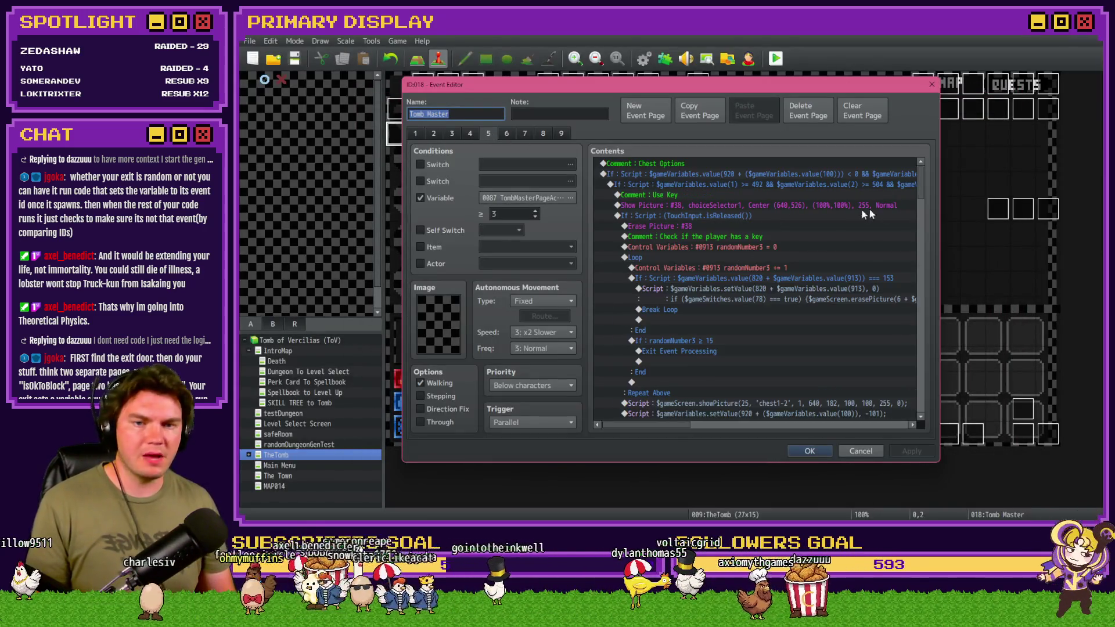
left_click_drag(921, 174, 932, 296)
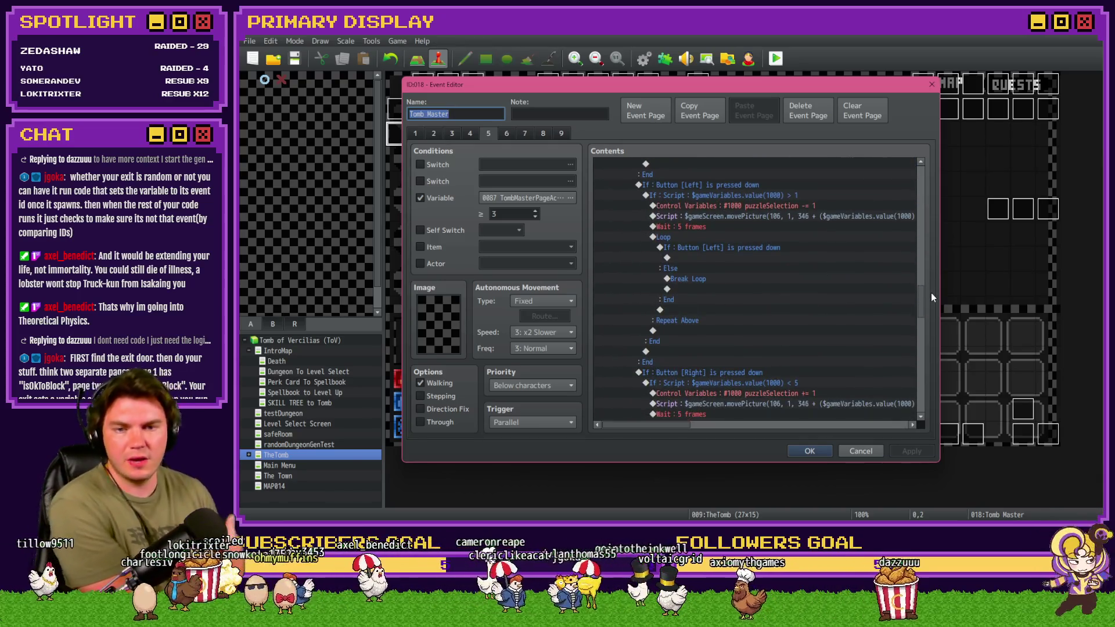
scroll(715, 303, "down", 7)
scroll(723, 300, "down", 2)
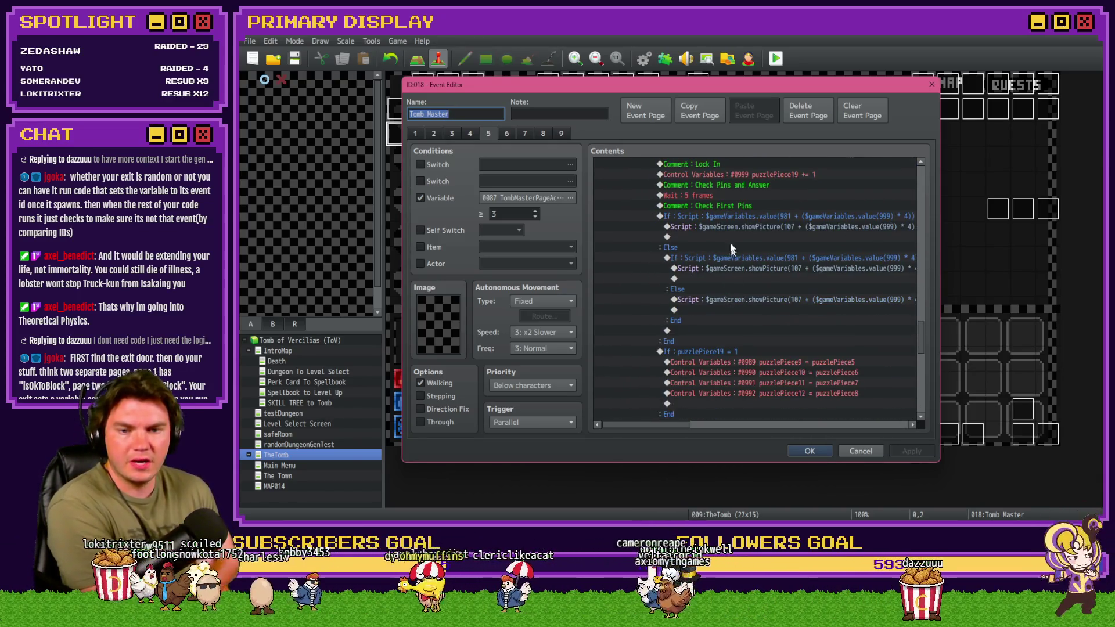
left_click(735, 205)
left_click(733, 213, "shift")
left_click(734, 208)
left_click(734, 214, "shift")
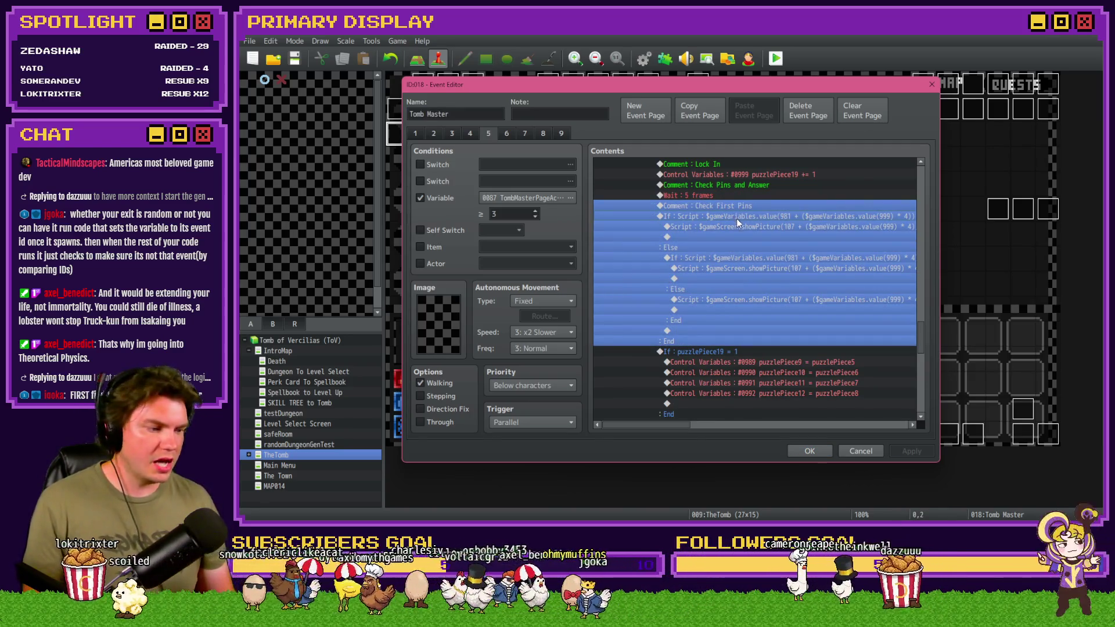
Duplicate the Check First Pins block and rename the copy's comment to Check Second Pins.
key("ctrl+c")
key("ctrl+v")
key("Return")
double_click(688, 256)
type("Second")
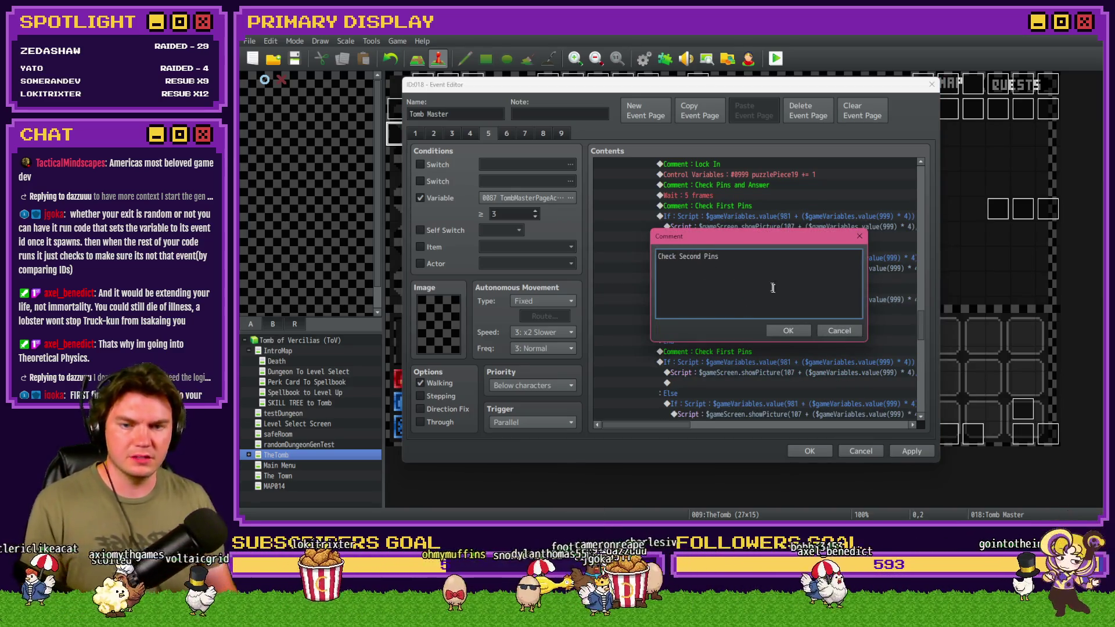
left_click(801, 331)
Open the duplicated block's conditional branch script for editing.
left_click(800, 331)
left_click(772, 291)
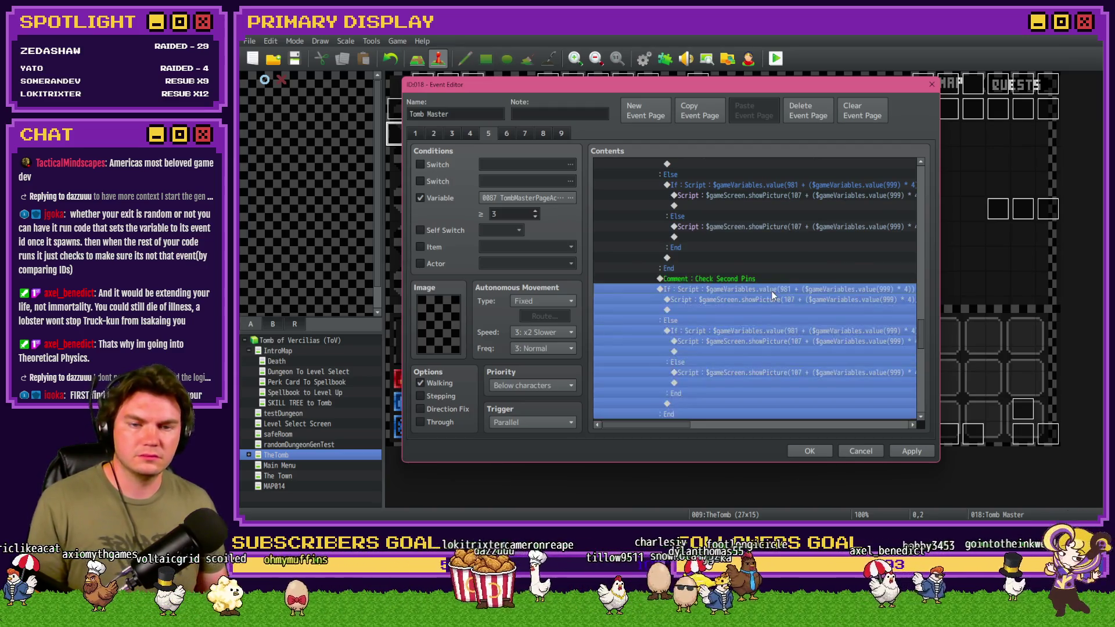
double_click(772, 291)
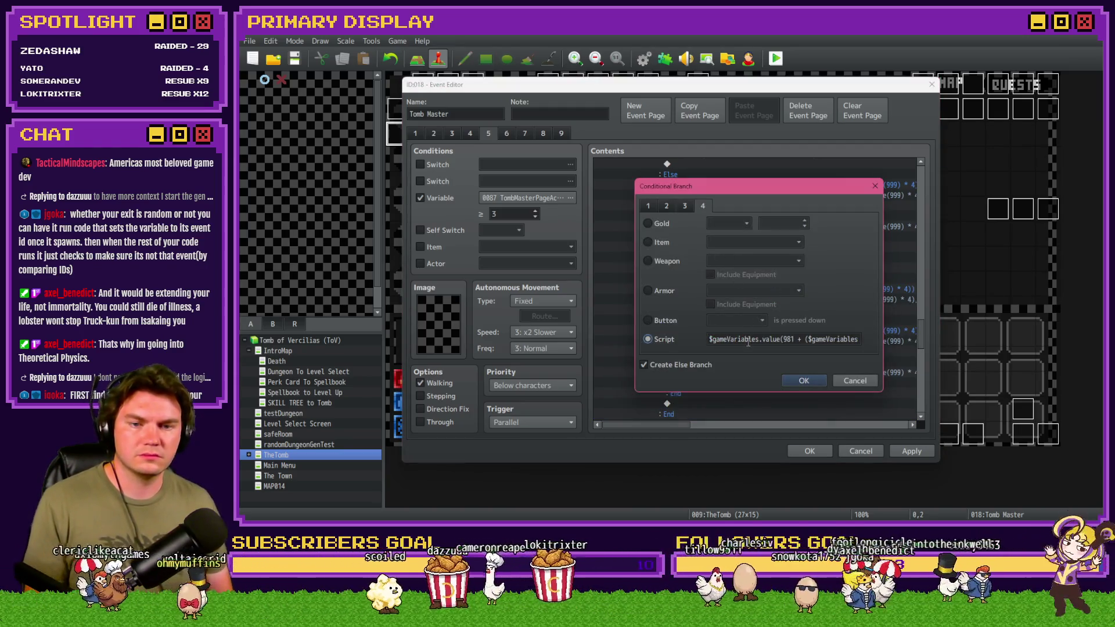
left_click_drag(829, 341, 864, 339)
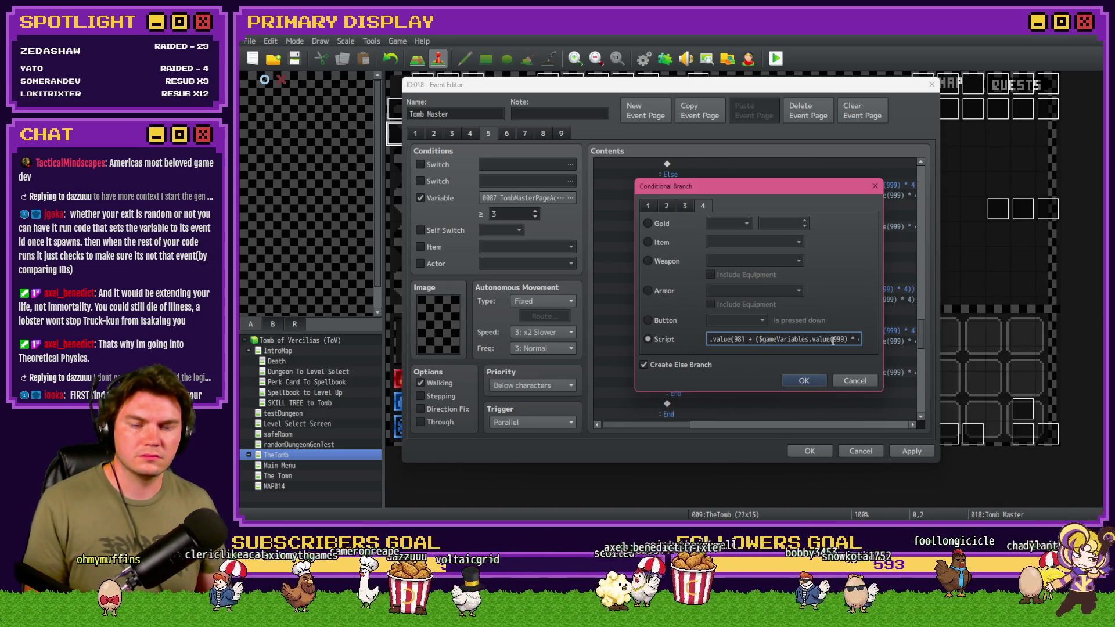
left_click(811, 340)
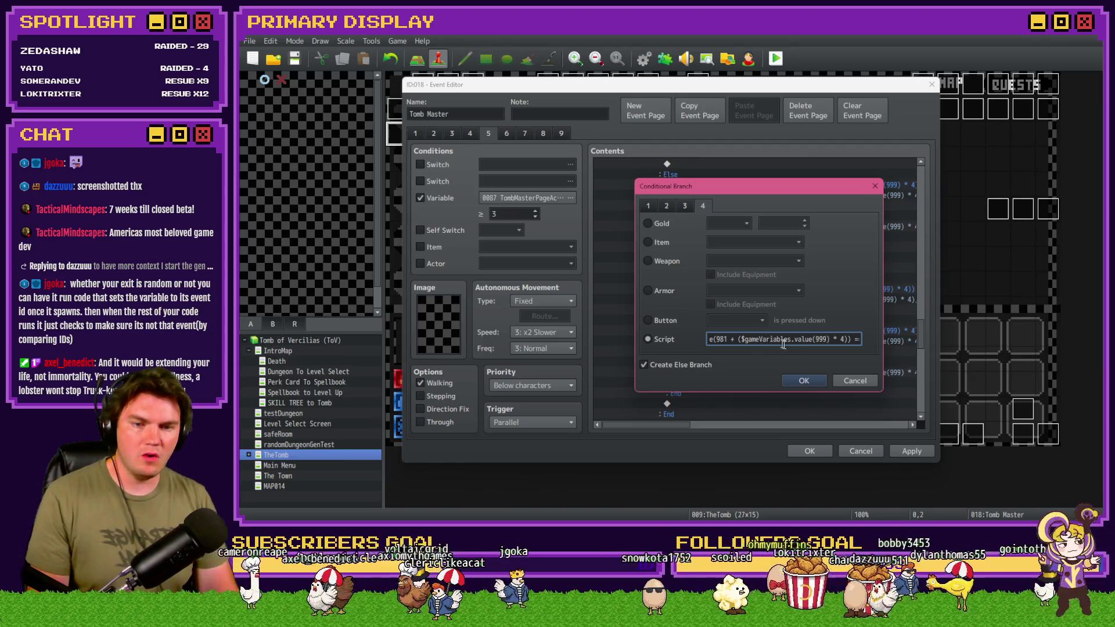
Confirm the condition testing $gameVariables.value(981 + ($gameVariables.value(999) * 4)).
left_click(806, 381)
Change the Check Second Pins condition to test variable 982 instead of 981.
left_click(774, 279)
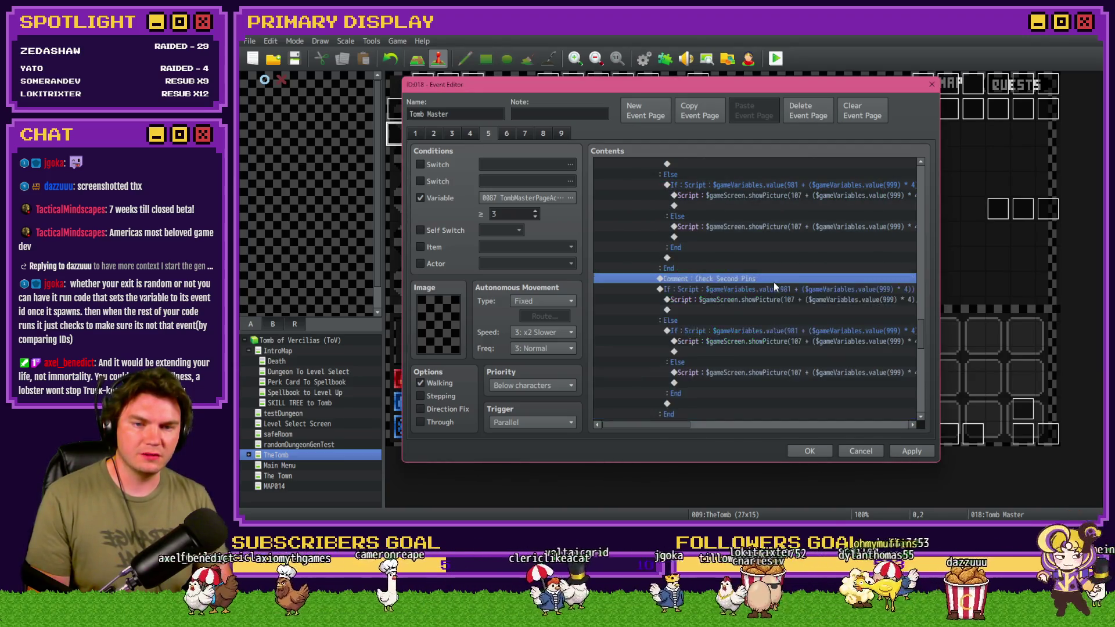
left_click(774, 290)
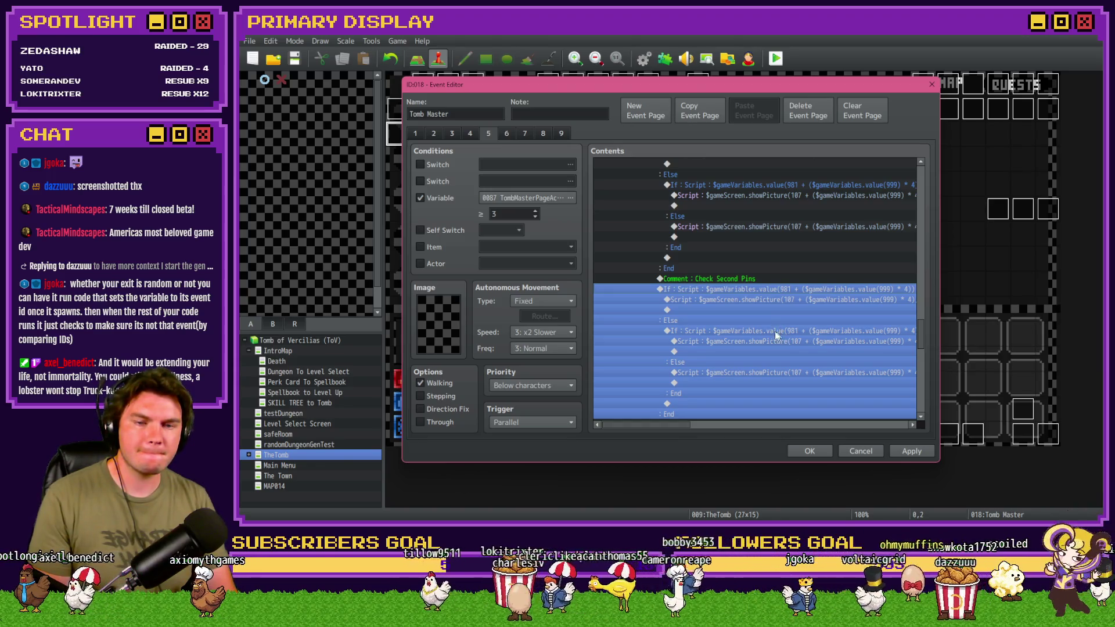
scroll(755, 342, "up", 4)
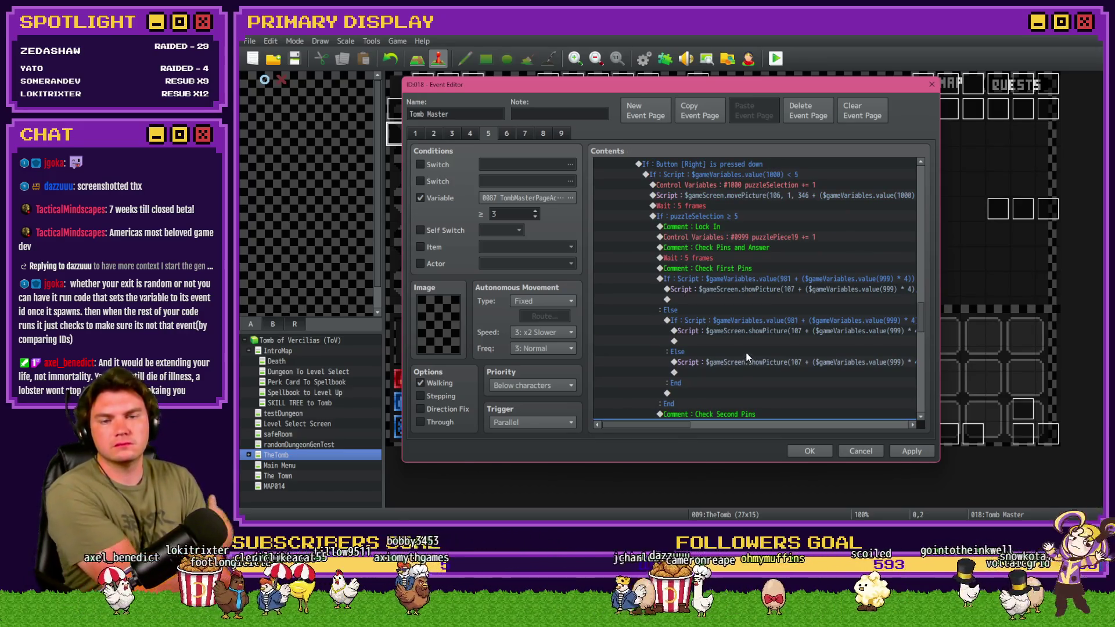
scroll(747, 355, "down", 4)
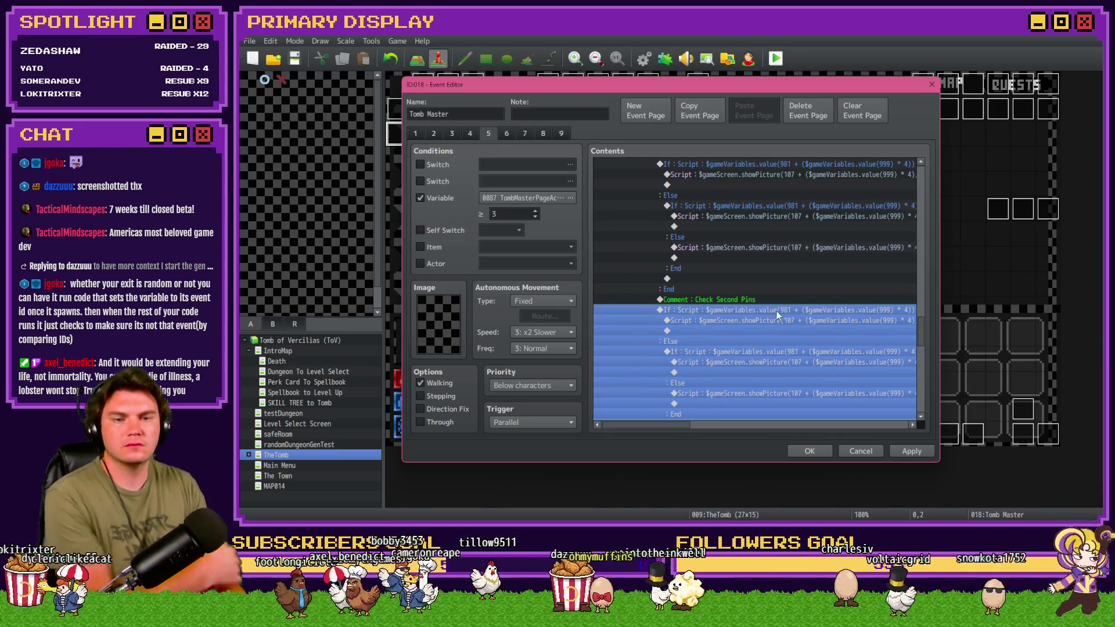
double_click(780, 313)
left_click(796, 339, "shift")
left_click(797, 339)
key("BackSpace")
type("2")
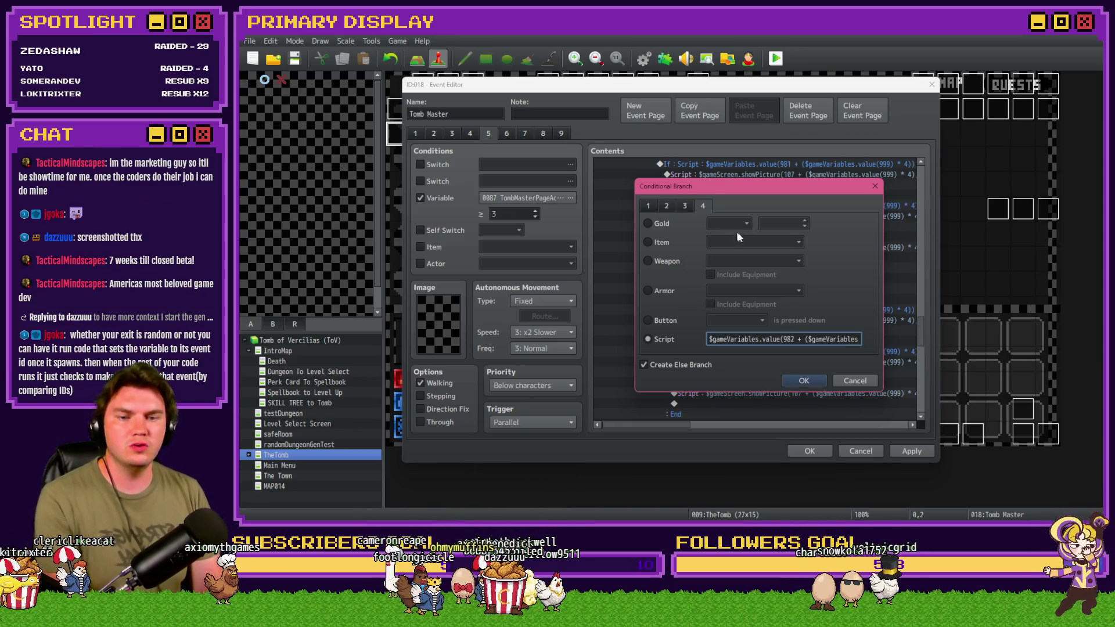
key("Right")
key("Right")
key("Right")
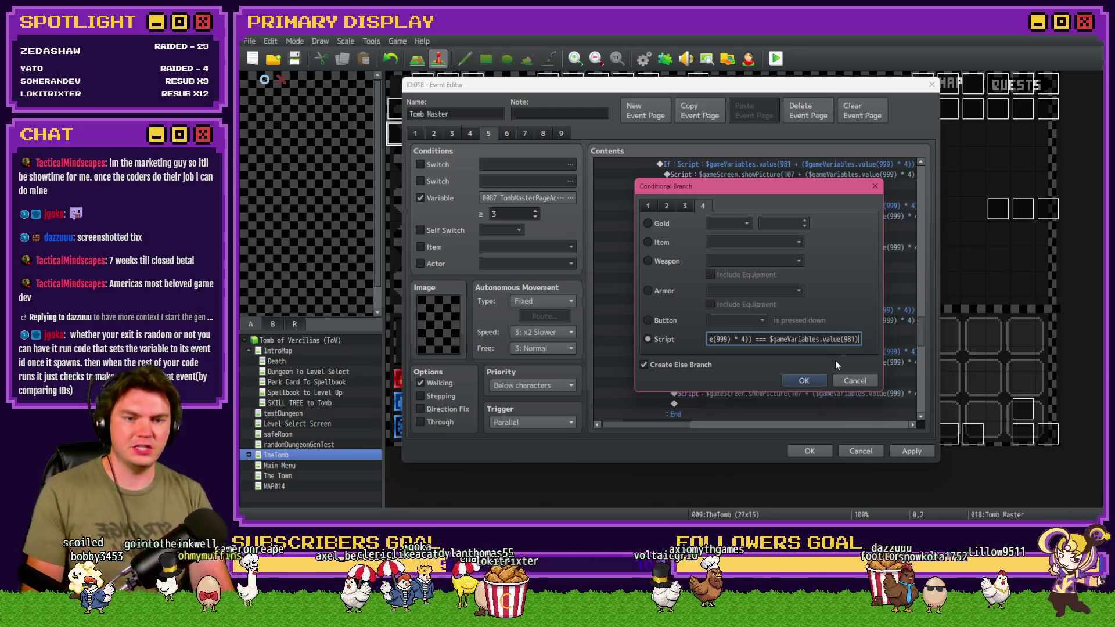
key("Return")
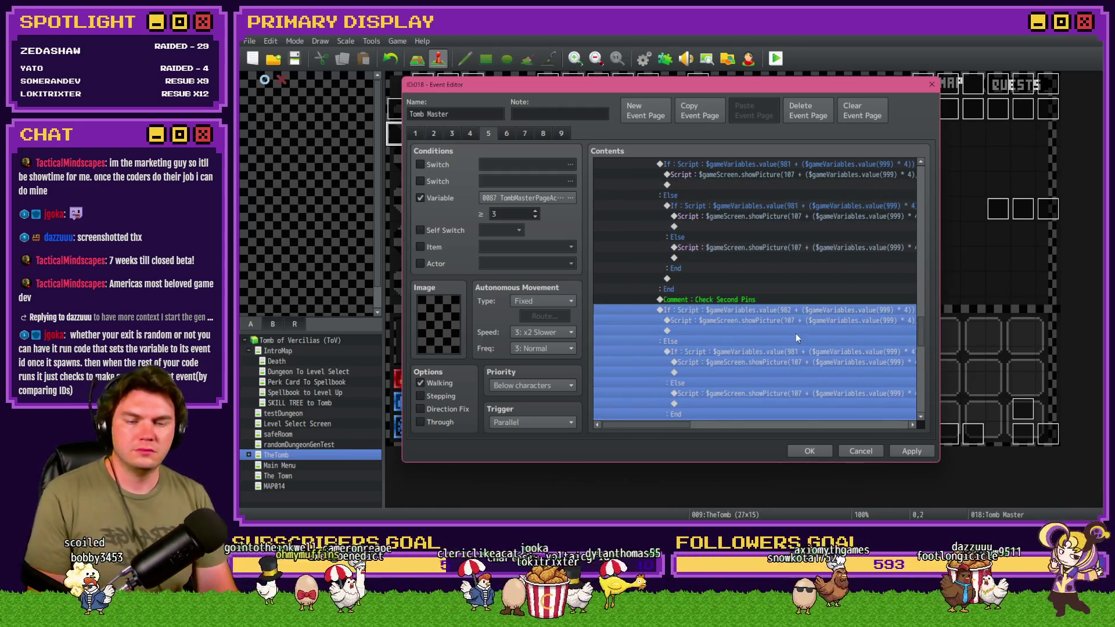
double_click(796, 320)
left_click(750, 223)
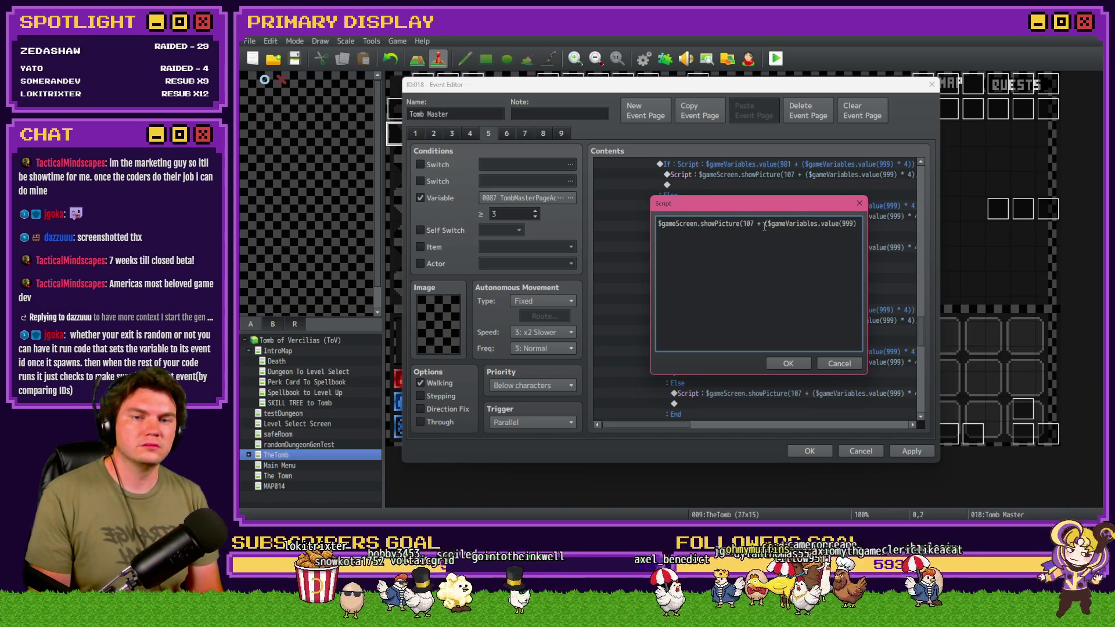
Change the second pin's showPicture script from picture 107 at x 556 to 108 at x 612.
key("BackSpace")
type("8")
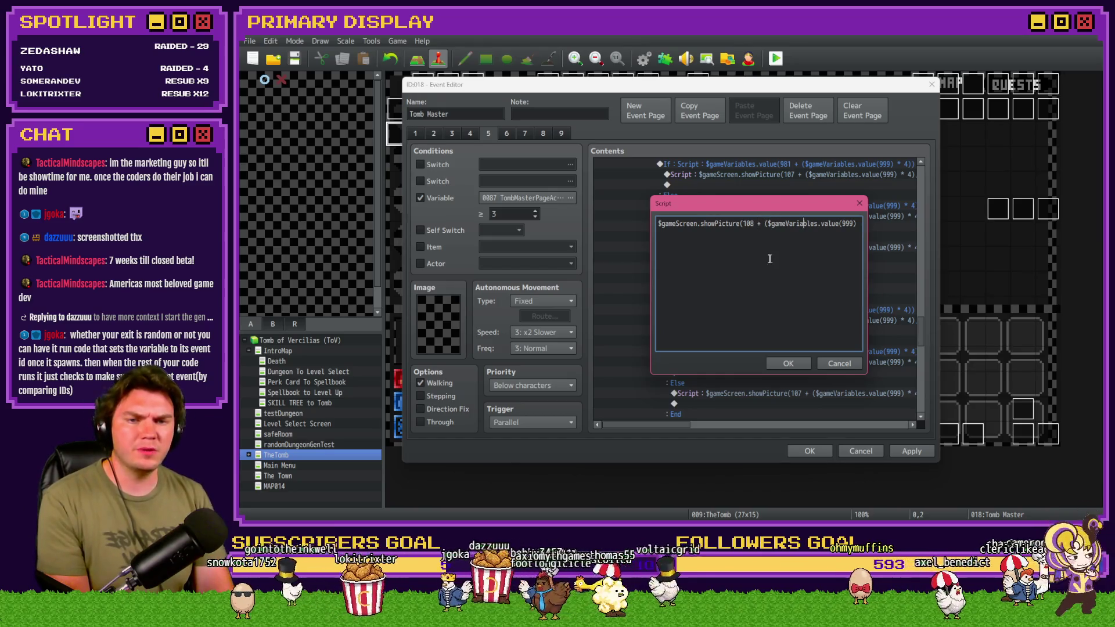
key("Right")
key("Right")
key("Right")
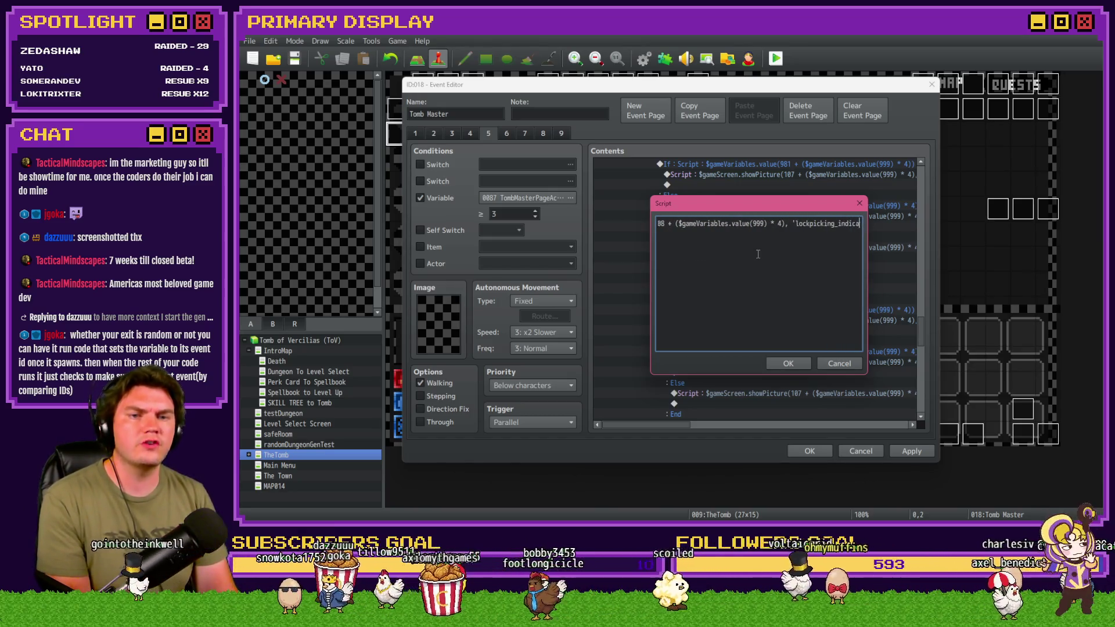
key("Right")
key("Right")
key("Right")
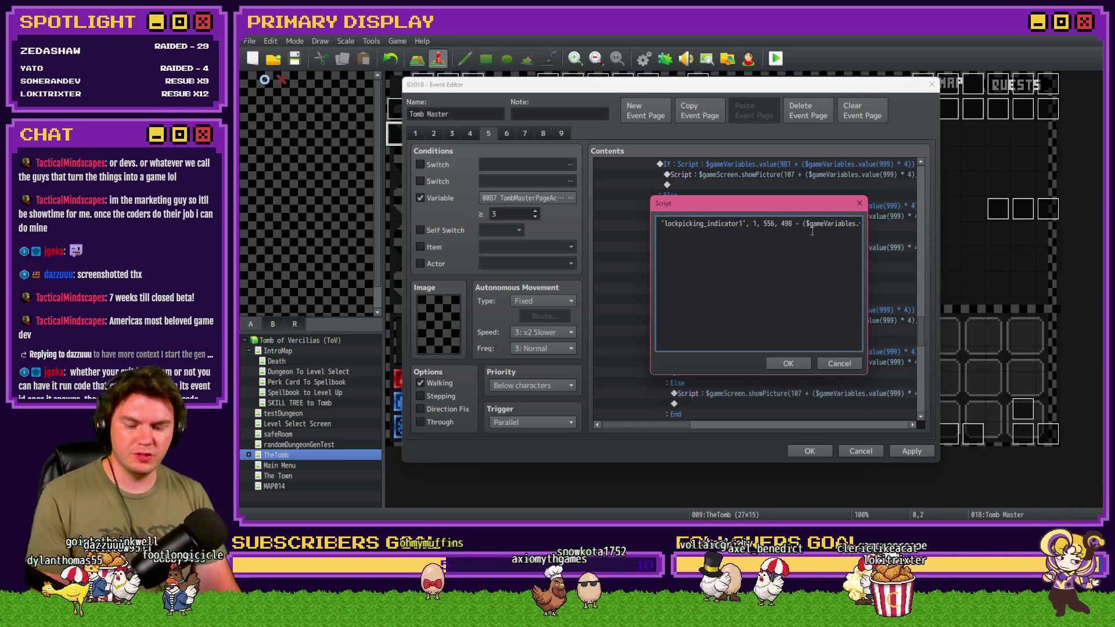
key("alt+Tab")
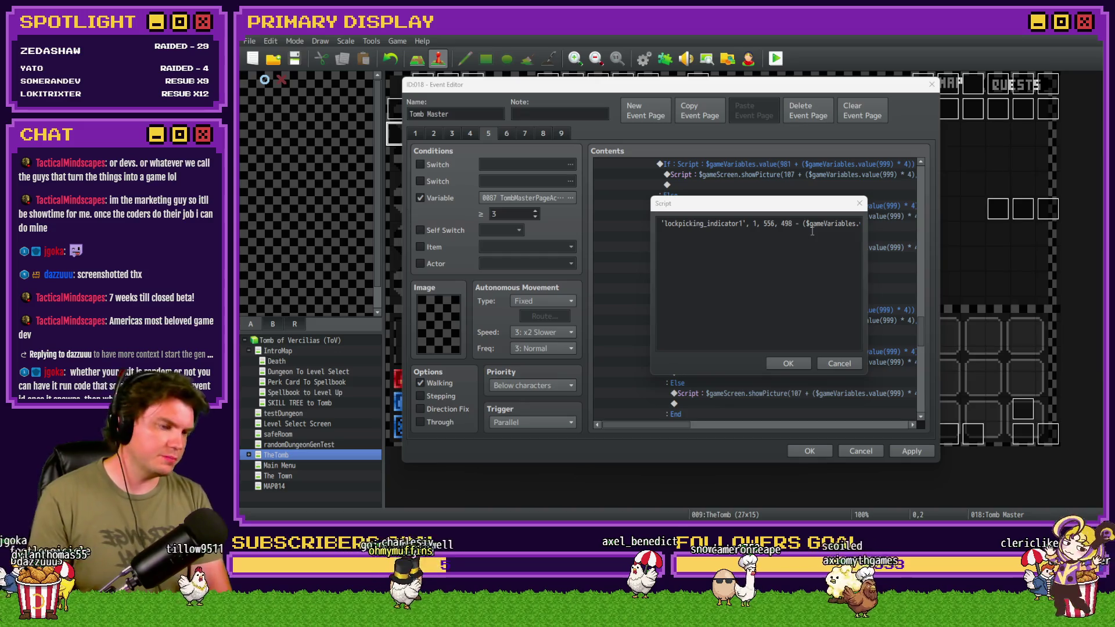
left_click(767, 224)
double_click(769, 223)
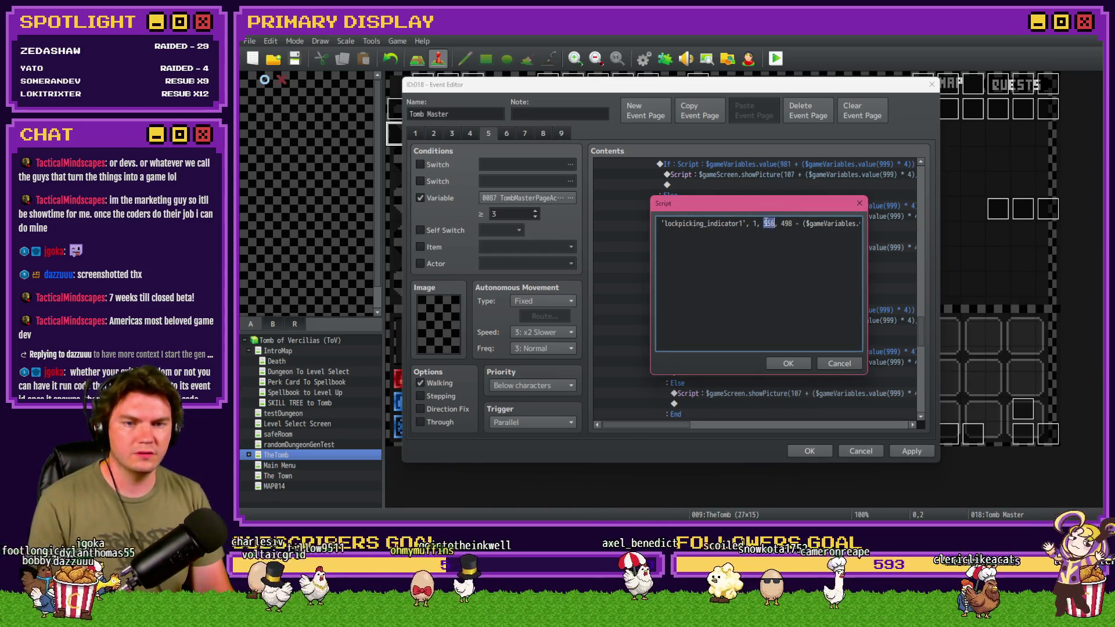
type("612")
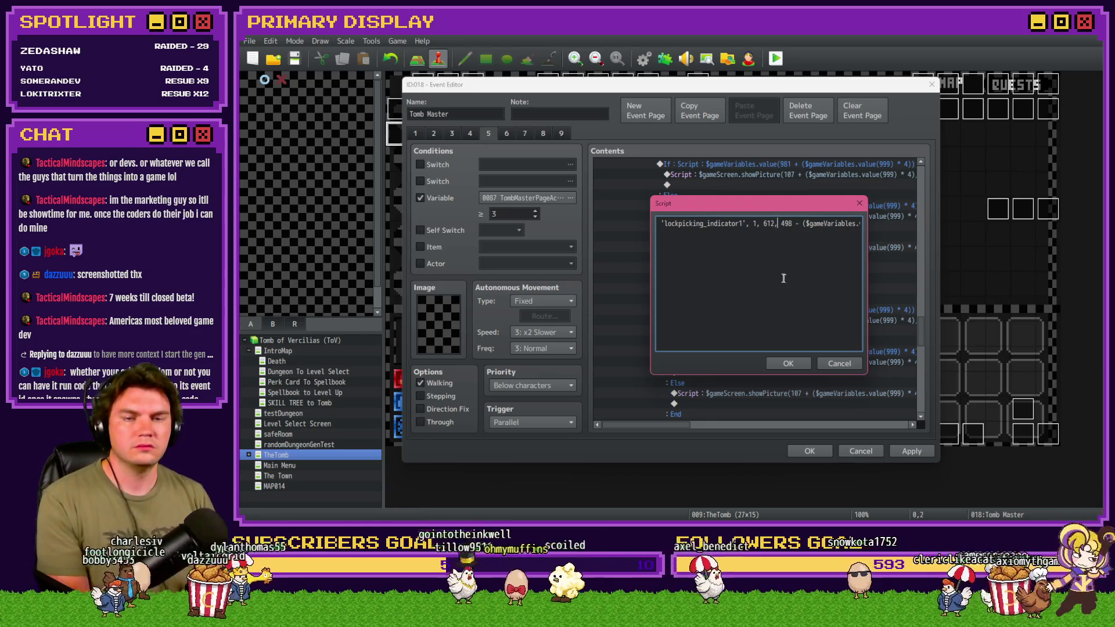
key("Right")
key("Right")
key("Right")
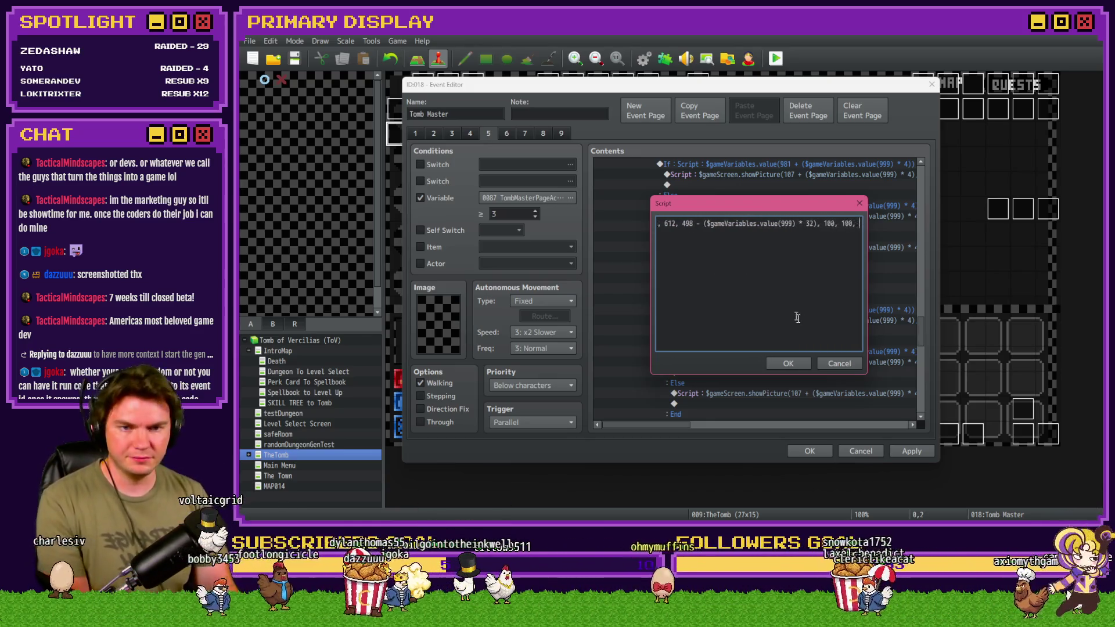
left_click(789, 363)
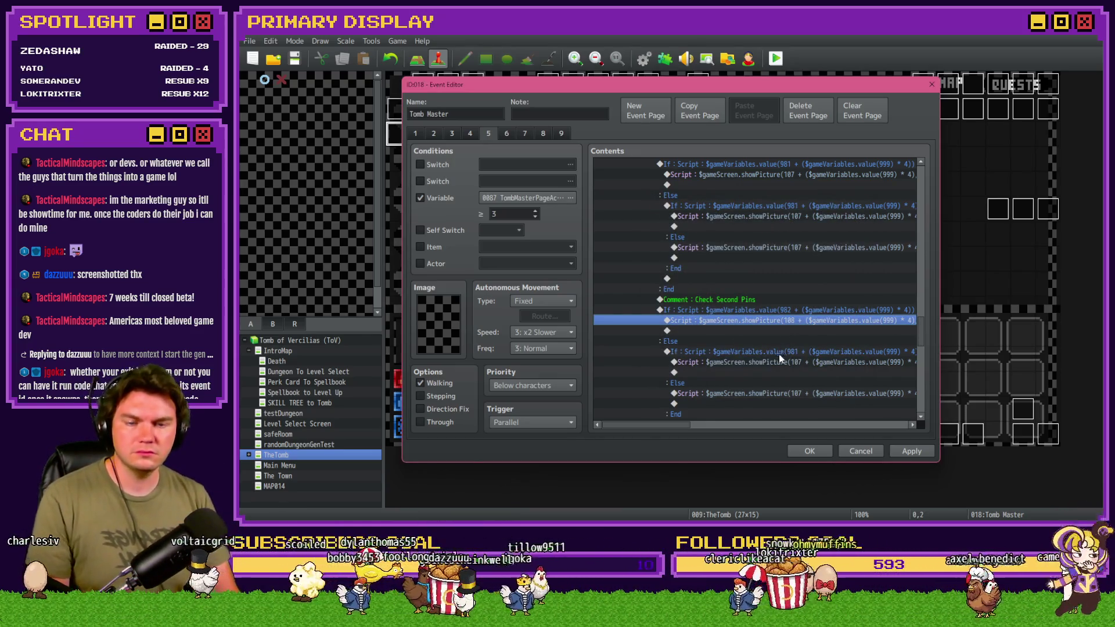
double_click(779, 355)
Make the nested condition check variable 982 and add an || comparison against the other pins.
left_click(796, 339)
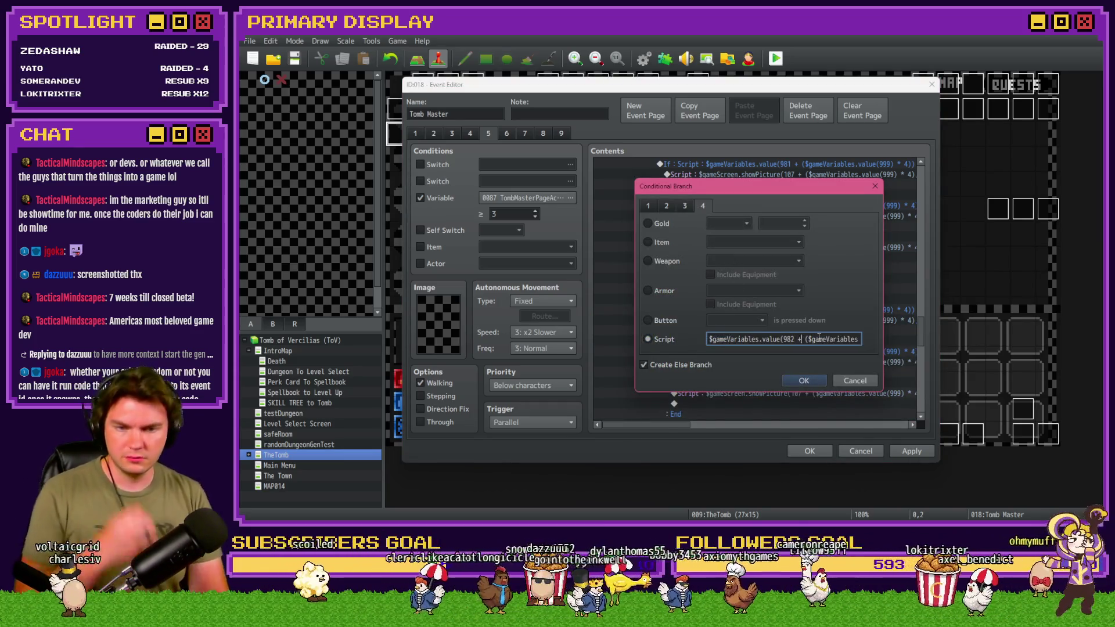
key("Right")
key("Right")
key("Right")
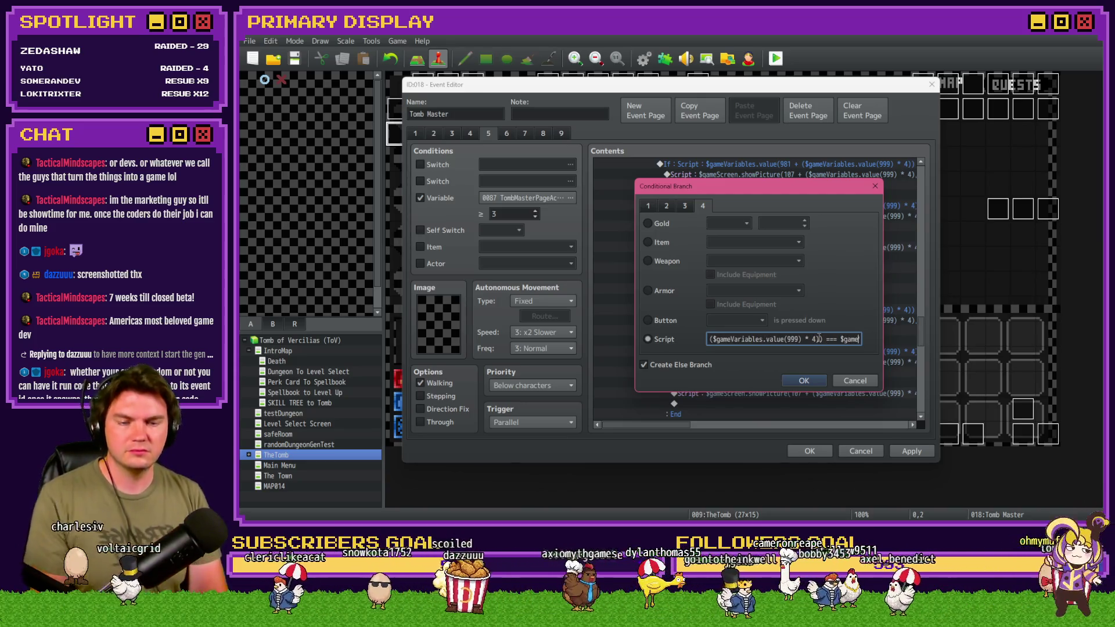
key("Right")
key("Right")
key("Right")
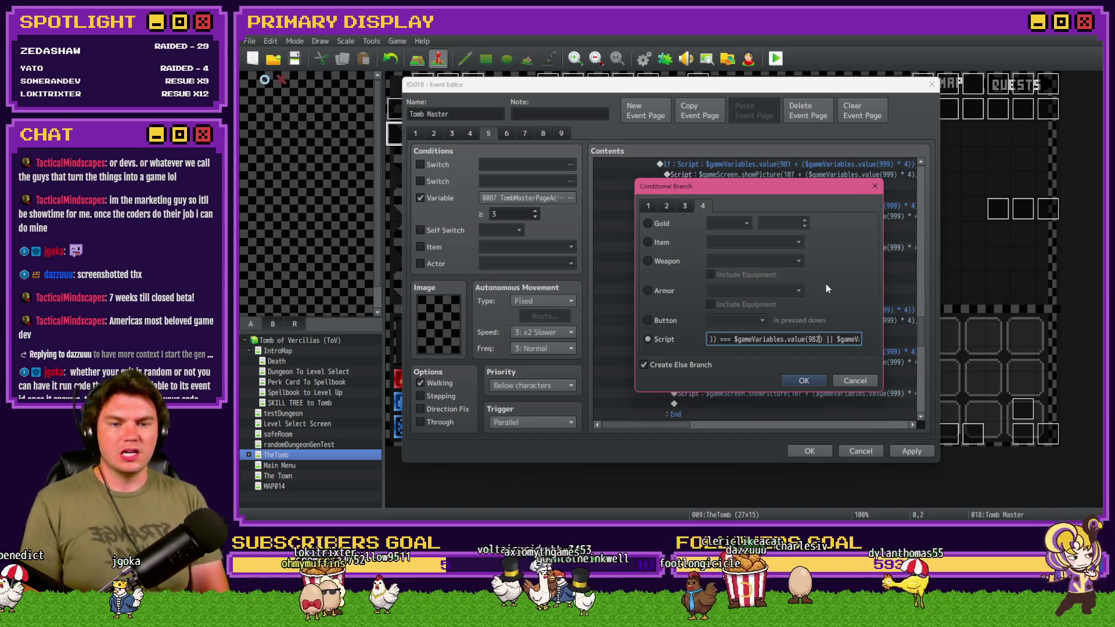
key("BackSpace")
type("1")
key("Left")
key("Left")
key("Left")
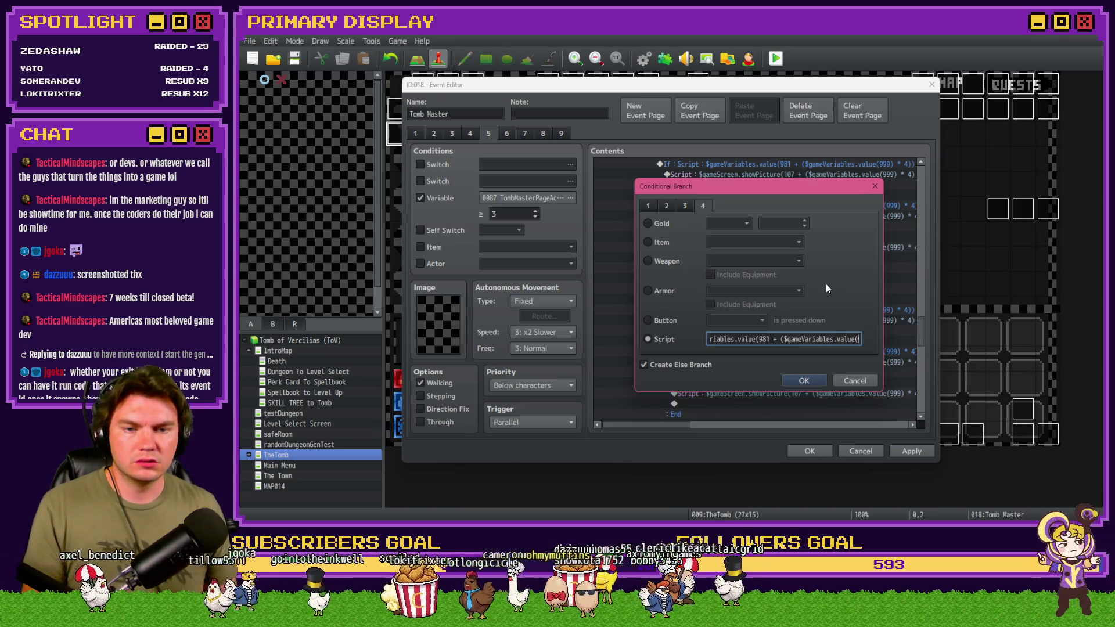
key("Left")
key("Left")
key("Left")
key("BackSpace")
type("2")
key("Right")
key("Right")
key("Right")
type("|| $gameV")
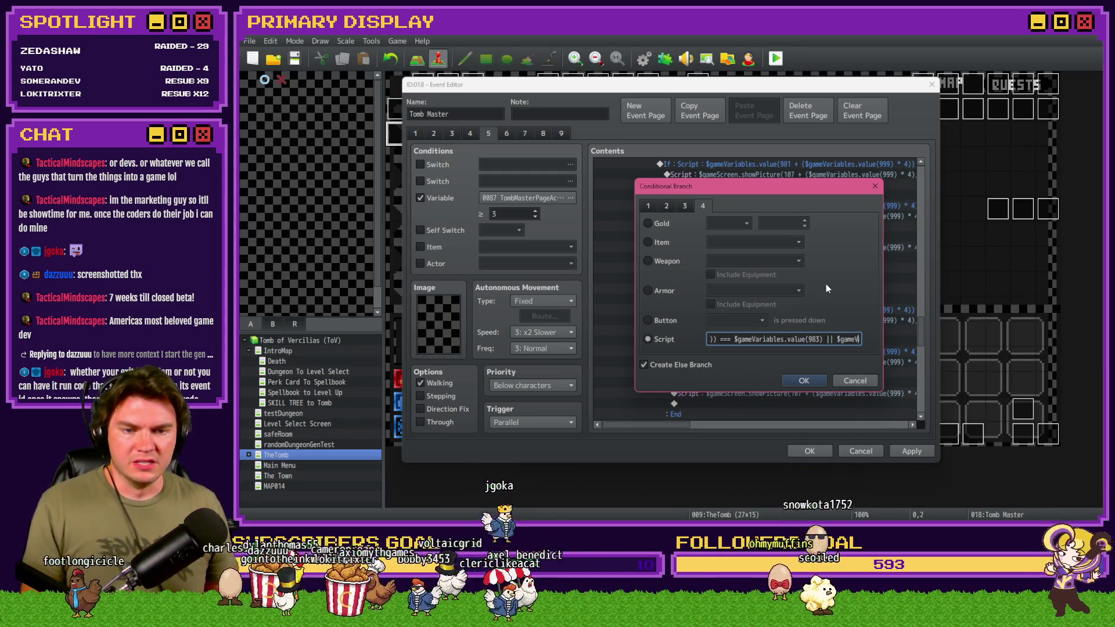
type("ariables.value(982 + ($g")
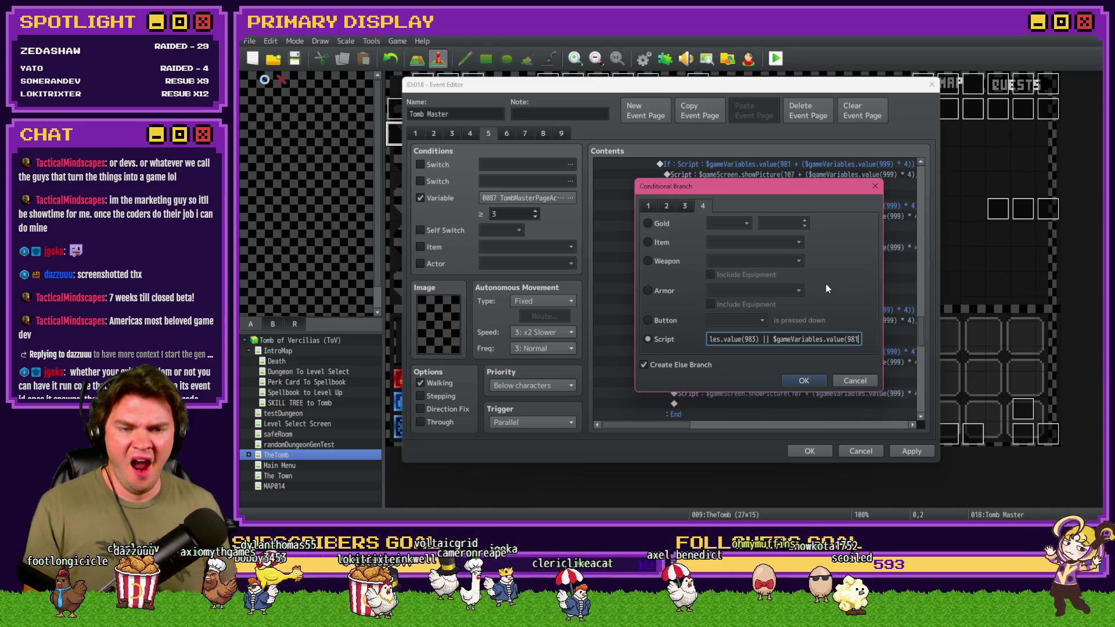
key("Return")
key("Return")
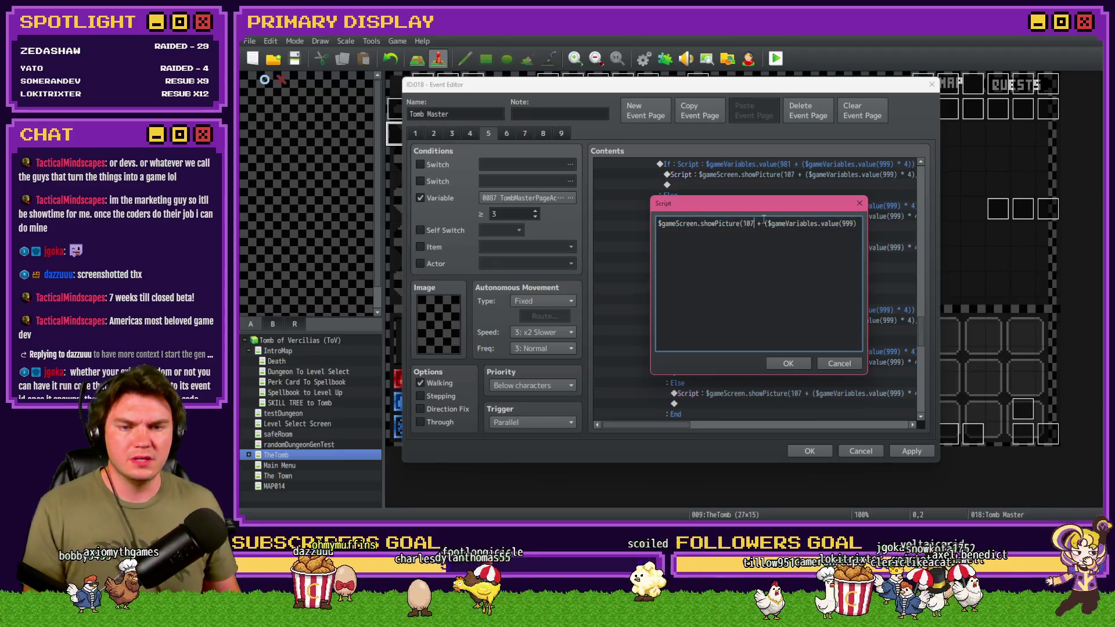
Finish the nested showPicture script for 'lockpicking_indicator2' and set its x position to 612.
type("* 4),")
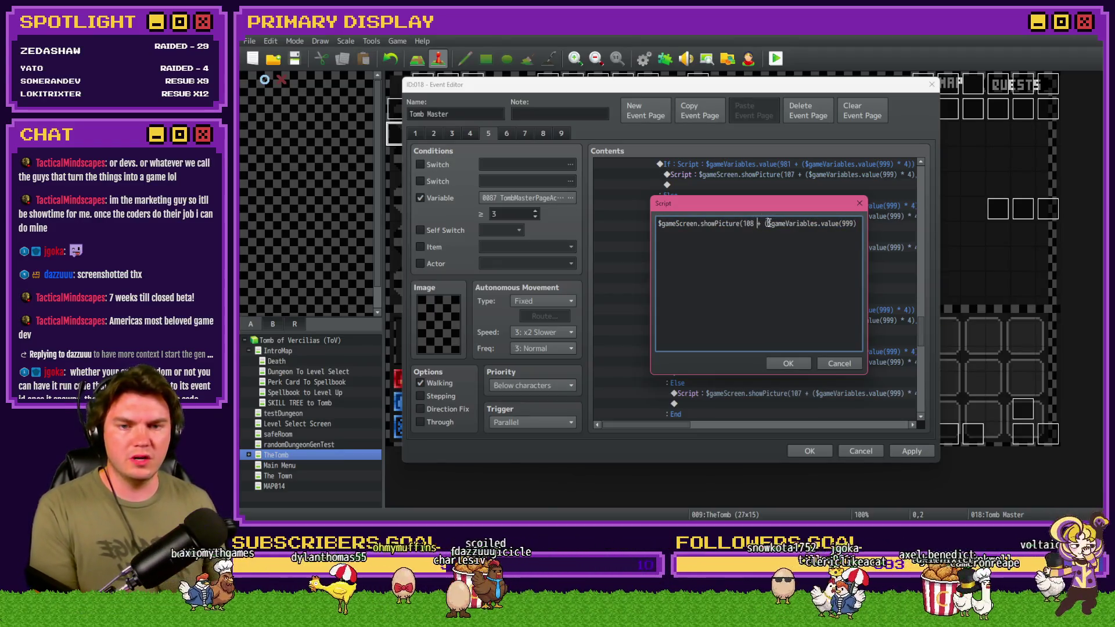
type(" 'lockpicking_indicator2', 1, 556, 498 - ($gameVariables")
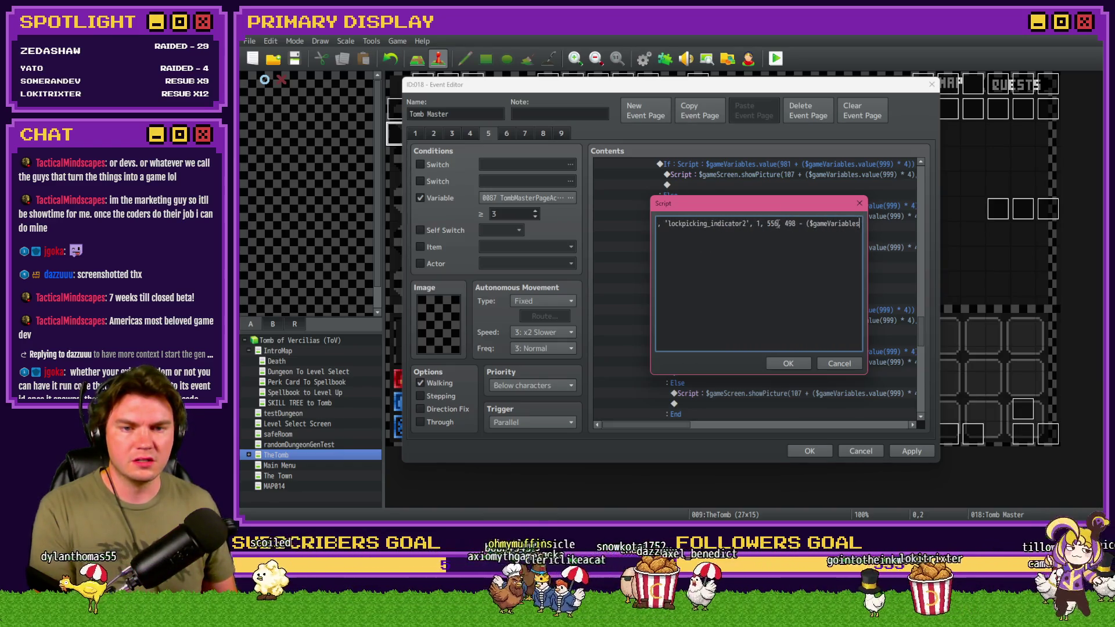
double_click(772, 224)
type("612")
left_click(785, 360)
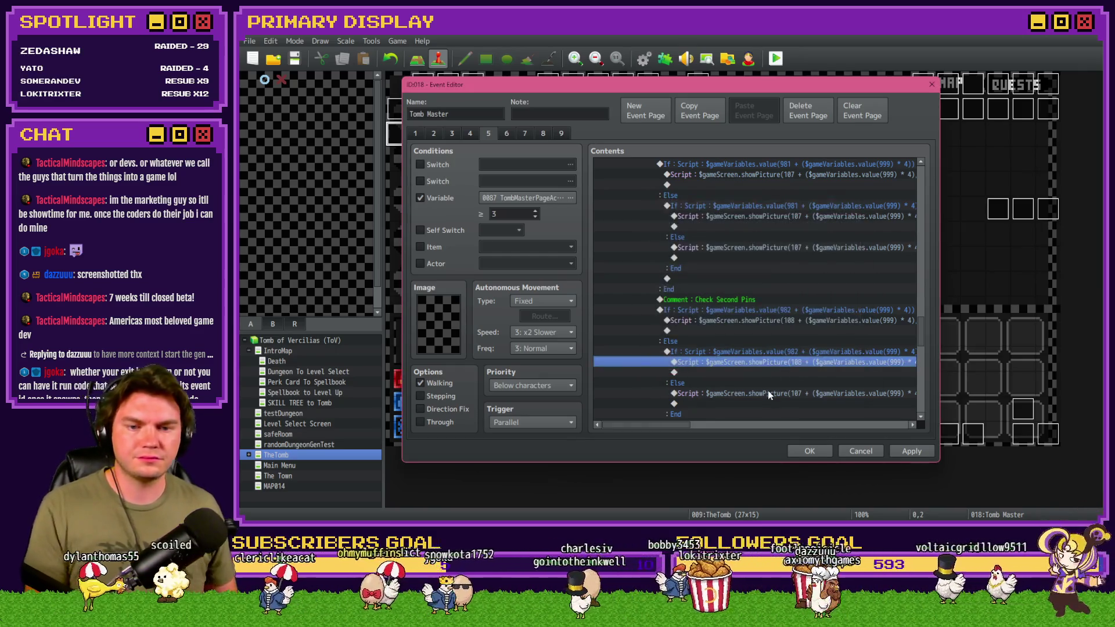
Change the else-branch picture script to picture 108 at x 612 and apply the Tomb Master changes.
double_click(771, 395)
left_click_drag(860, 224, 639, 223)
left_click(757, 225)
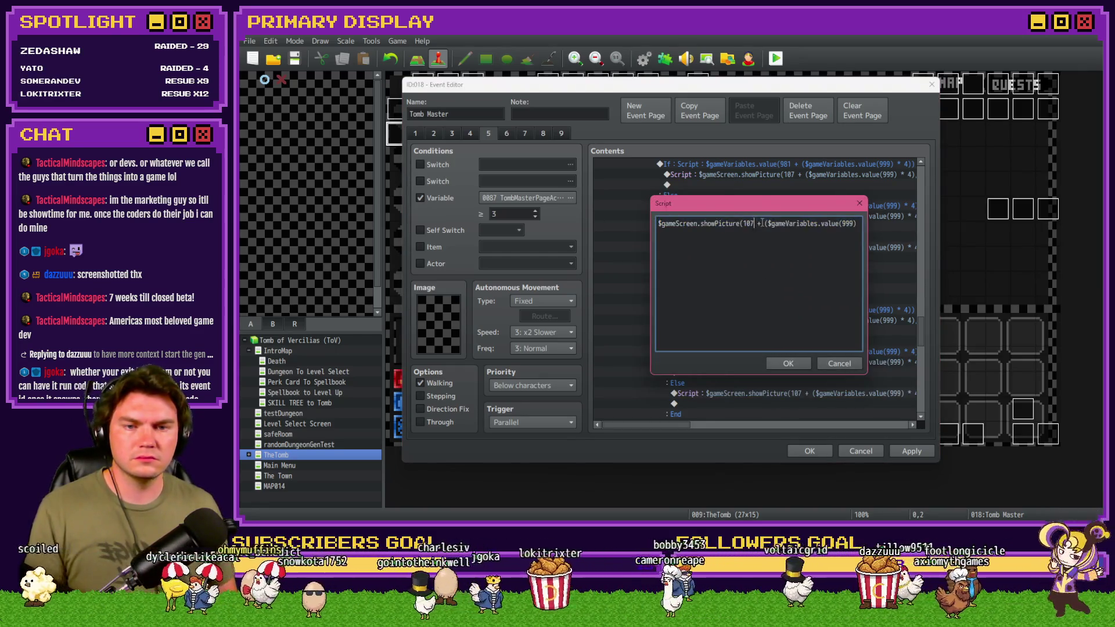
key("BackSpace")
key("BackSpace")
type("8")
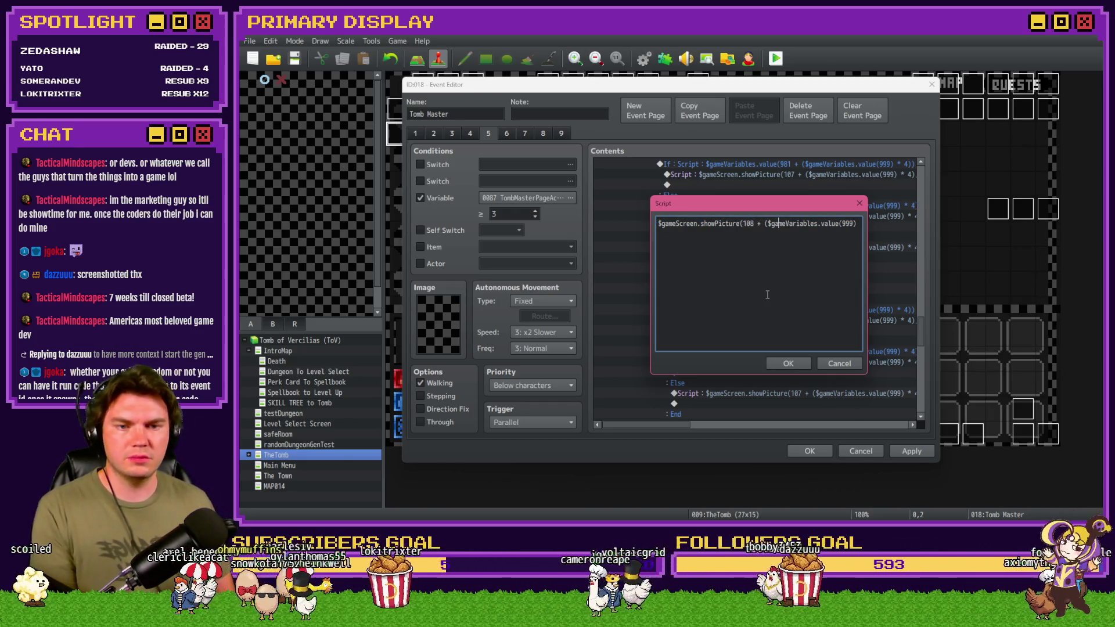
key("Right")
key("Right")
key("Right")
key("Right")
key("Right")
key("Right")
double_click(801, 224)
type("612")
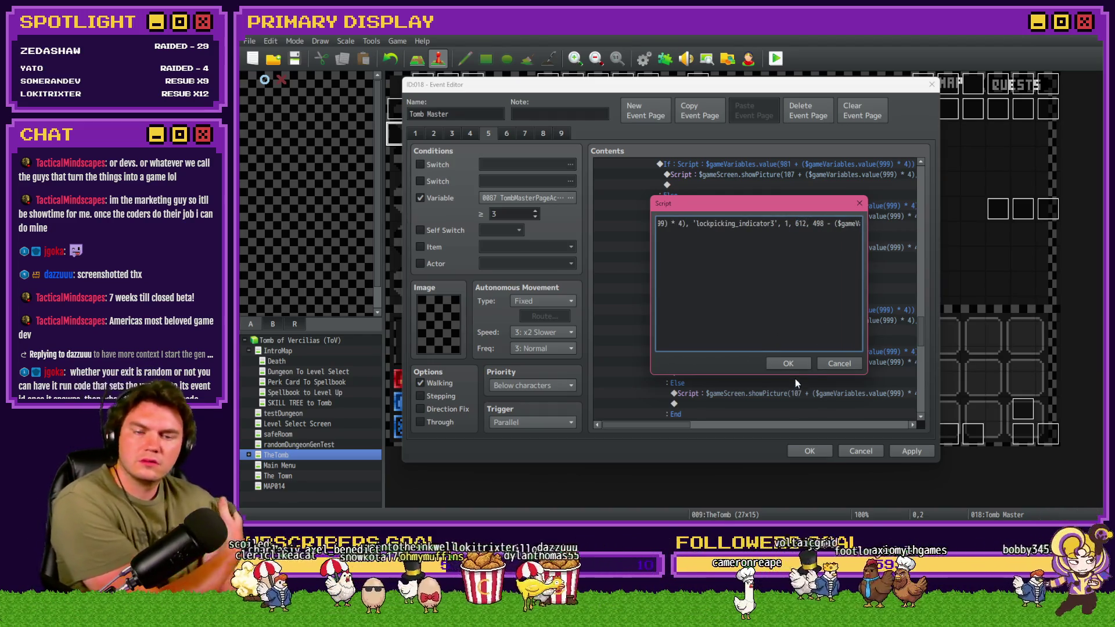
left_click(801, 366)
scroll(800, 370, "down", 2)
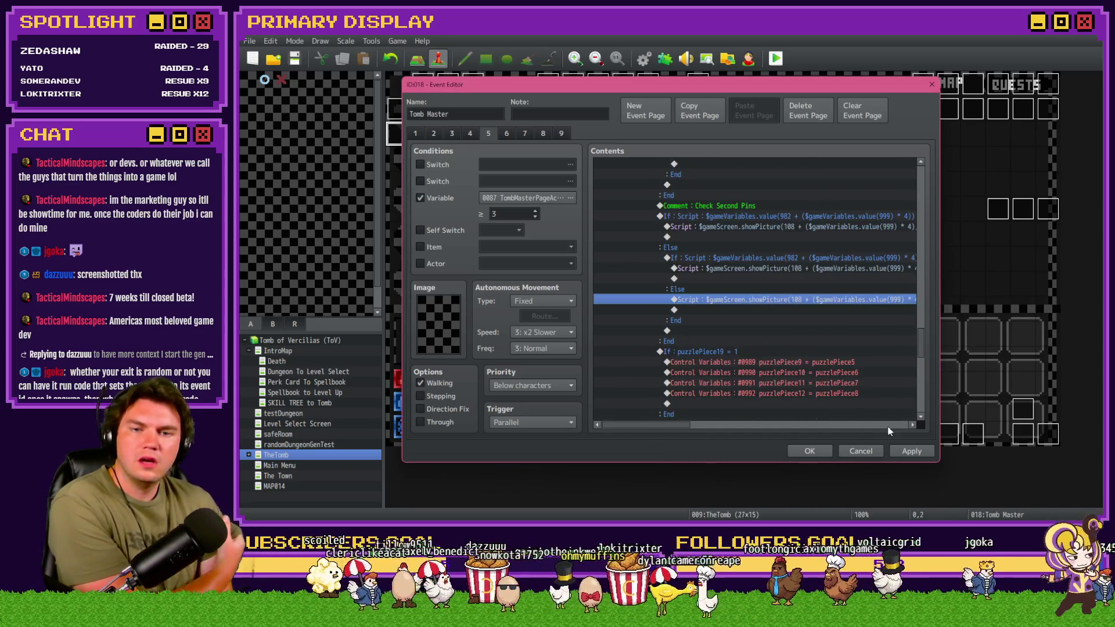
left_click(912, 452)
Take the Spiked Pauldron perk and set roomTrap 9 to -1 in the F9 debug list.
left_click(810, 452)
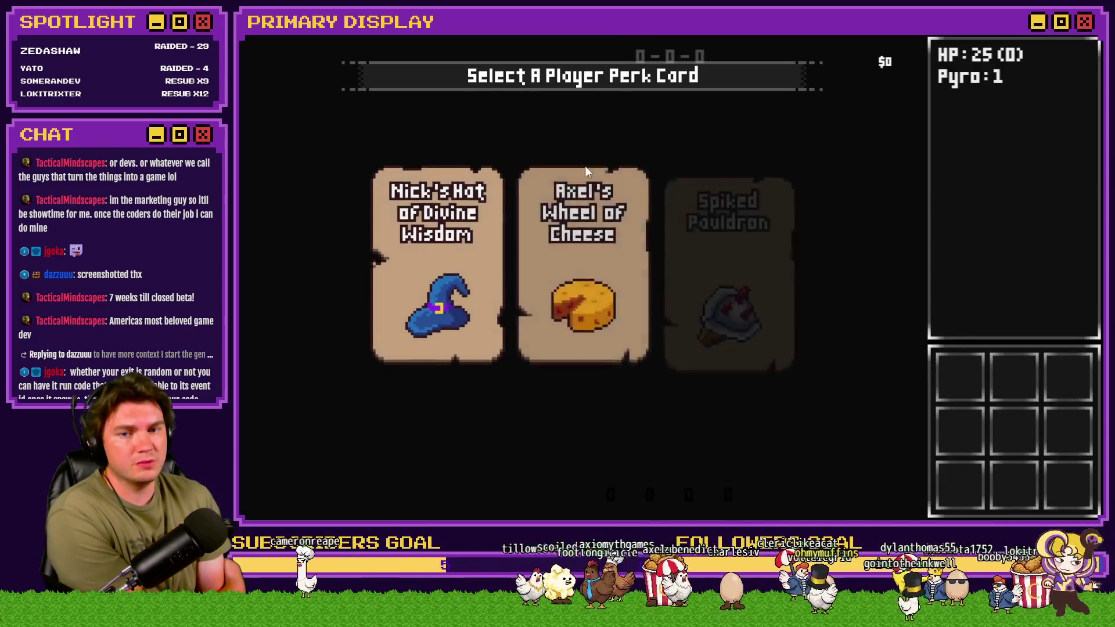
left_click(742, 200)
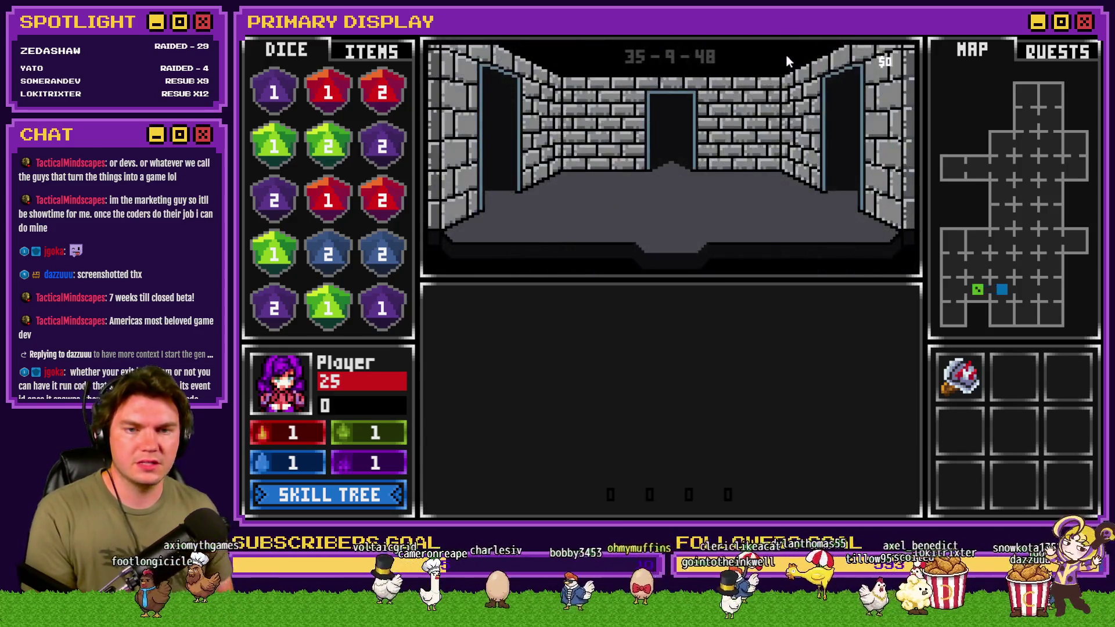
key("F9")
scroll(347, 154, "down", 15)
scroll(346, 154, "up", 3)
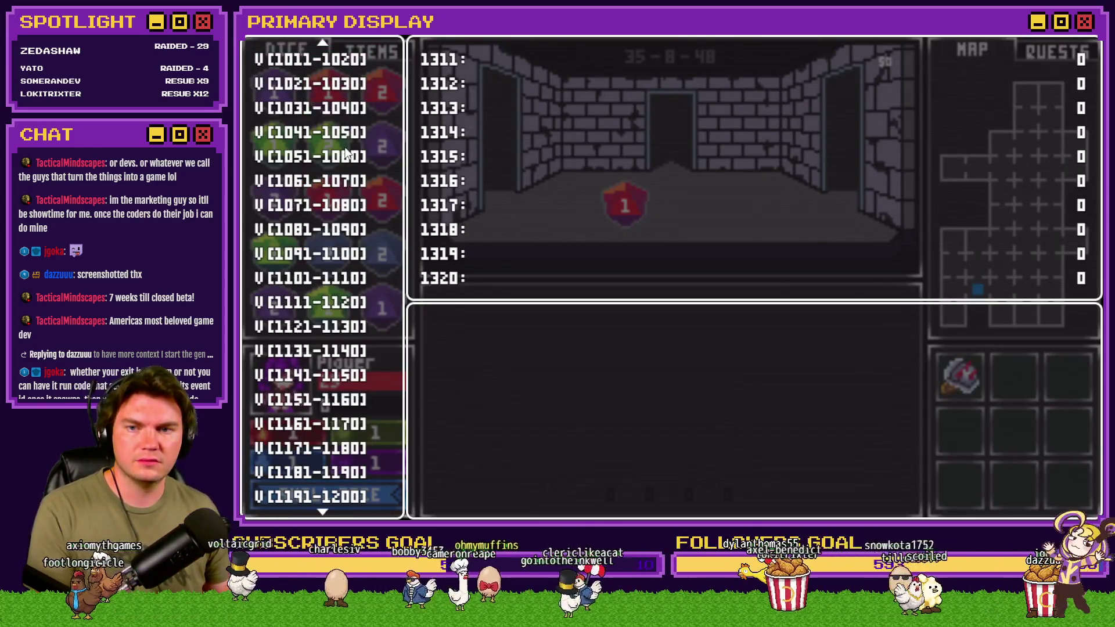
scroll(347, 154, "up", 20)
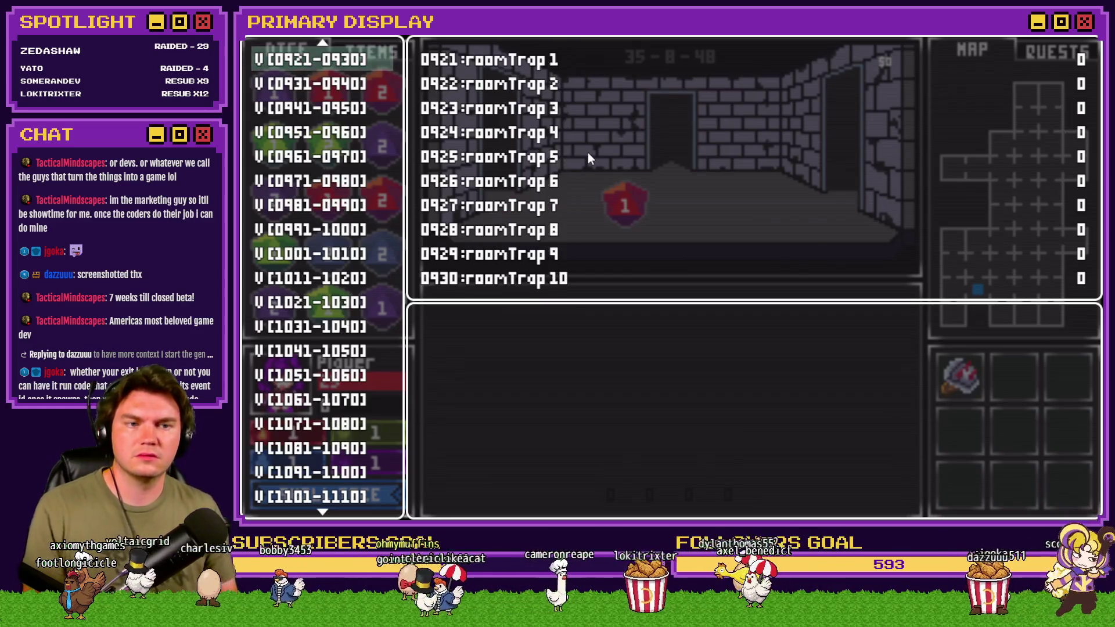
key("Return")
key("Up")
key("Down")
key("Up")
key("Up")
key("Left")
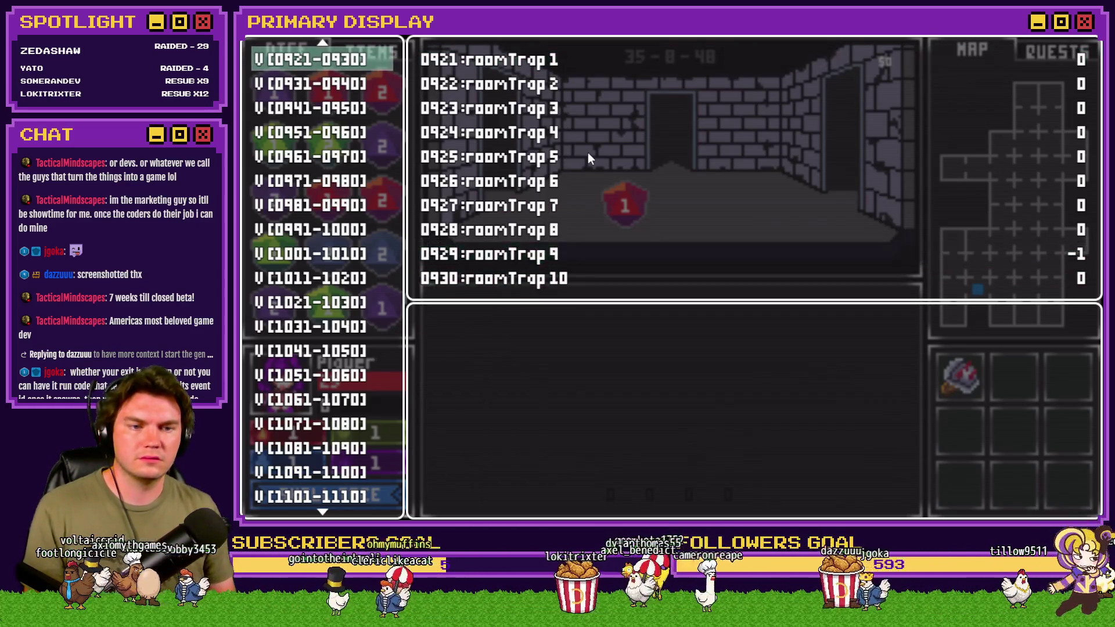
key("Escape")
key("Escape")
Choose Pick The Lock, push up pins 1 and 2, and submit the attempt.
left_click(683, 420)
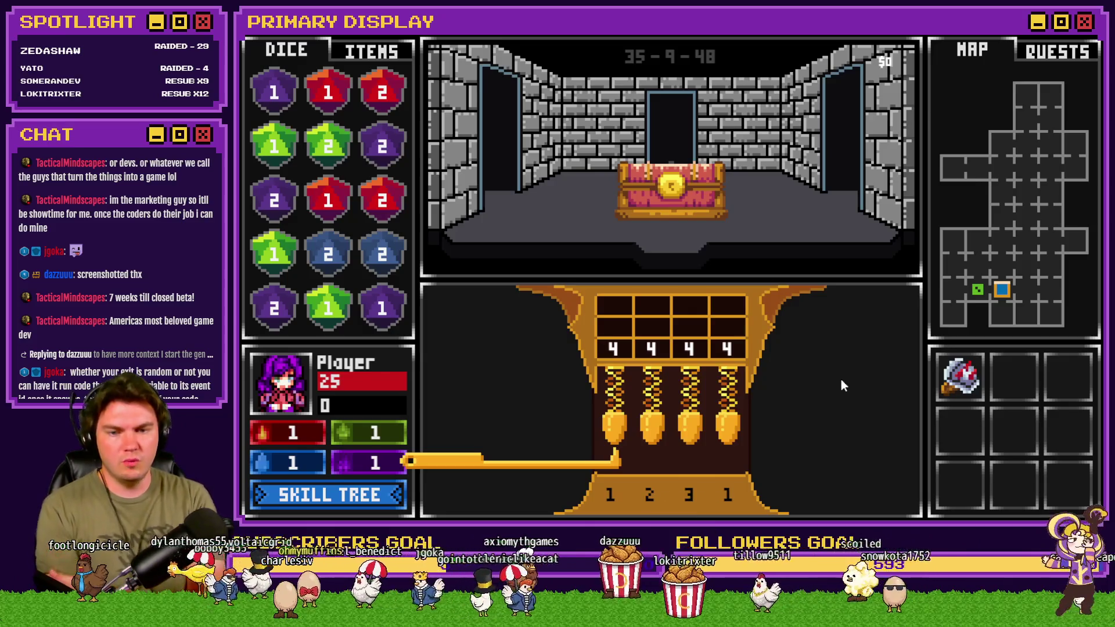
key("Right")
key("Right")
key("Right")
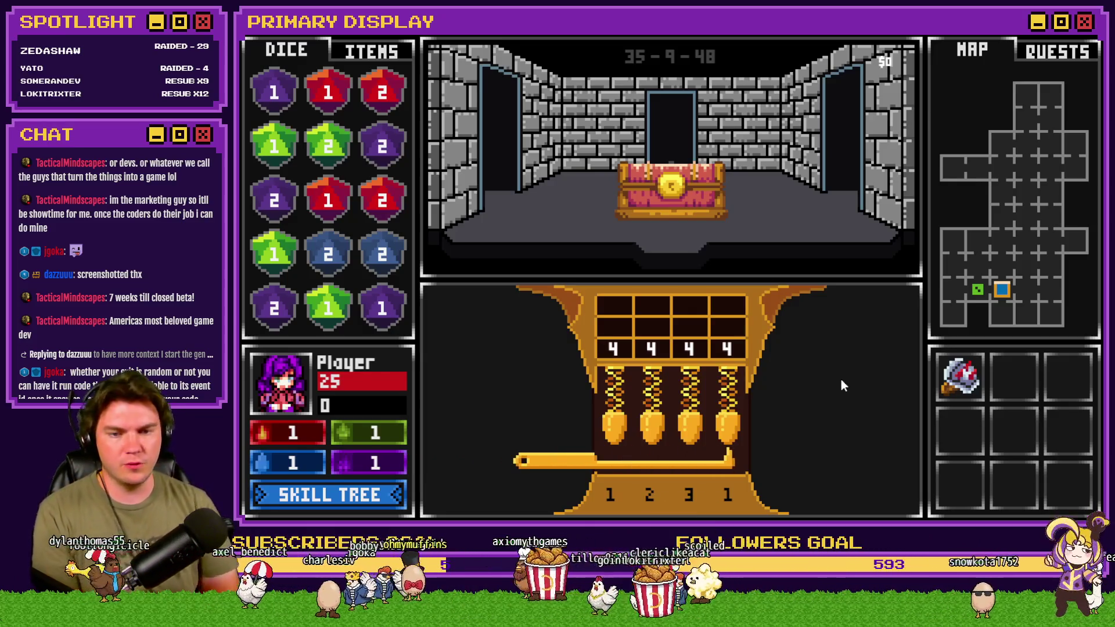
key("Left")
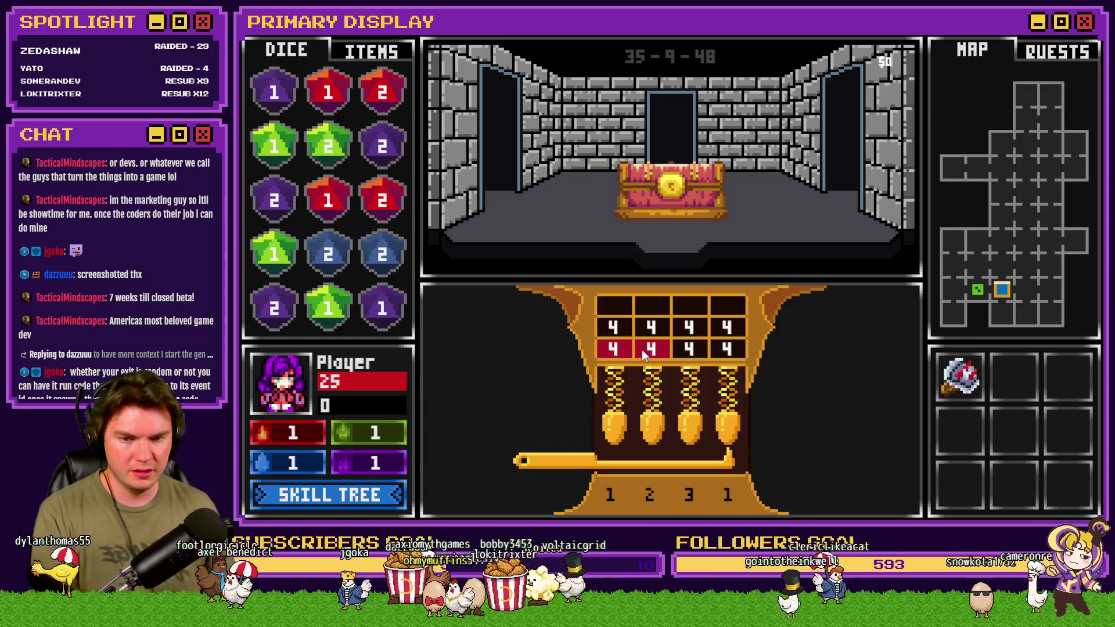
key("Left")
key("Left")
key("Left")
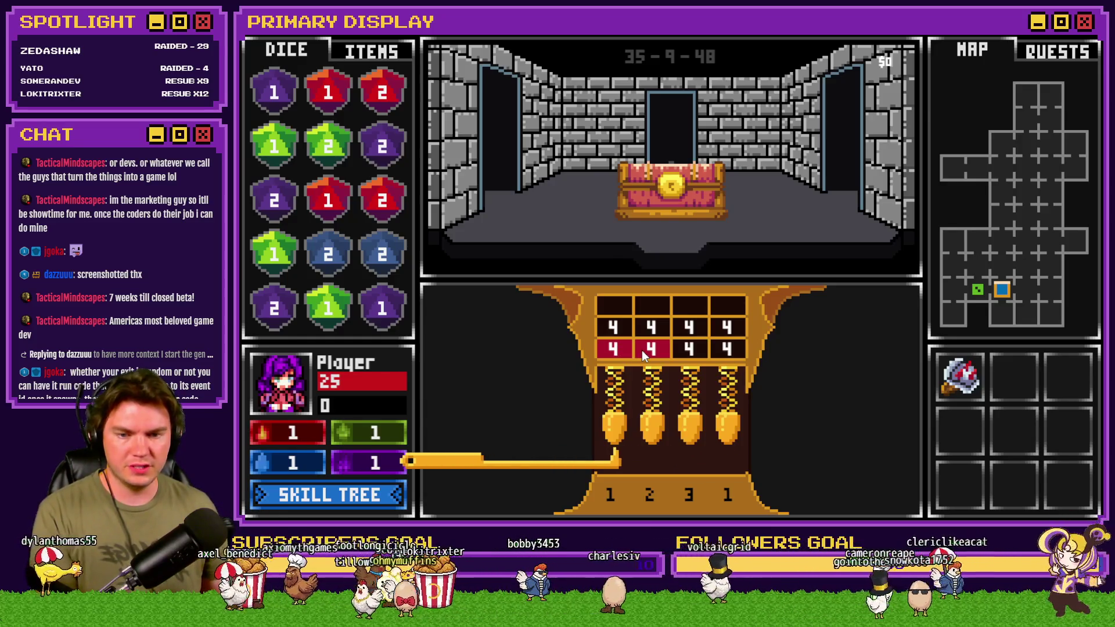
key("Up")
key("Right")
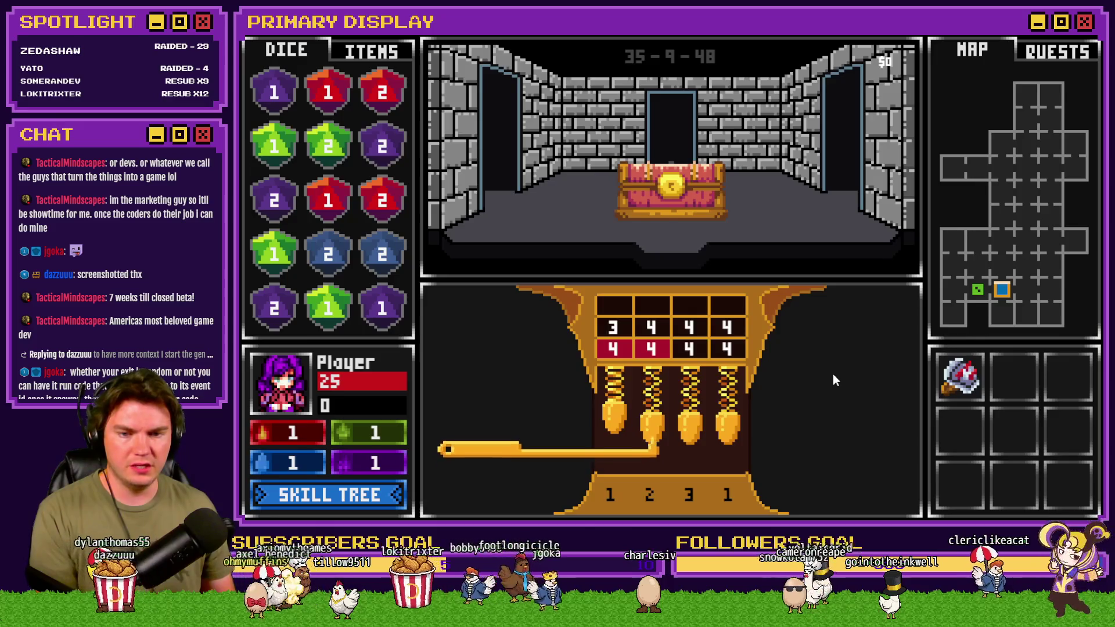
key("Up")
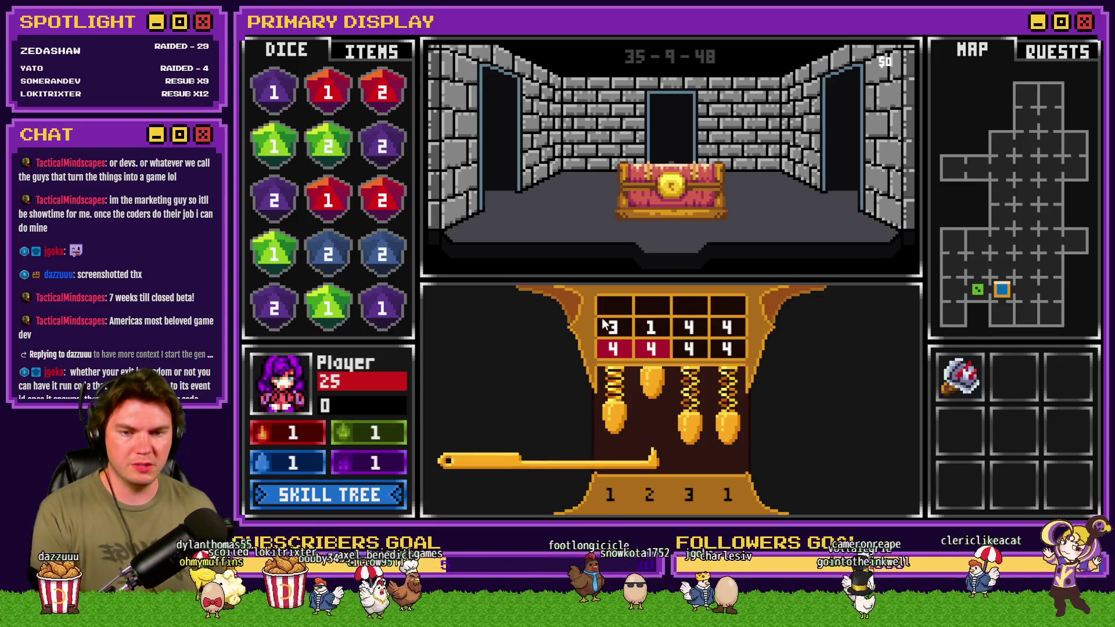
key("Right")
key("Right")
key("Up")
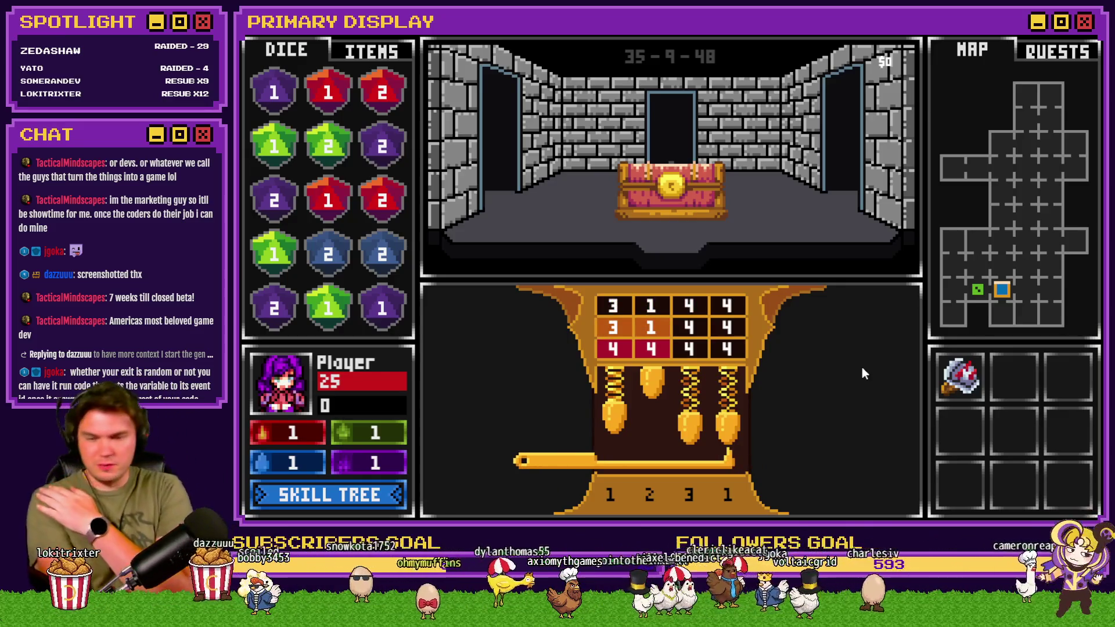
Push pins 1 and 2 again on a new attempt, then end the playtest.
key("Left")
key("Left")
key("Left")
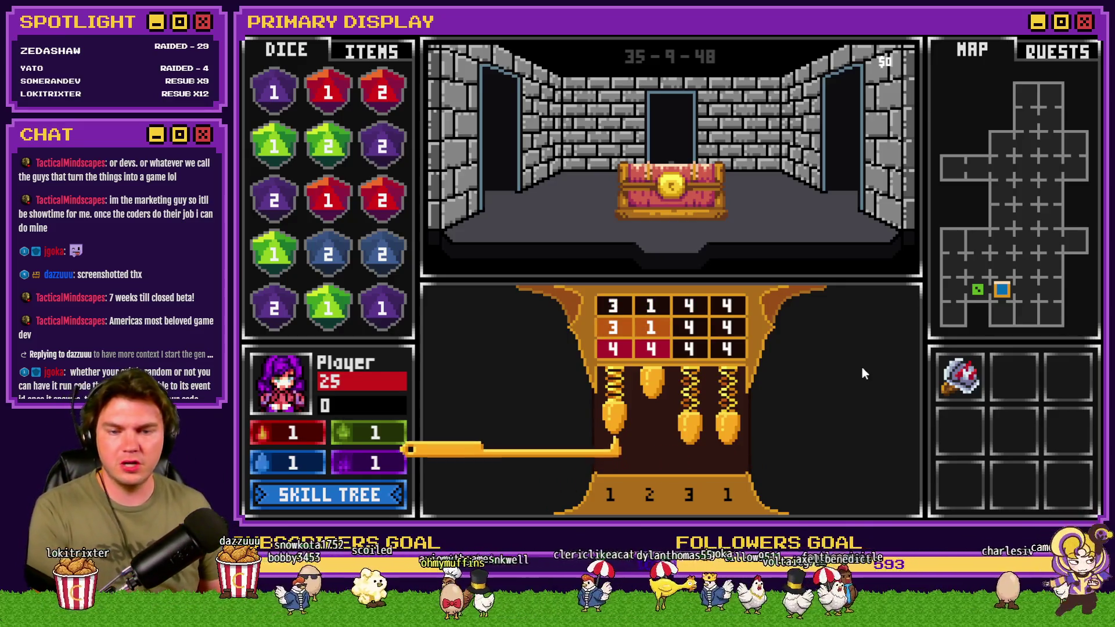
key("Up")
key("Up")
key("Right")
key("Up")
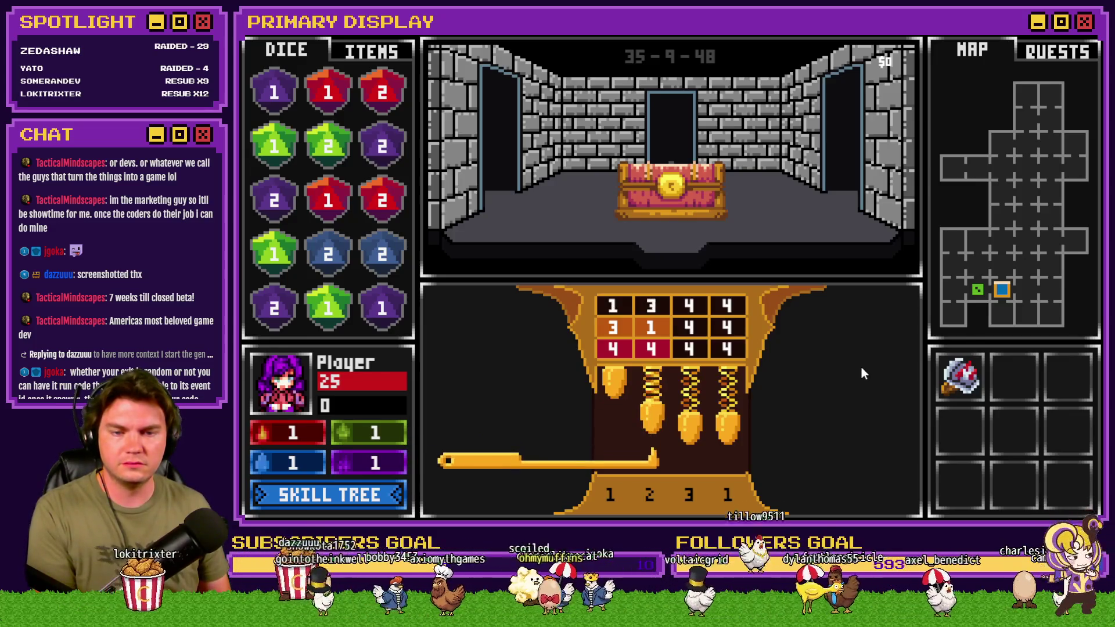
key("Right")
key("Right")
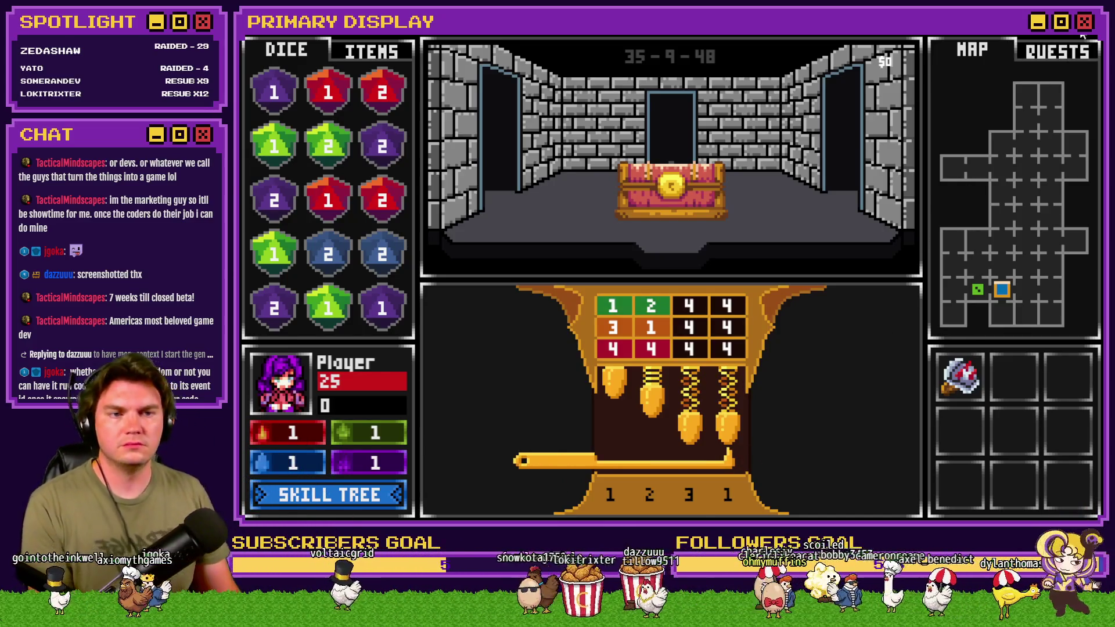
key("alt+F4")
Open the Tomb Master event's fifth page and select the Check Second Pins block.
double_click(400, 137)
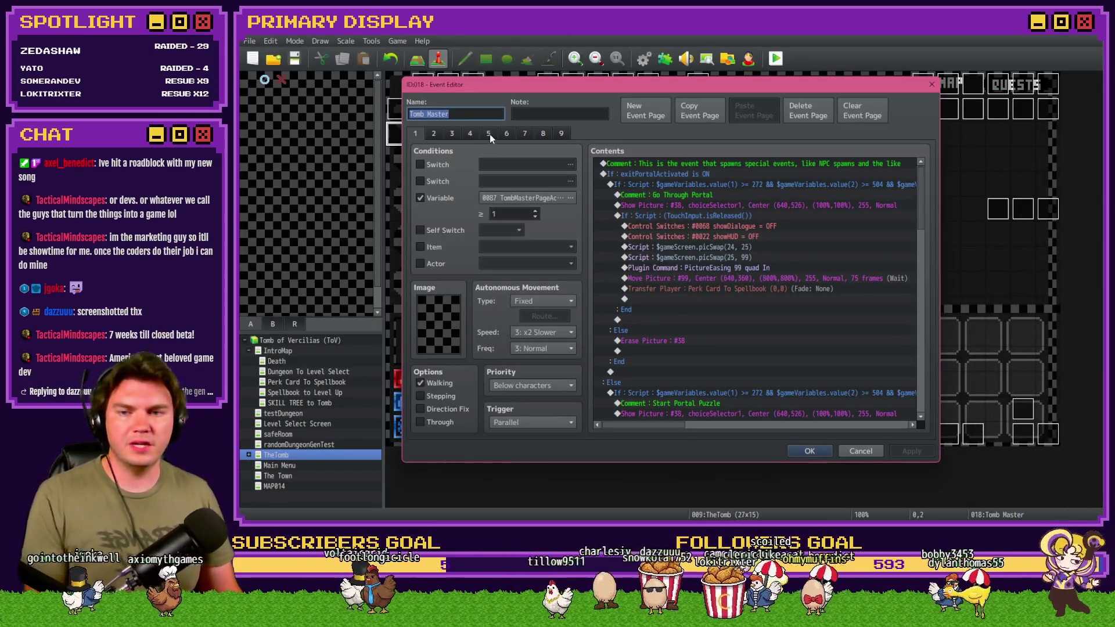
left_click(488, 133)
mouse_move(918, 179)
left_mouse_down()
mouse_move(927, 339)
mouse_move(928, 324)
left_mouse_up()
left_click(761, 336)
scroll(755, 328, "down", 3)
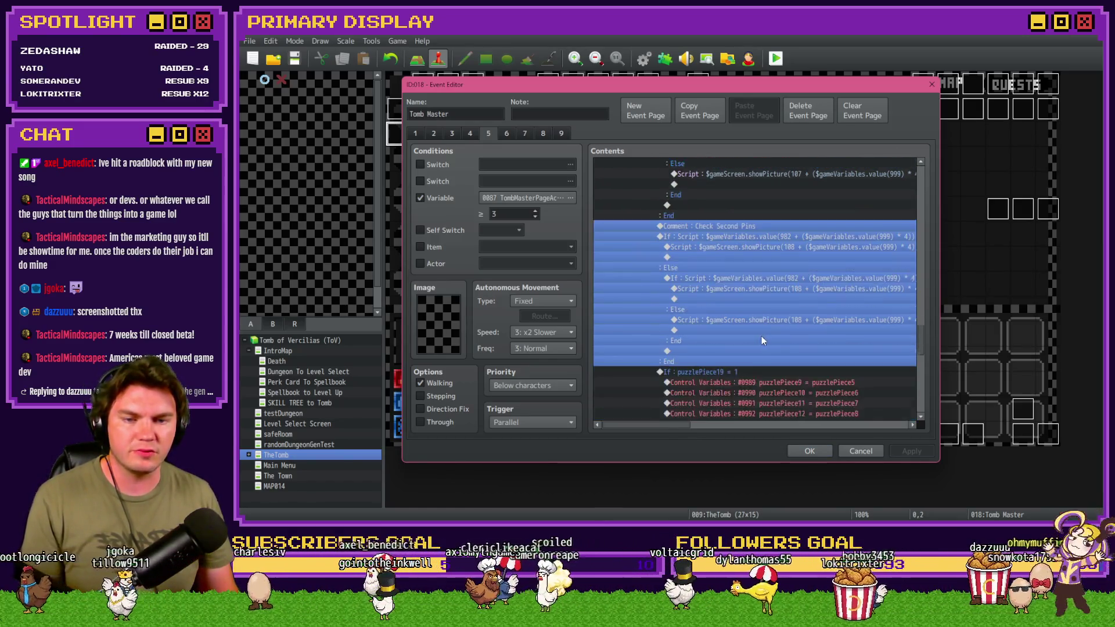
scroll(747, 301, "up", 4)
Change the comment's 'Second' to 'Third' and open the branch condition below it.
double_click(747, 302)
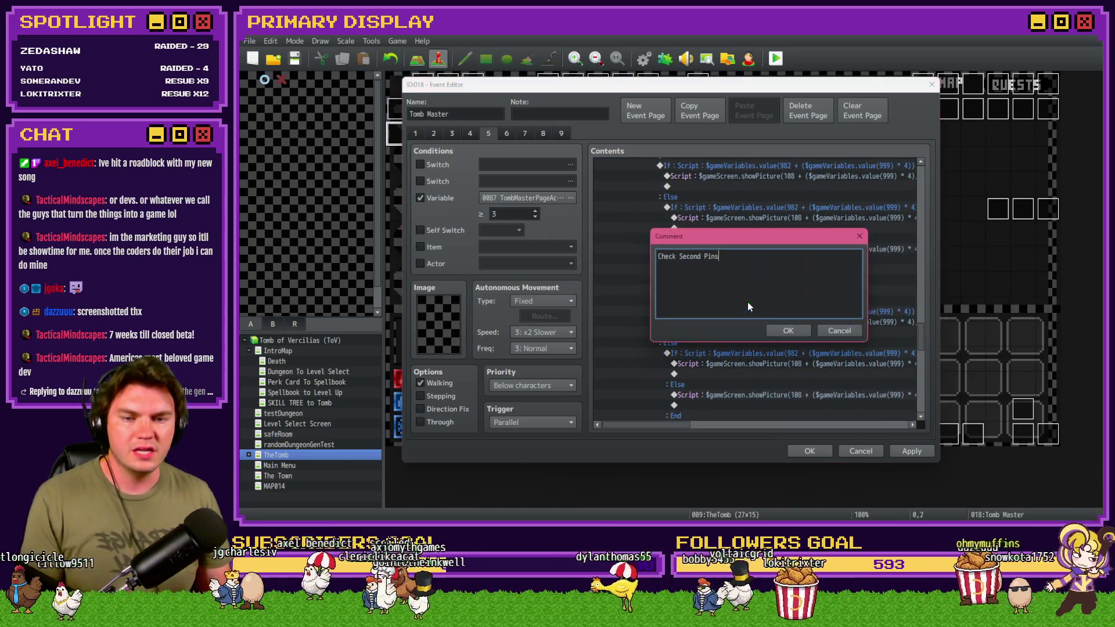
double_click(690, 256)
type("Third")
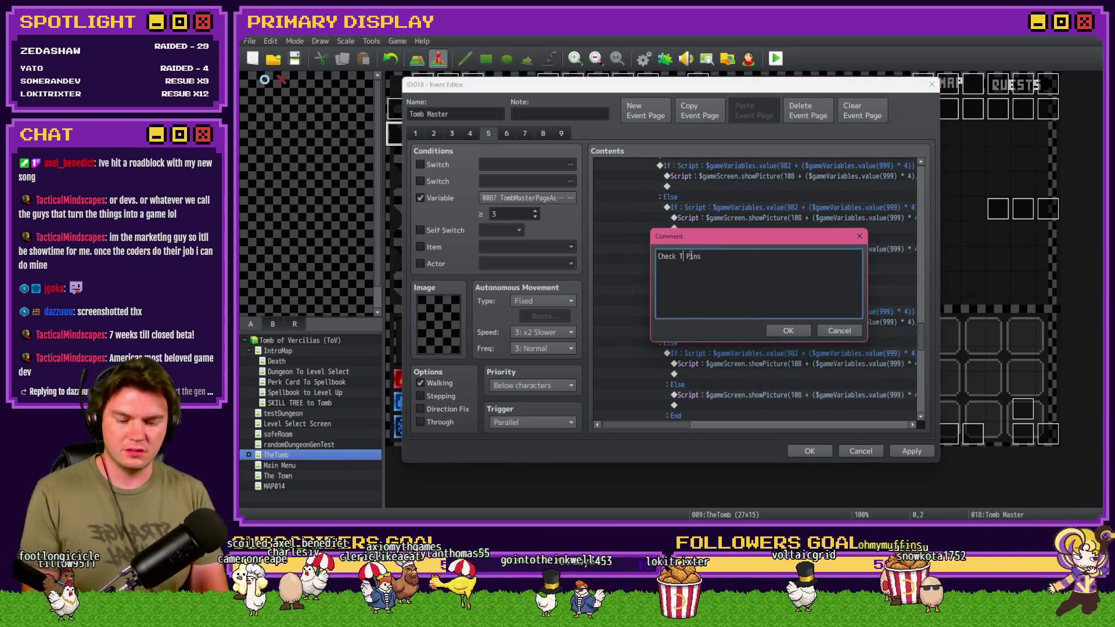
key("Return")
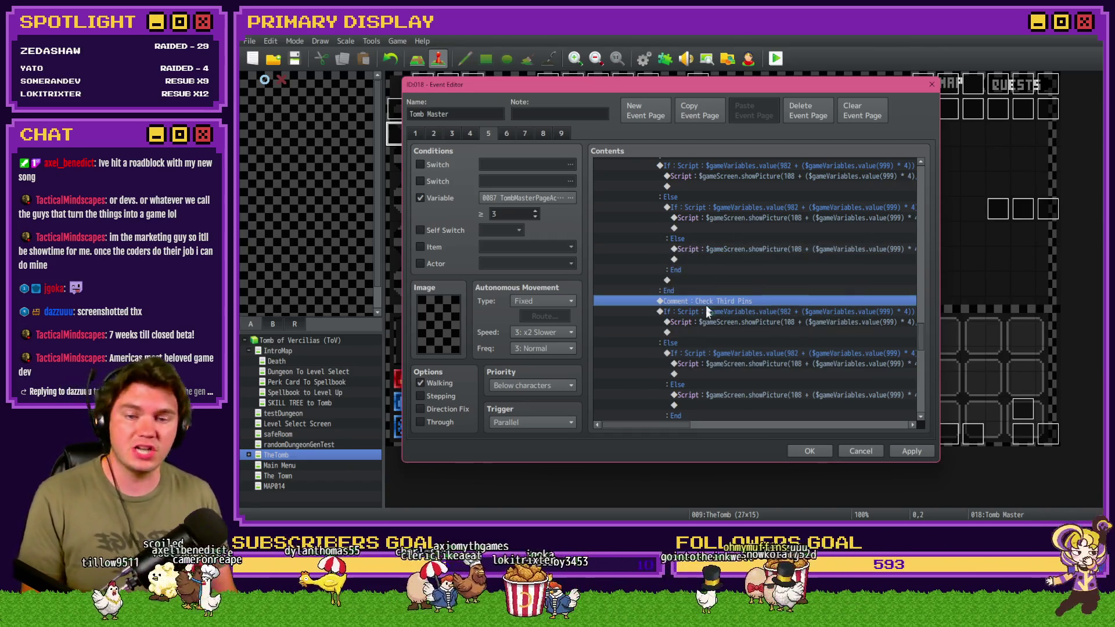
double_click(707, 312)
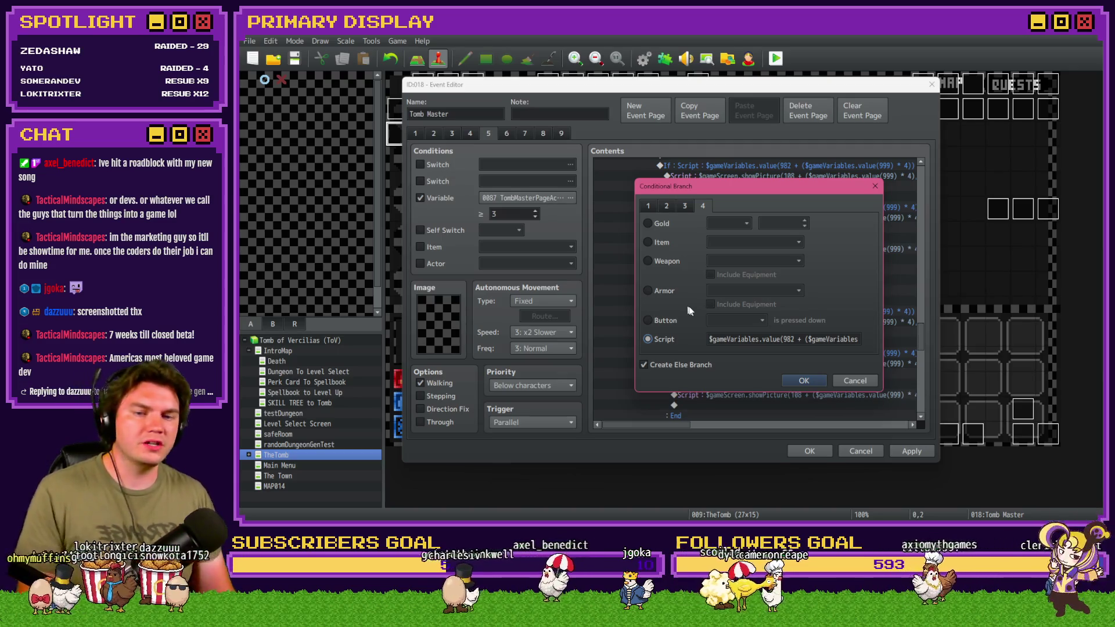
Make the condition check variable 983 and append '=== $gameVariables.value(982)'.
left_click(797, 339)
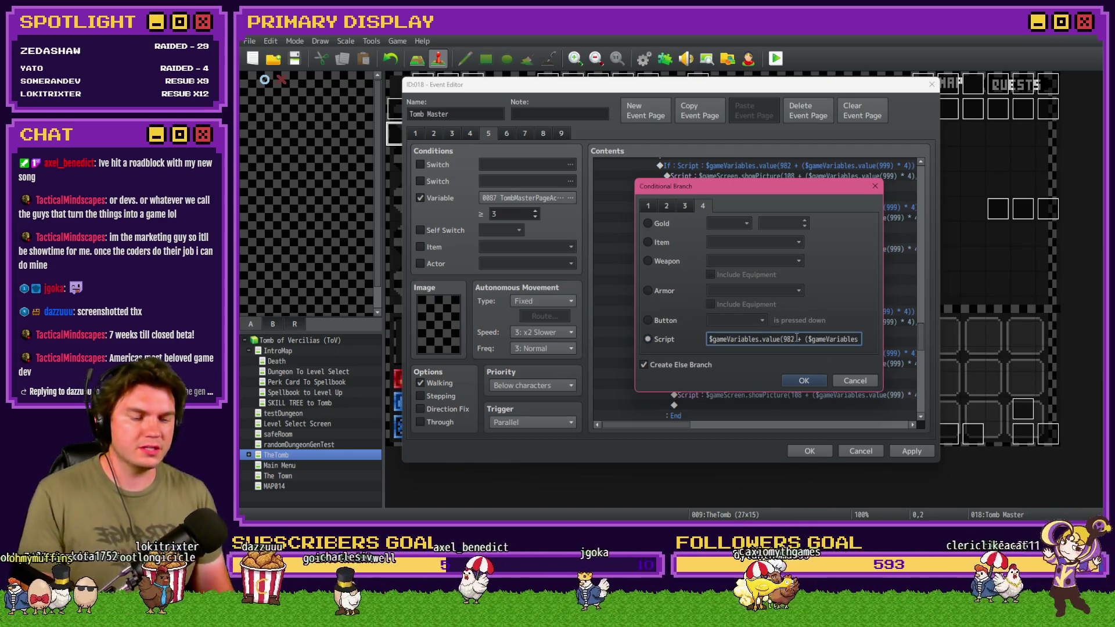
key("BackSpace")
type("3")
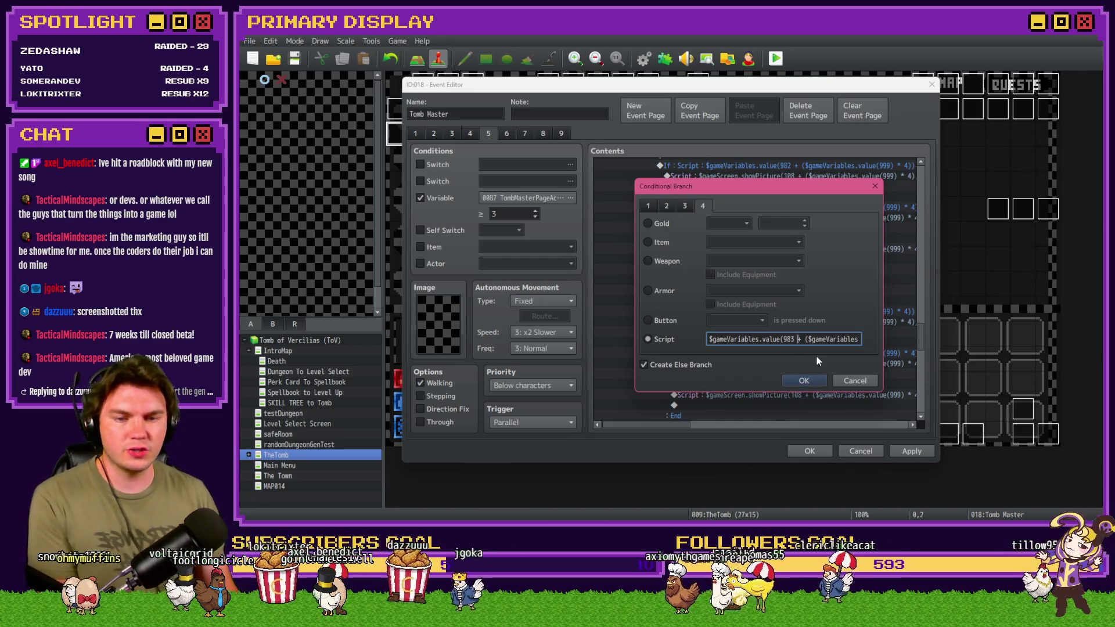
key("Right")
key("Right")
key("Right")
type("== $gameVariables.value(982)")
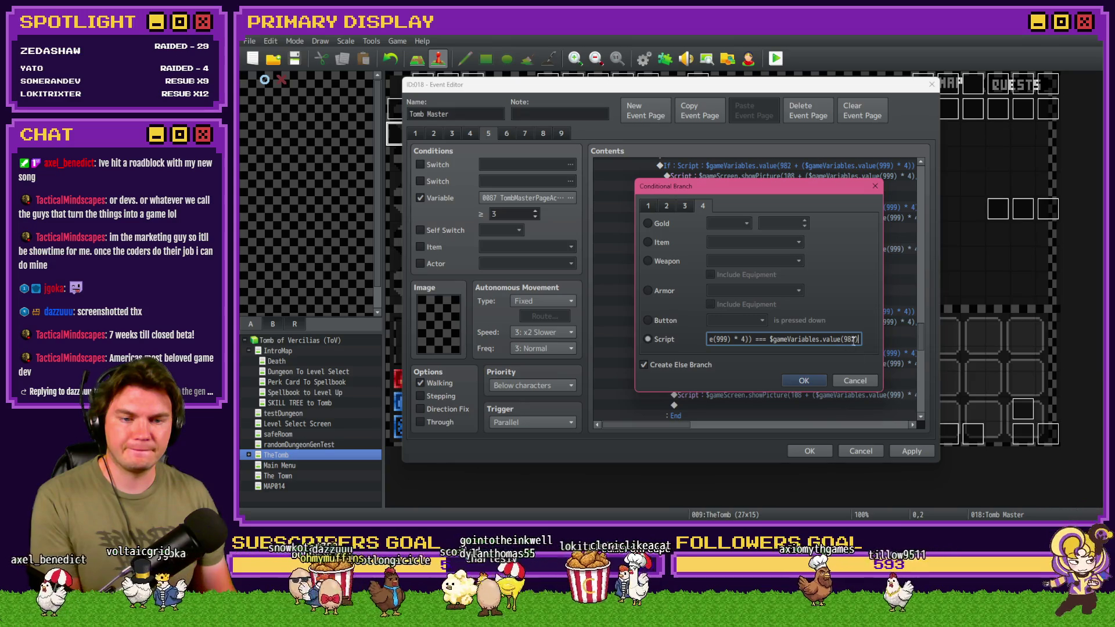
key("Return")
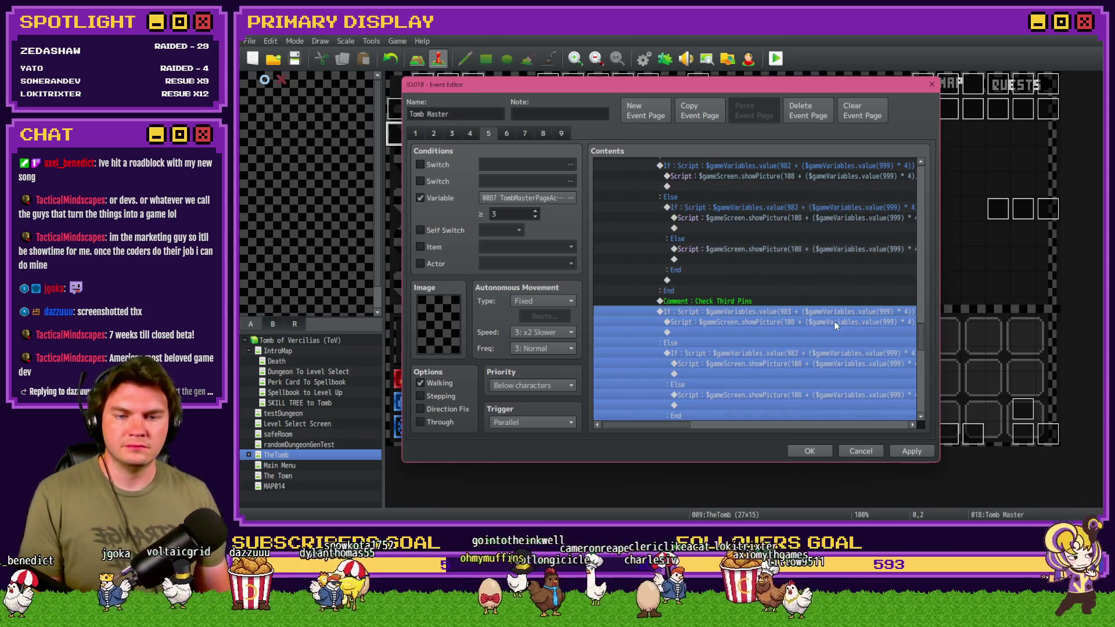
Edit the showPicture script to use picture 109 at x 668.
double_click(835, 321)
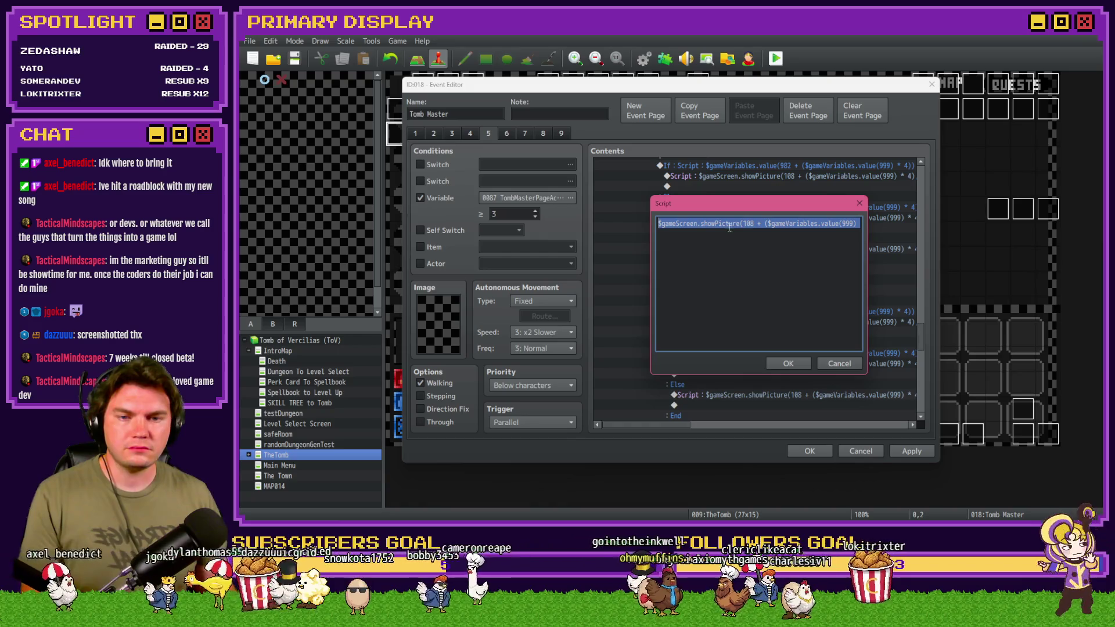
left_click(752, 224)
key("BackSpace")
type("9")
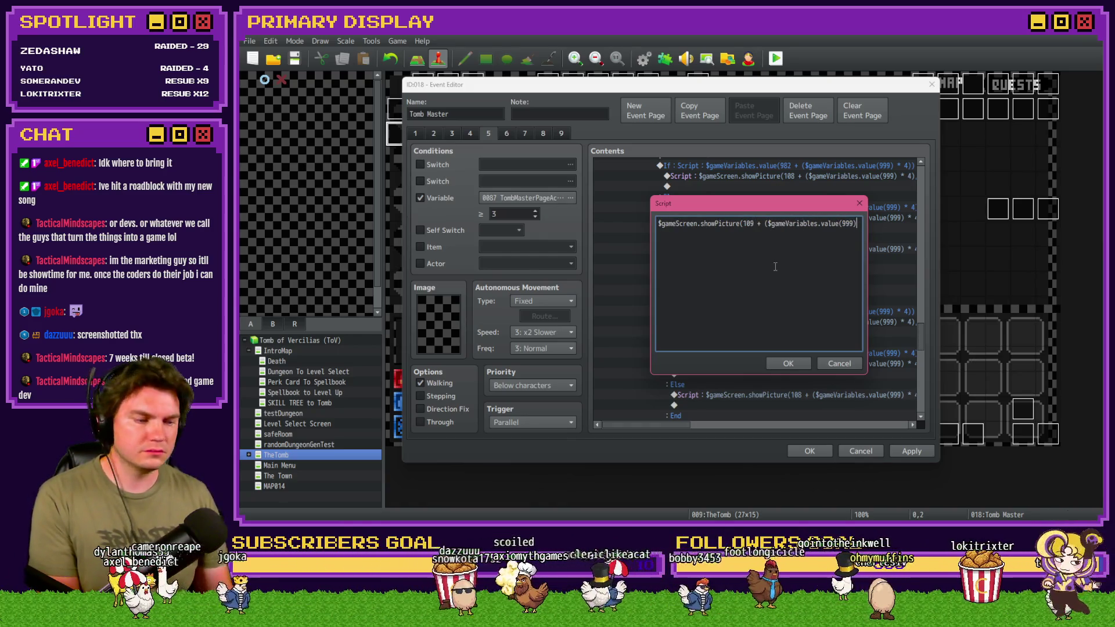
key("Right")
key("Right")
key("Right")
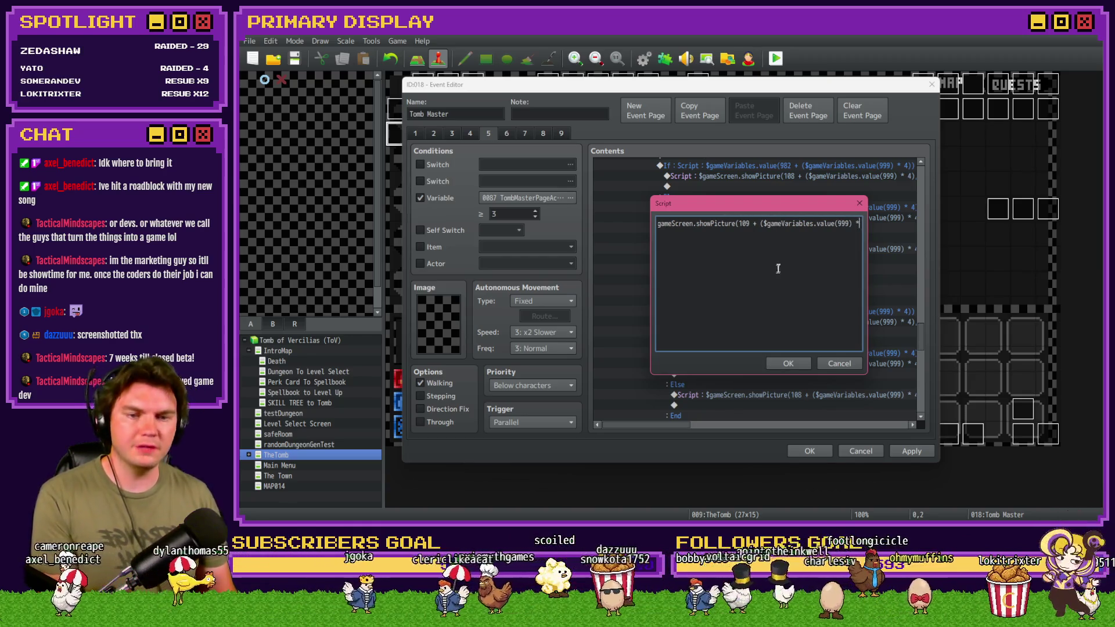
key("Right")
key("Right")
key("Right")
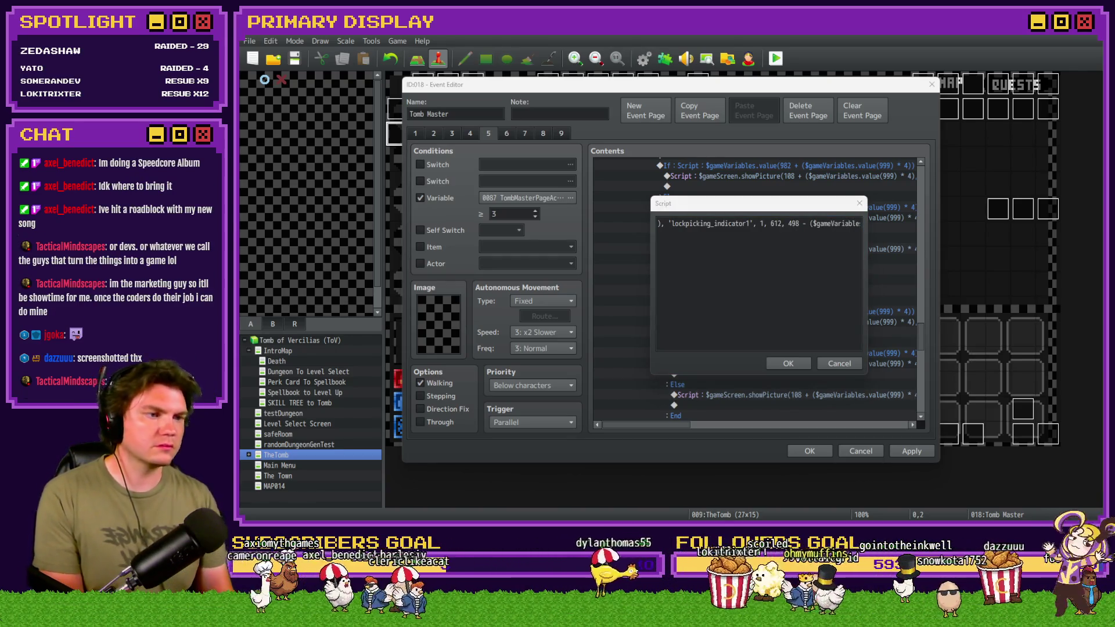
left_click(776, 224)
double_click(776, 224)
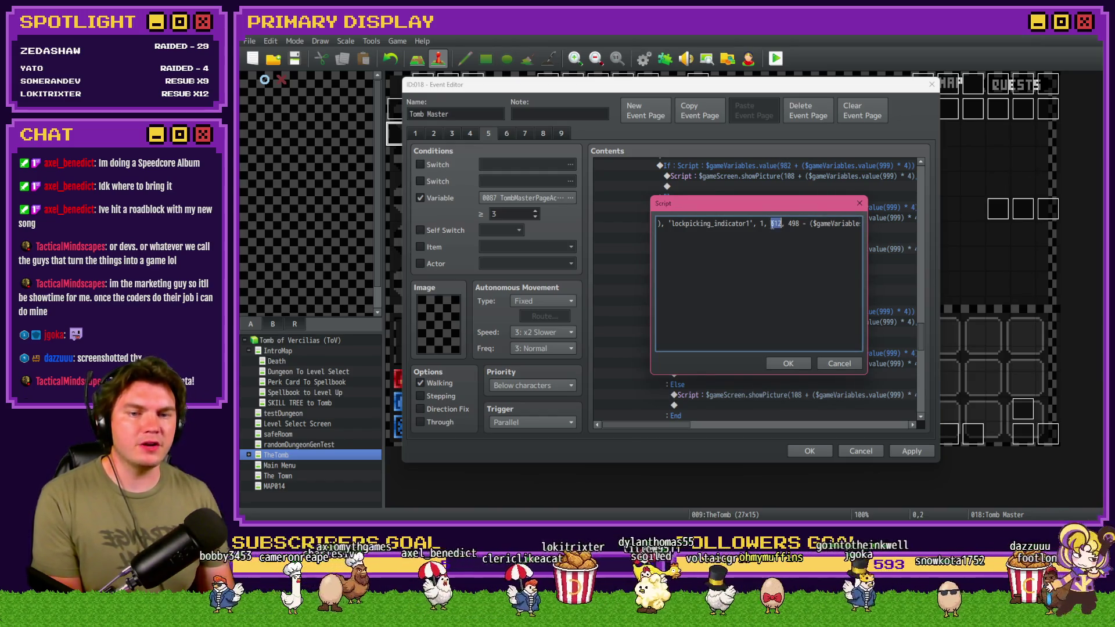
type("668")
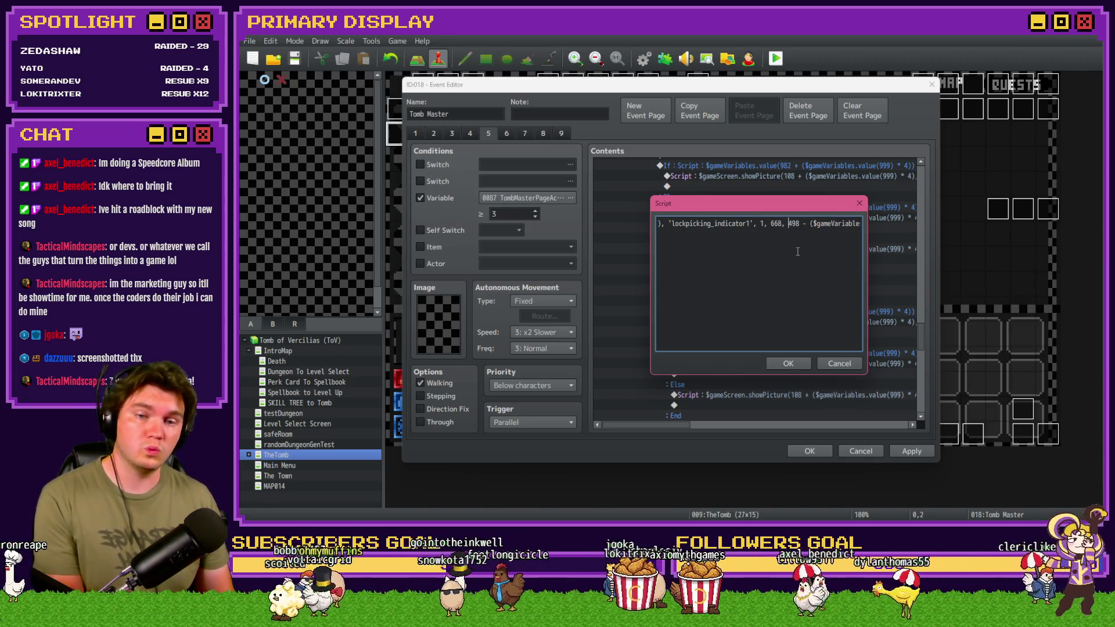
left_click(789, 363)
double_click(797, 352)
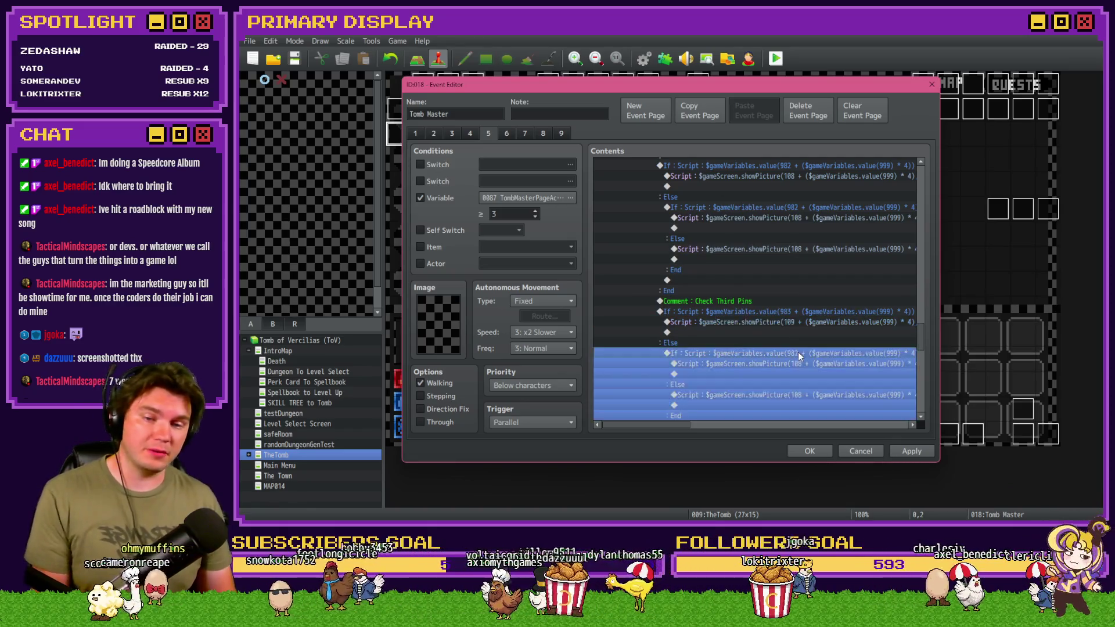
Make the nested condition use variable 983 and compare against variable 981.
left_click(795, 339)
left_click(795, 339)
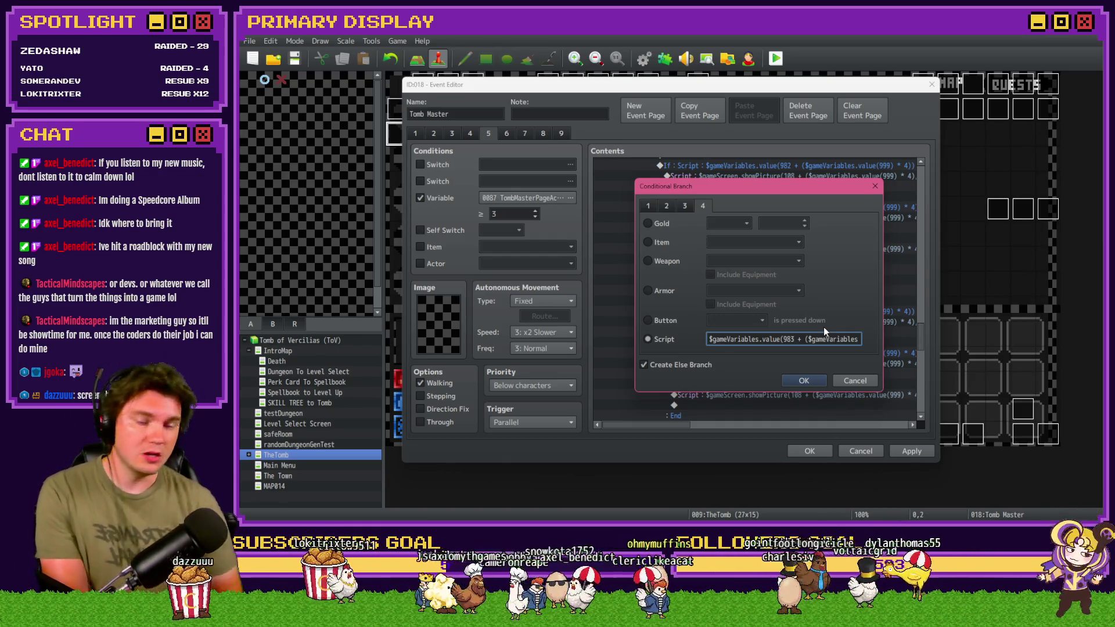
key("End")
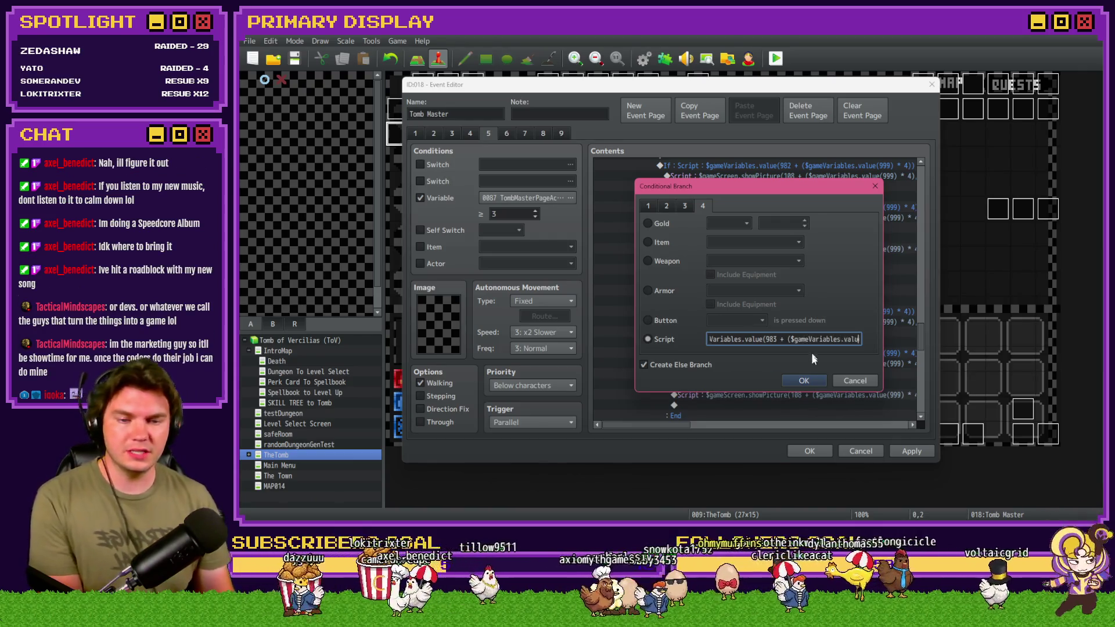
type("ue(999) * 4)) === $gameVariables")
type(".value(981) || $gameVari")
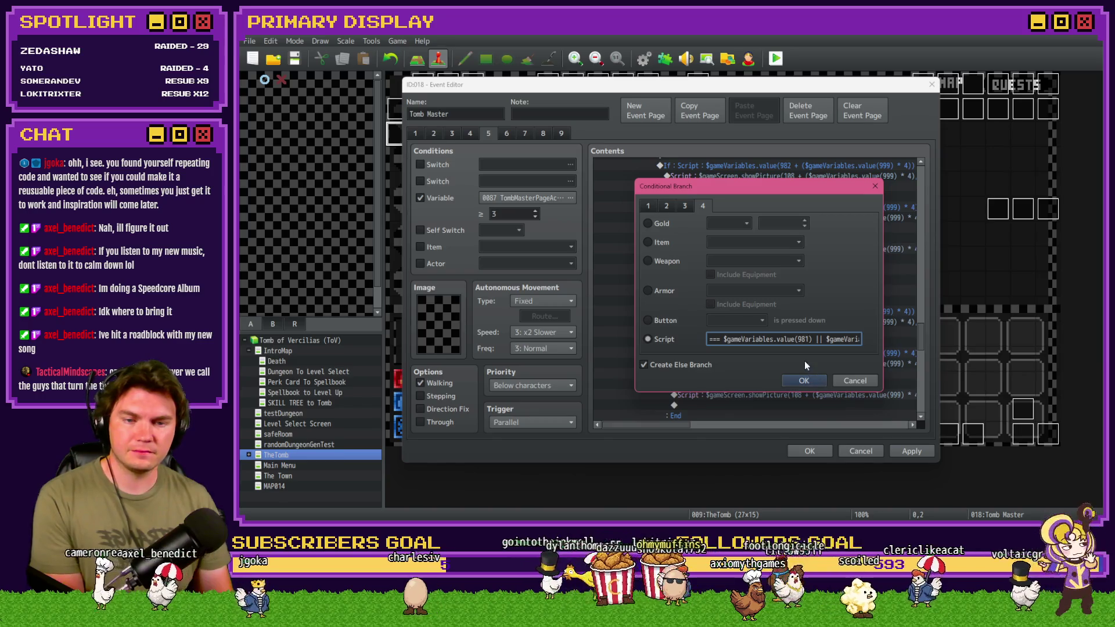
key("ctrl+Left")
key("ctrl+Left")
key("ctrl+Left")
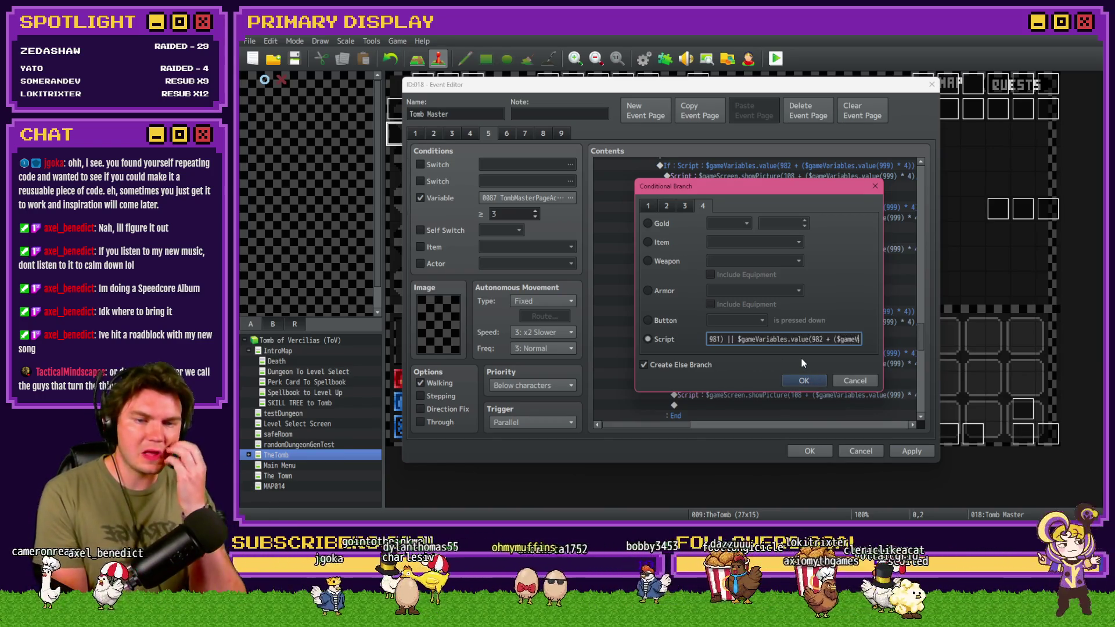
key("BackSpace")
type("3")
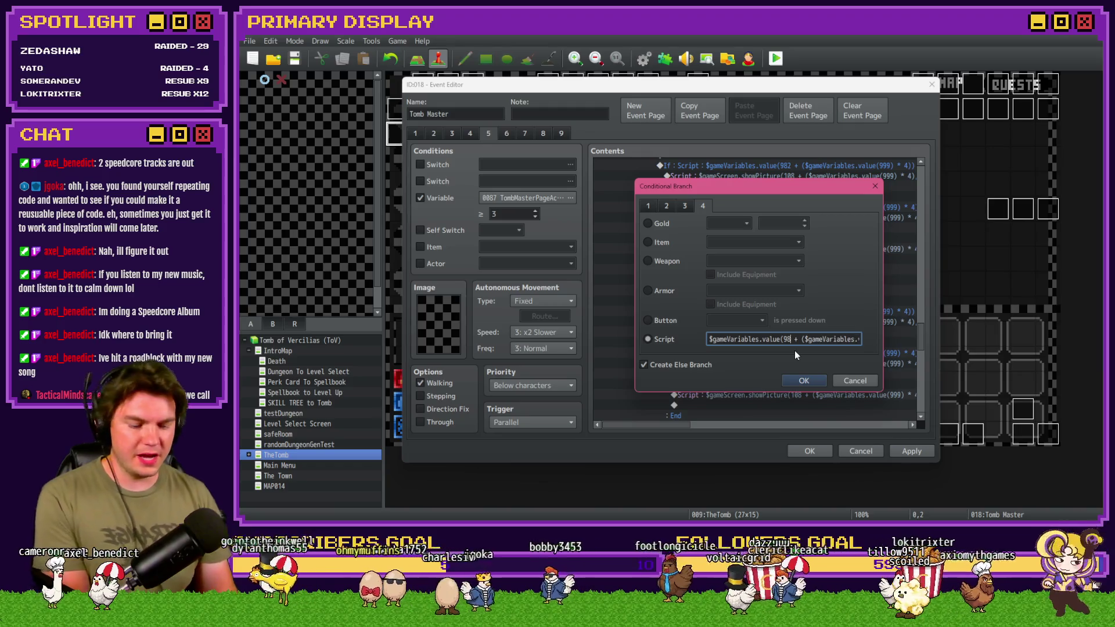
key("ctrl+Right")
key("ctrl+Right")
key("ctrl+Right")
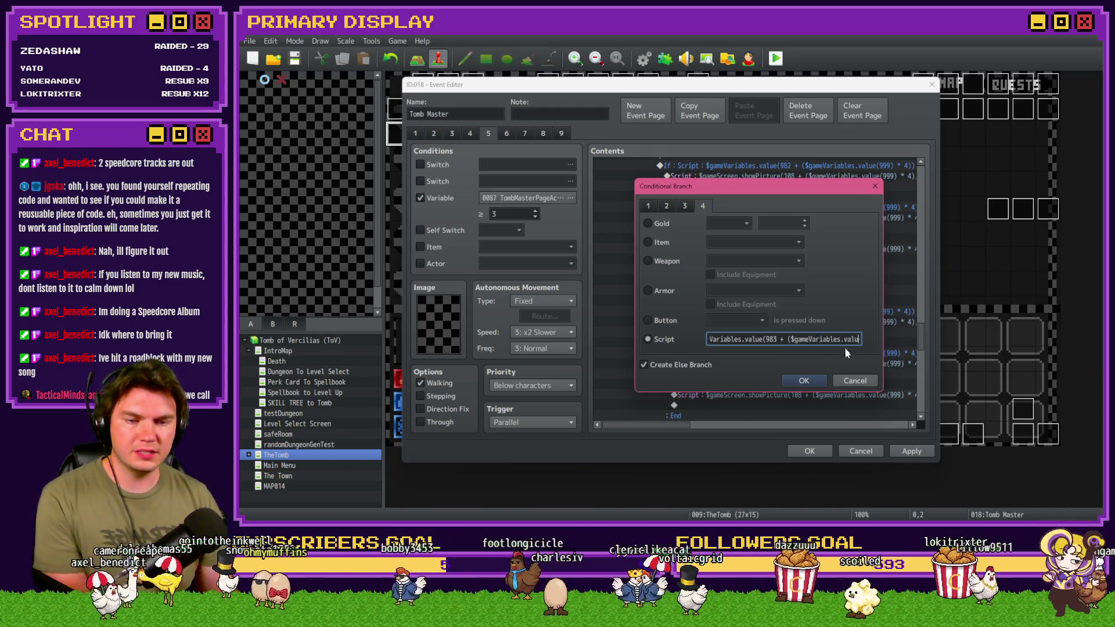
key("ctrl+Right")
key("ctrl+Right")
key("ctrl+Right")
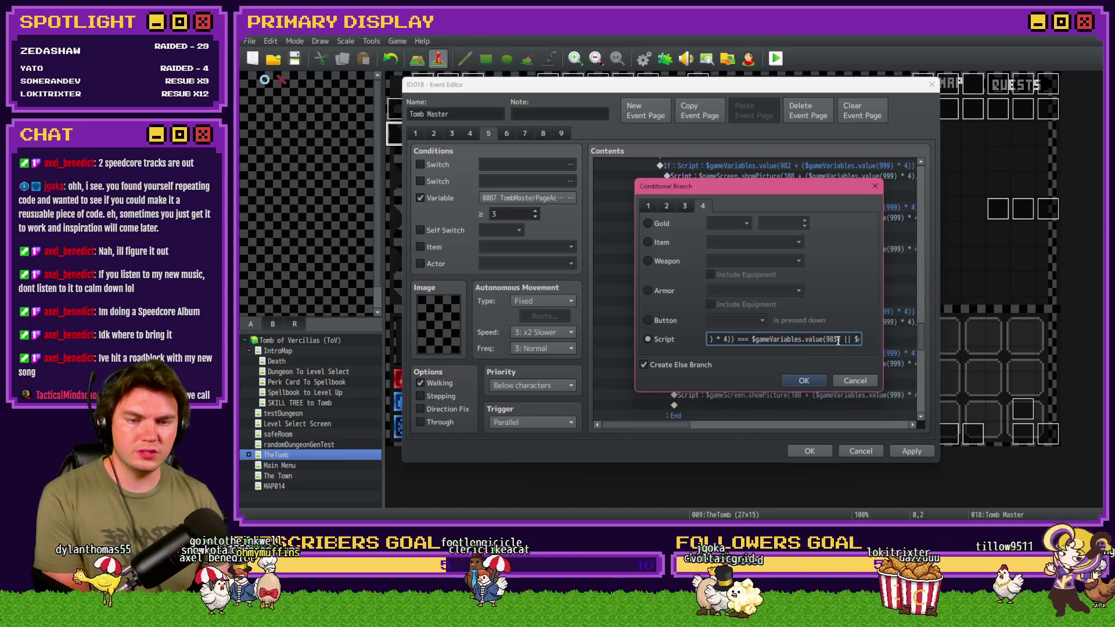
key("ctrl+Right")
key("ctrl+Right")
key("ctrl+Right")
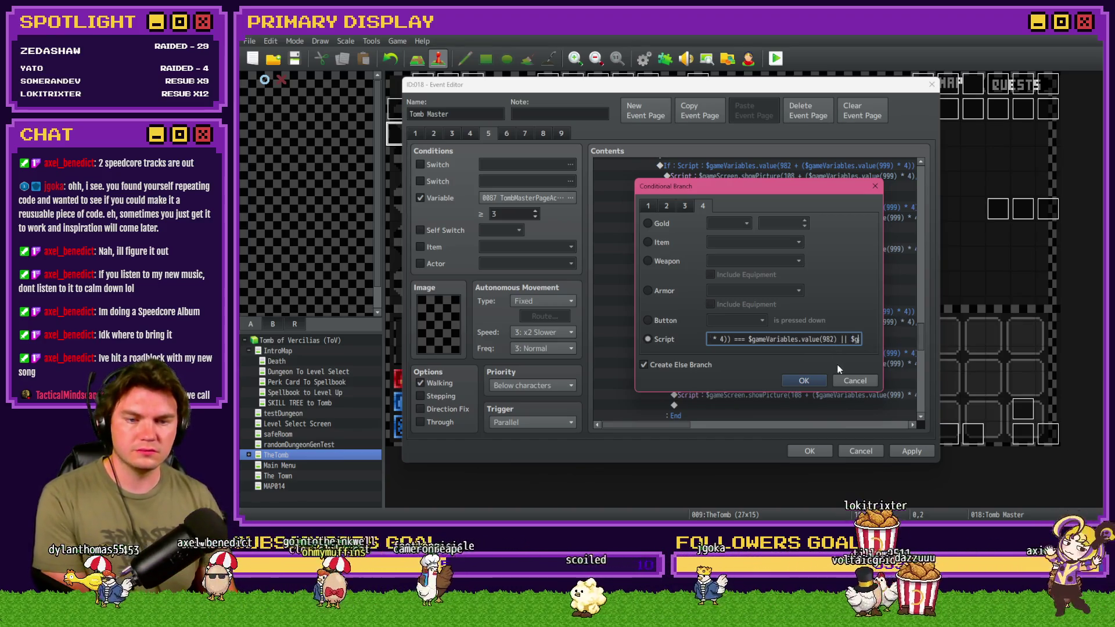
key("Right")
key("Right")
key("Right")
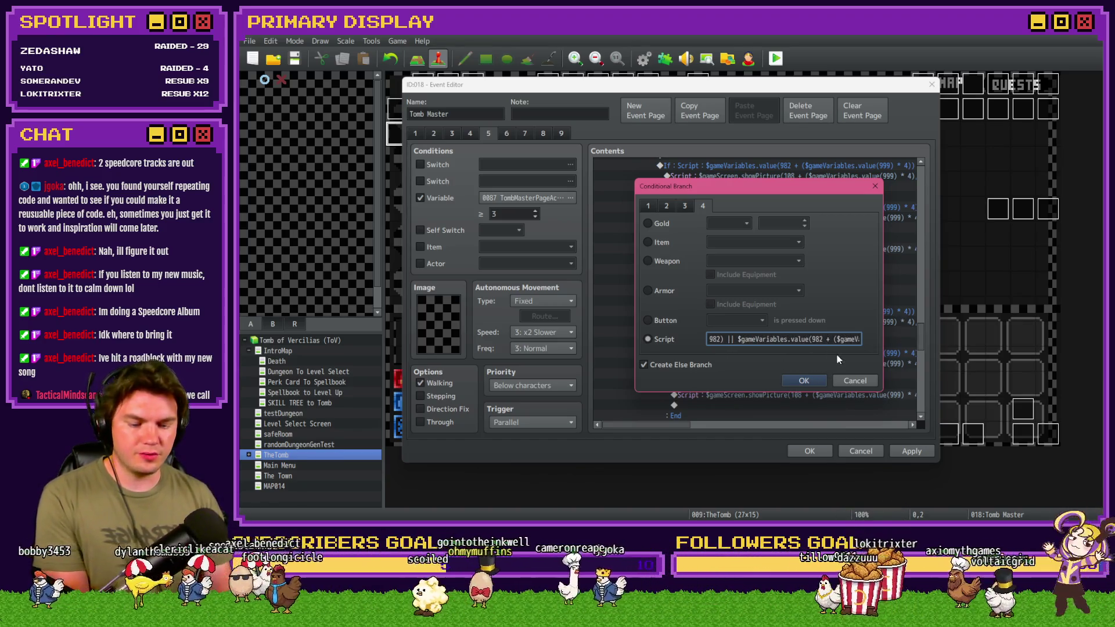
key("ctrl+Right")
key("ctrl+Right")
key("ctrl+Right")
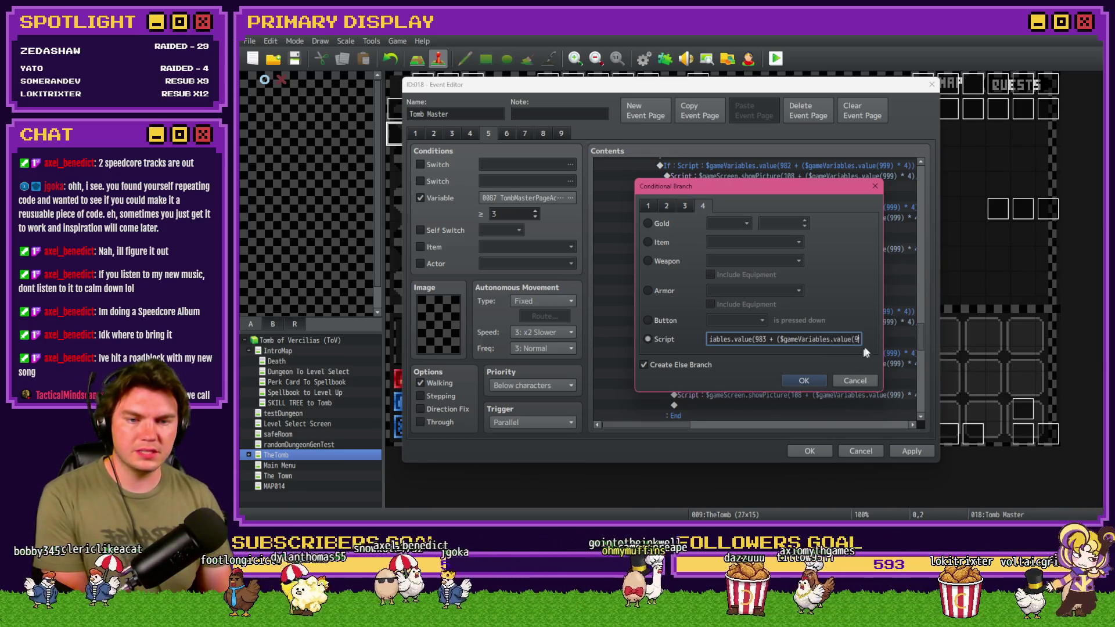
key("ctrl+Right")
key("ctrl+Right")
Open the picture script under the nested condition to edit picture number 108.
left_click(817, 376)
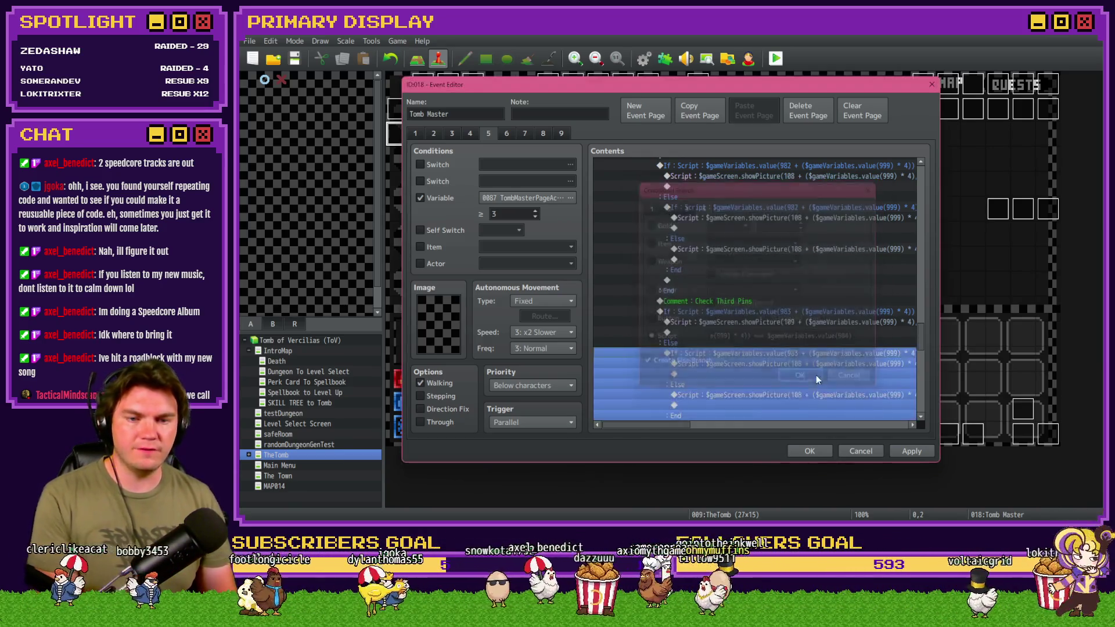
double_click(793, 365)
triple_click(701, 226)
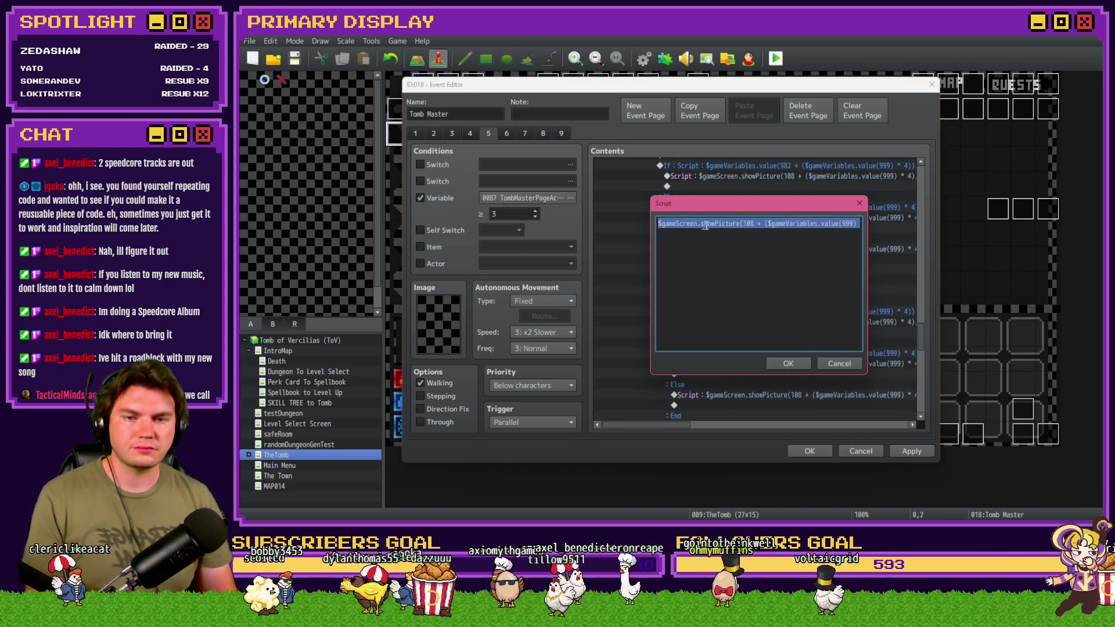
left_click(750, 224)
Change this script to show picture 109 with the indicator at x 668.
key("BackSpace")
type("9")
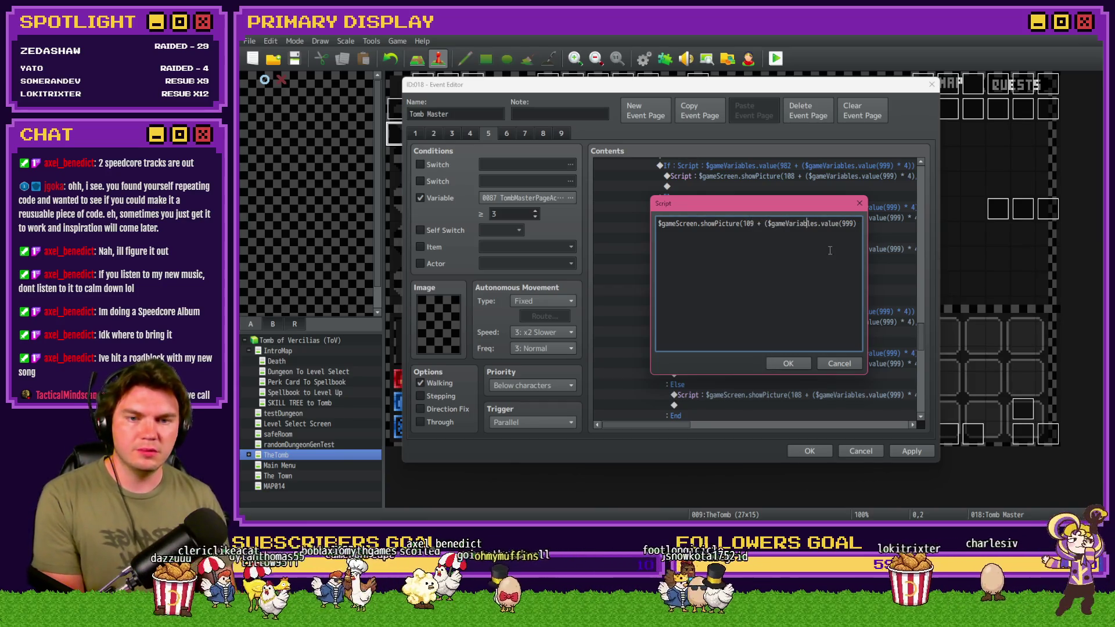
key("Right")
key("Right")
key("Right")
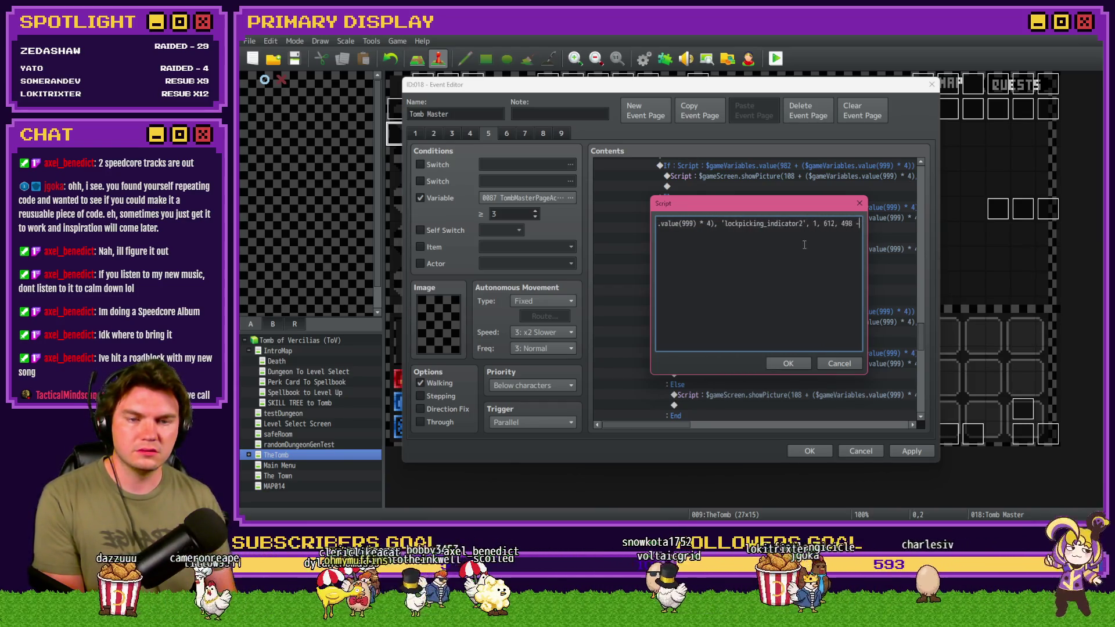
type("668")
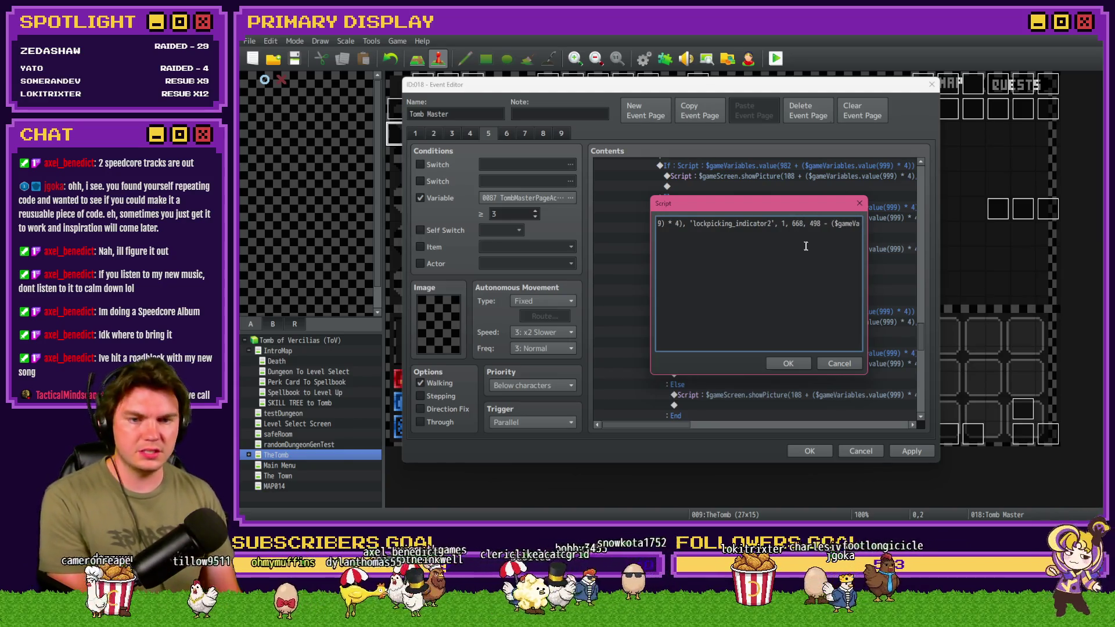
left_click(788, 364)
Change the next script to picture 109 and set the indicator3 x coordinate to 662.
double_click(789, 395)
left_click_drag(707, 224, 666, 222)
key("Home")
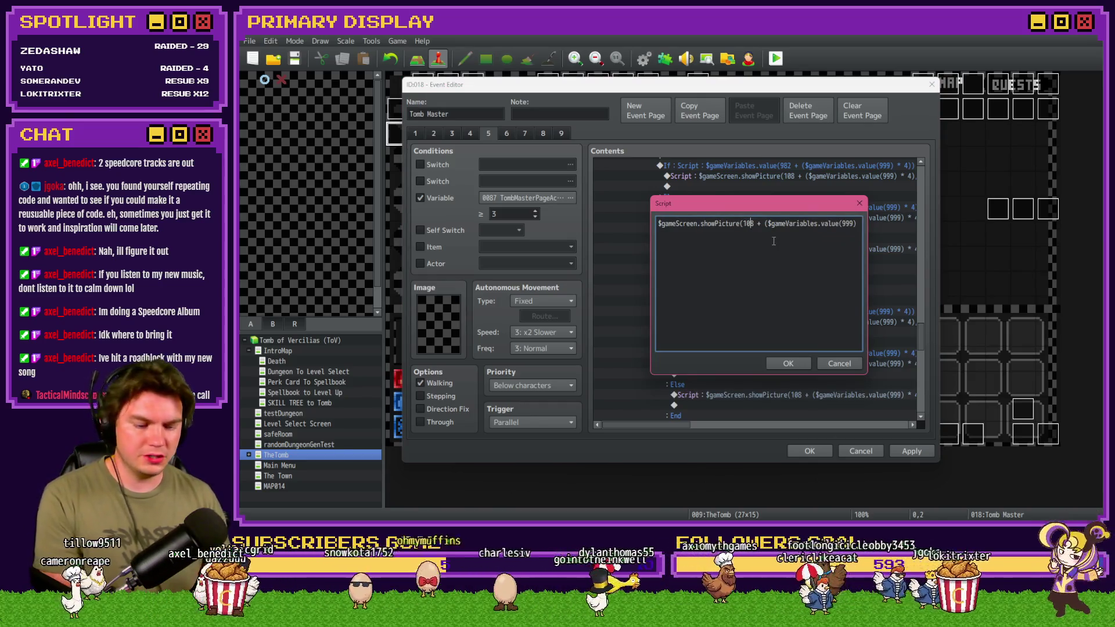
key("BackSpace")
type("9")
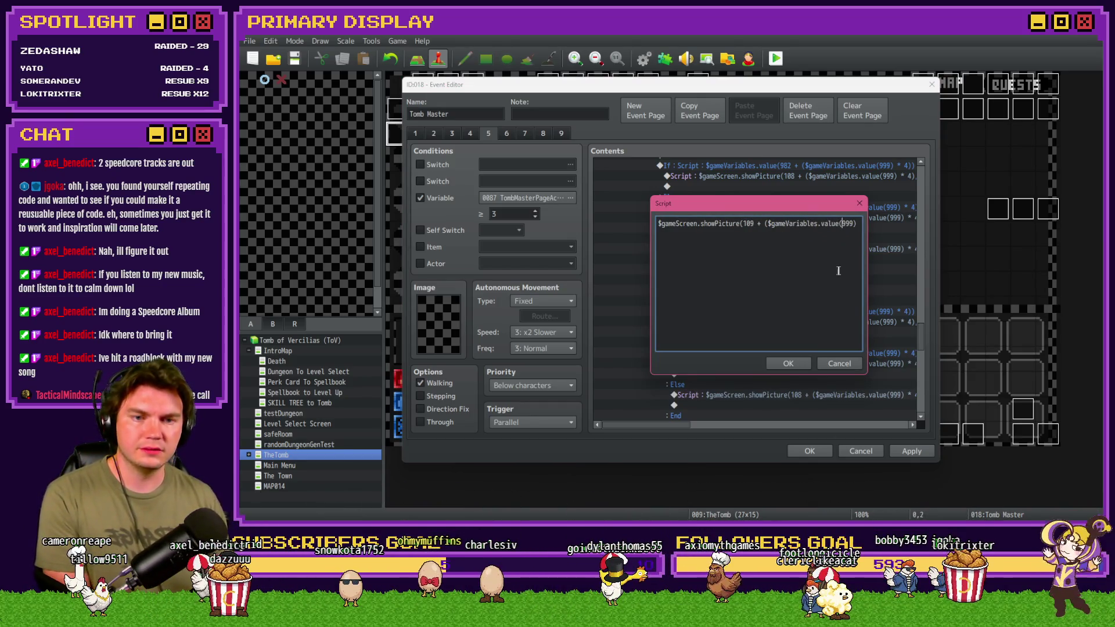
key("ctrl+Right")
key("ctrl+Right")
key("ctrl+Right")
key("ctrl+shift+Right")
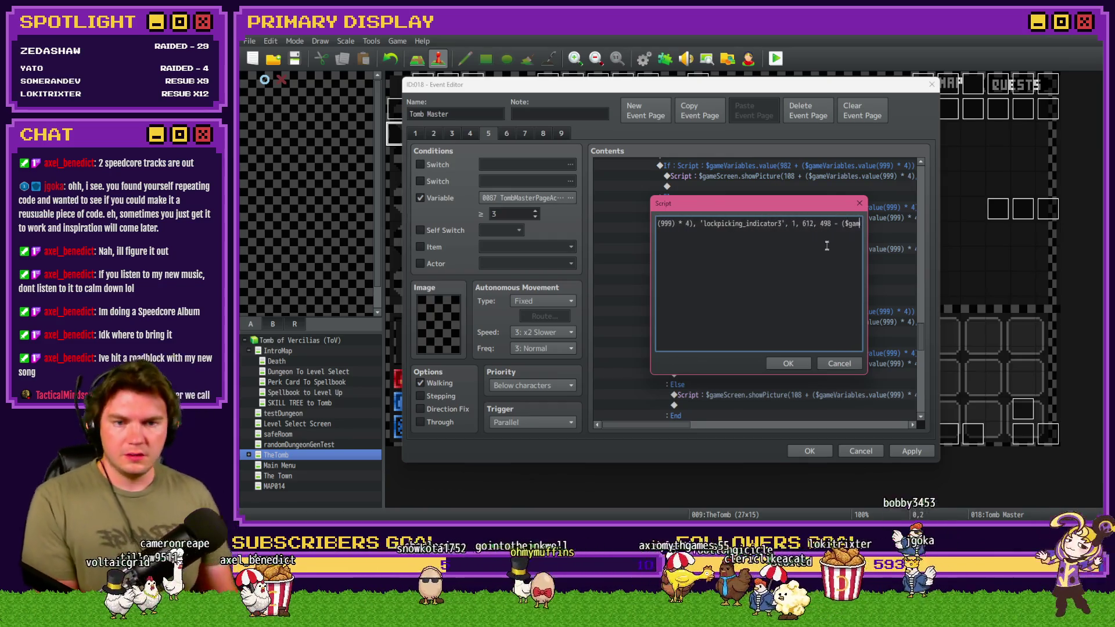
type("662")
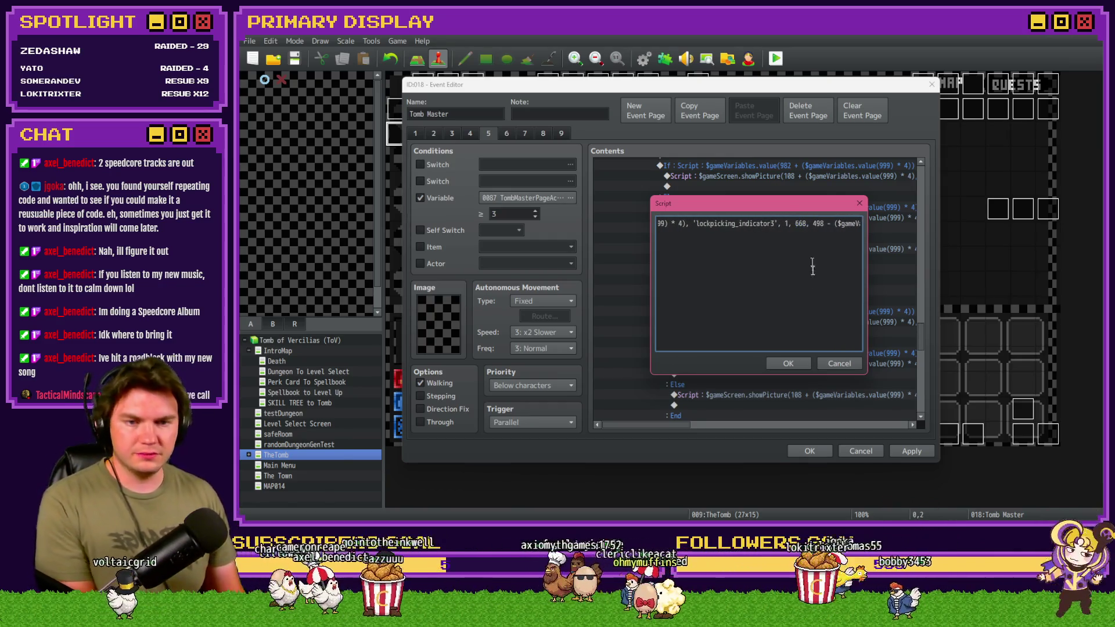
left_click(789, 364)
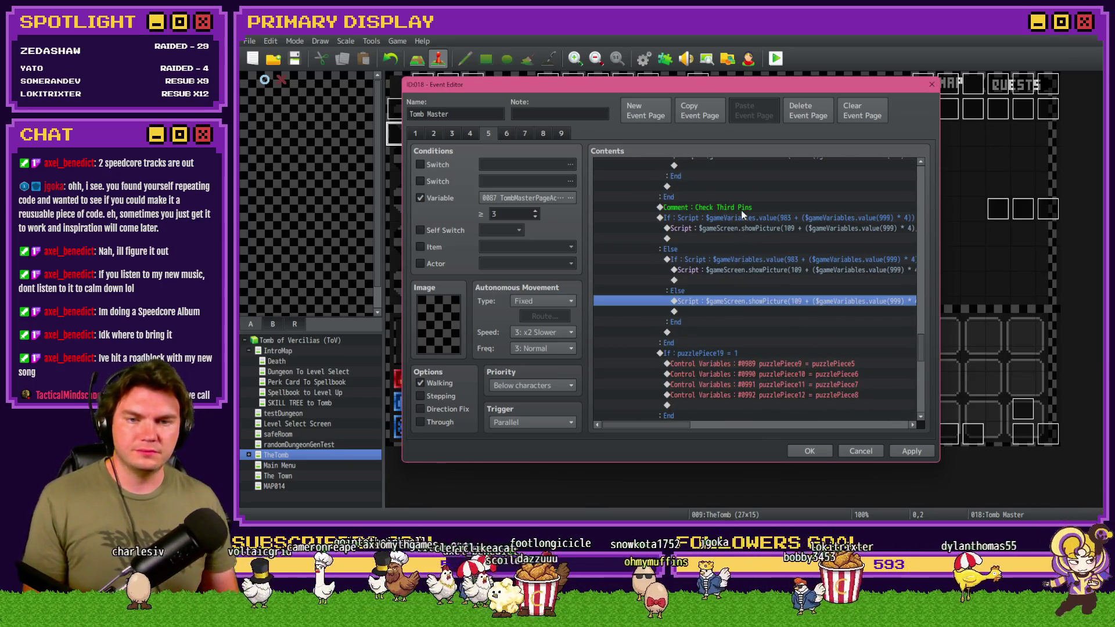
Copy the Check Third Pins block and paste a duplicate below it.
left_click(727, 207)
left_click(838, 344, "shift")
key("ctrl+c")
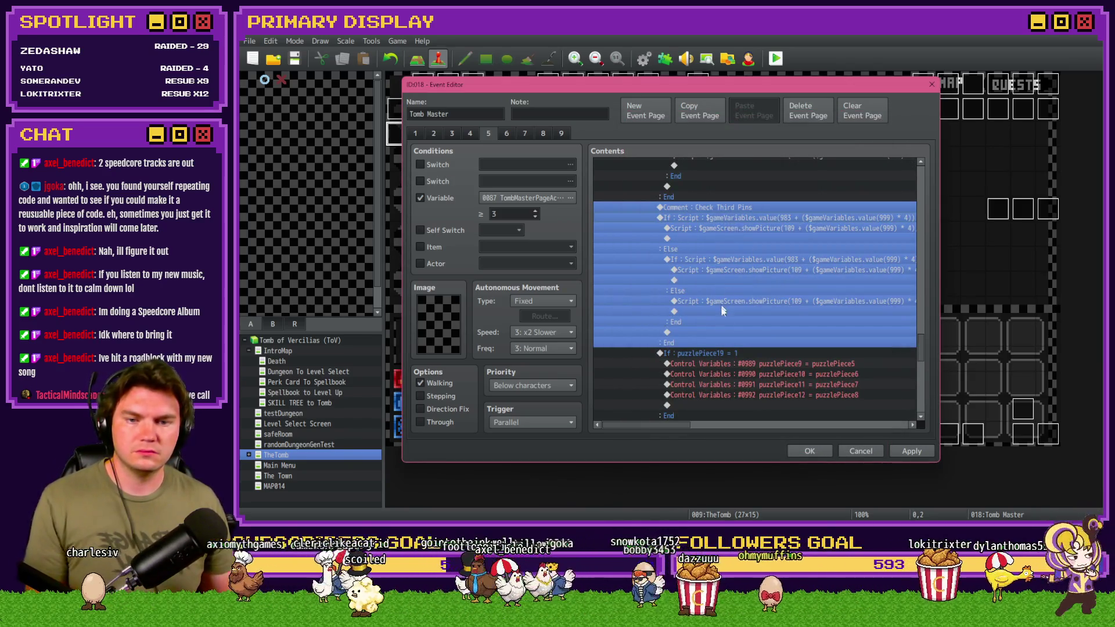
key("ctrl+v")
Relabel the duplicate's comment 'Check Fourth Pins', fixing its spelling, and open its condition.
double_click(739, 353)
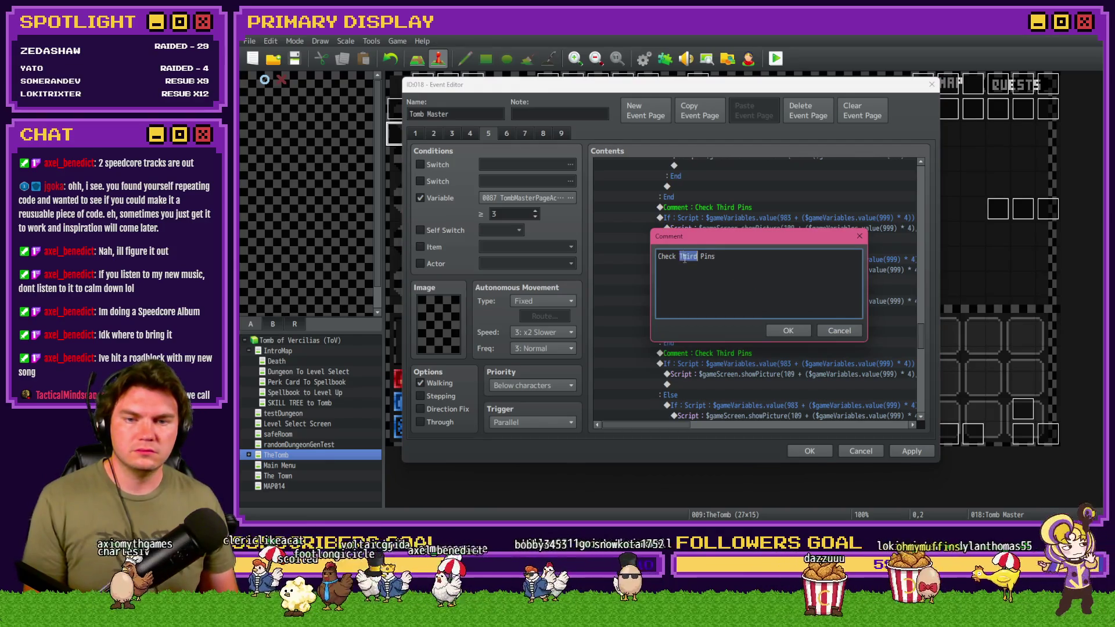
double_click(683, 257)
type("Fourth")
left_click(691, 256)
key("BackSpace")
left_click(773, 330)
scroll(745, 306, "down", 3)
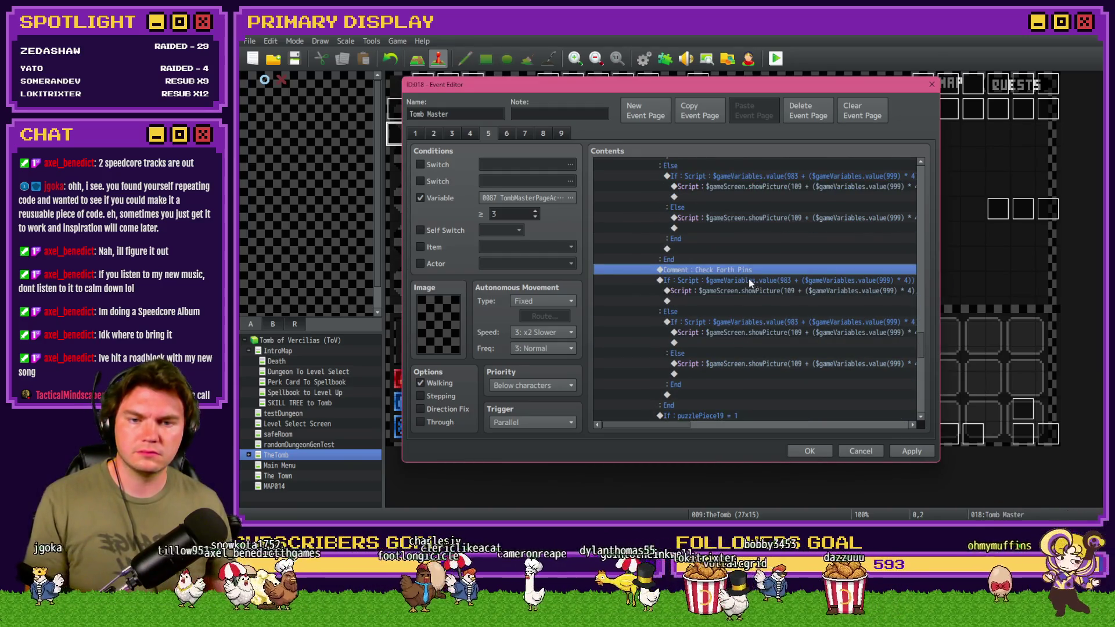
double_click(726, 269)
type("urth Pins")
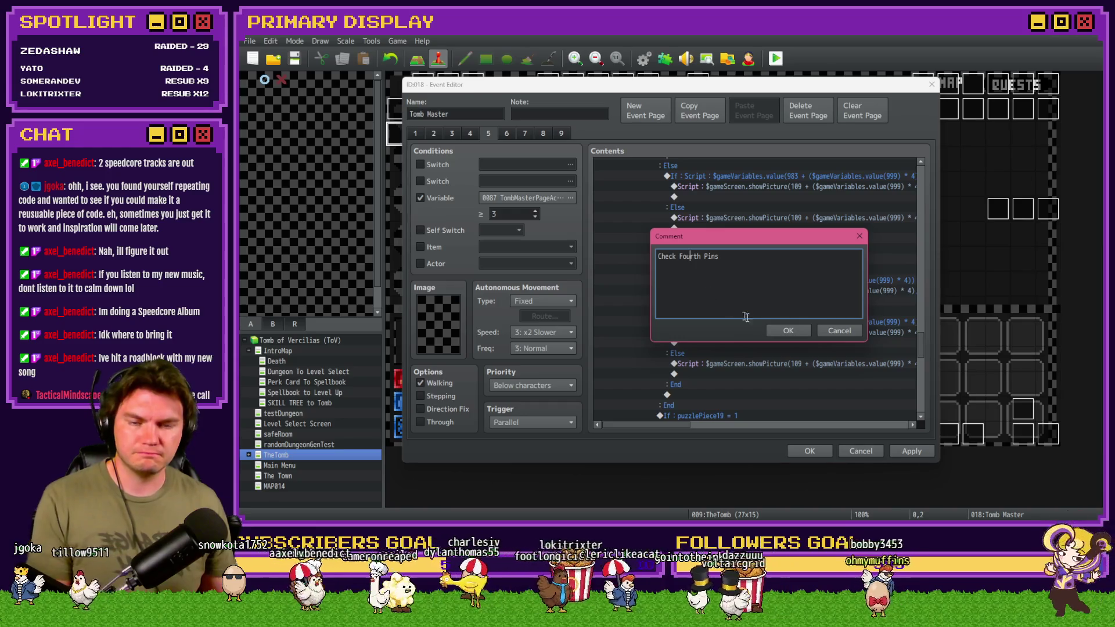
left_click(785, 330)
left_click(755, 281)
double_click(755, 281)
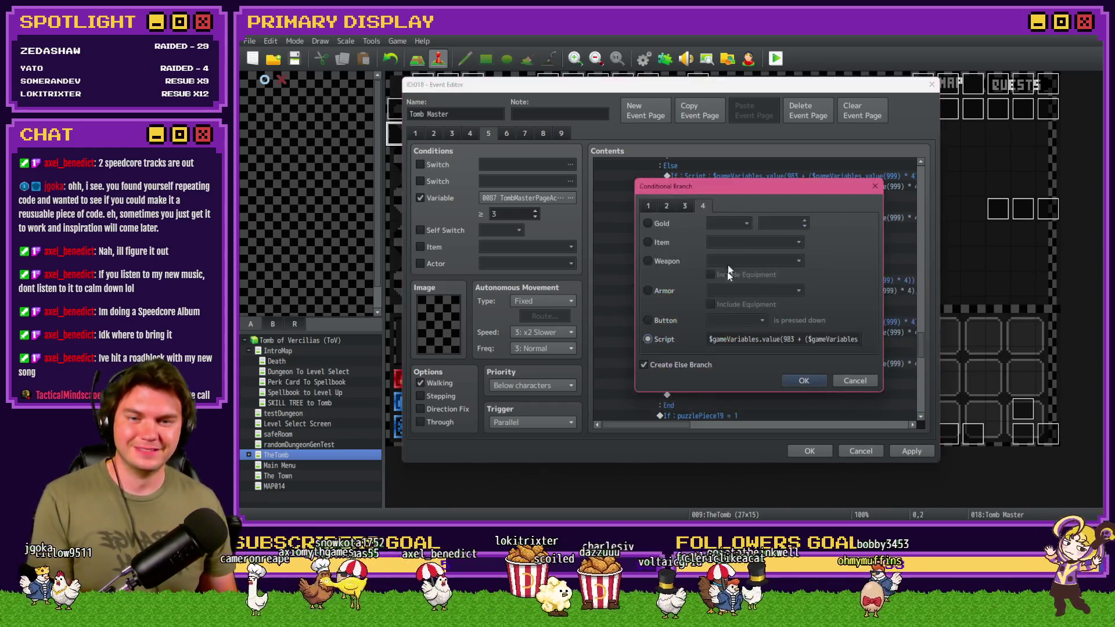
Change the fourth-pin condition from variable 983 to 984.
left_click(795, 339)
key("BackSpace")
type("4")
key("Right")
key("Right")
key("Right")
key("Right")
key("Right")
key("Right")
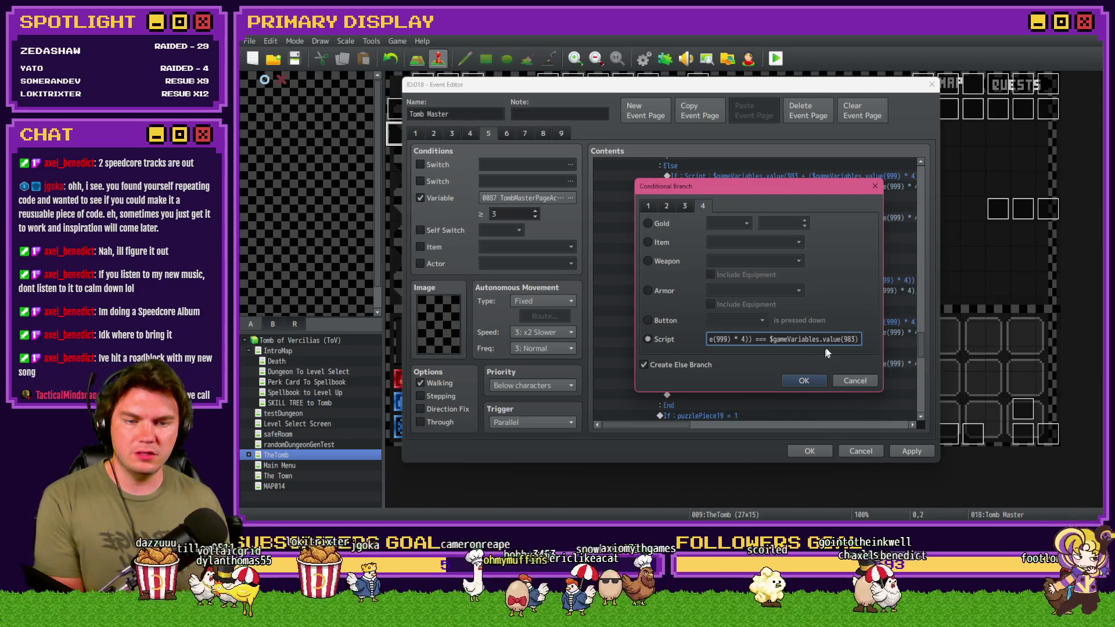
left_click(804, 380)
Edit the picture script to show picture 110 with the indicator at x 724.
double_click(773, 290)
triple_click(709, 227)
left_click(753, 232)
key("BackSpace")
key("BackSpace")
type("10")
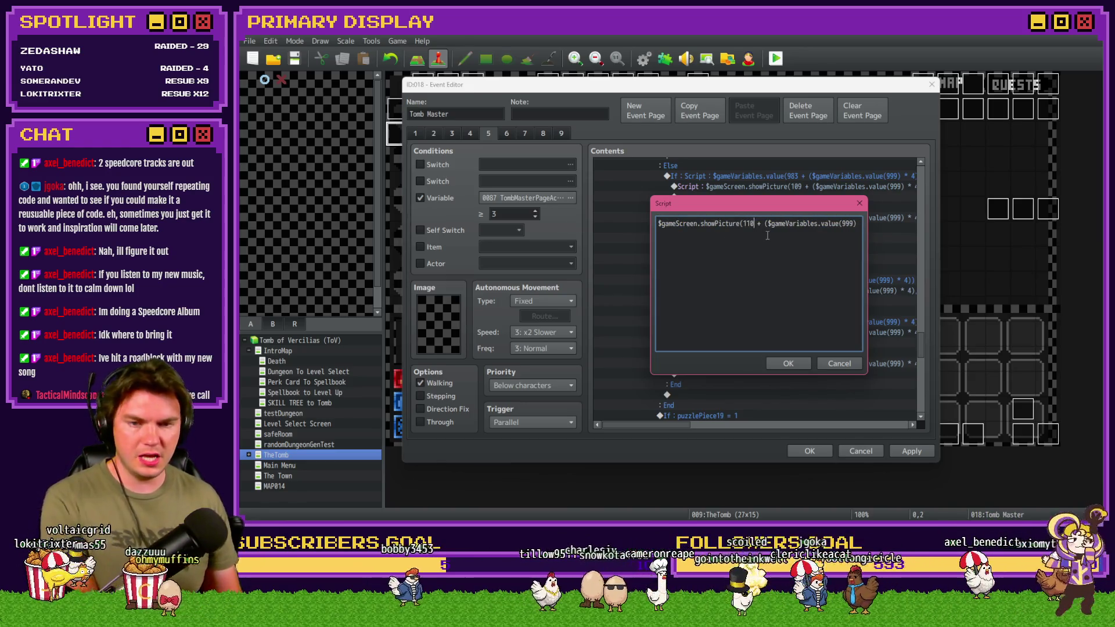
key("Right")
key("Right")
key("Right")
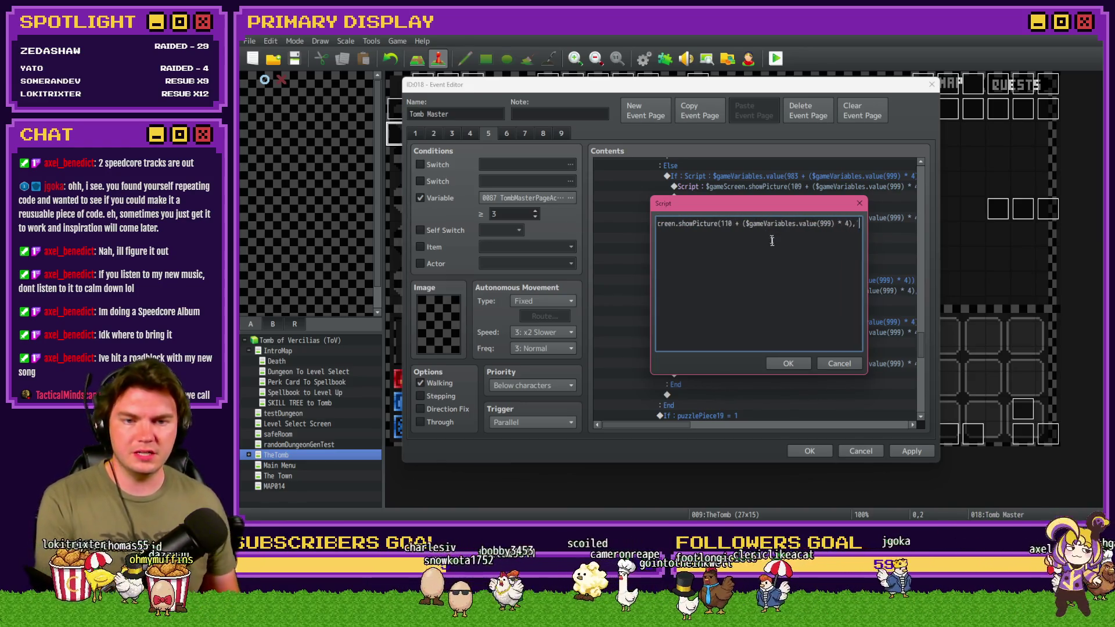
key("Right")
key("Right")
key("Right")
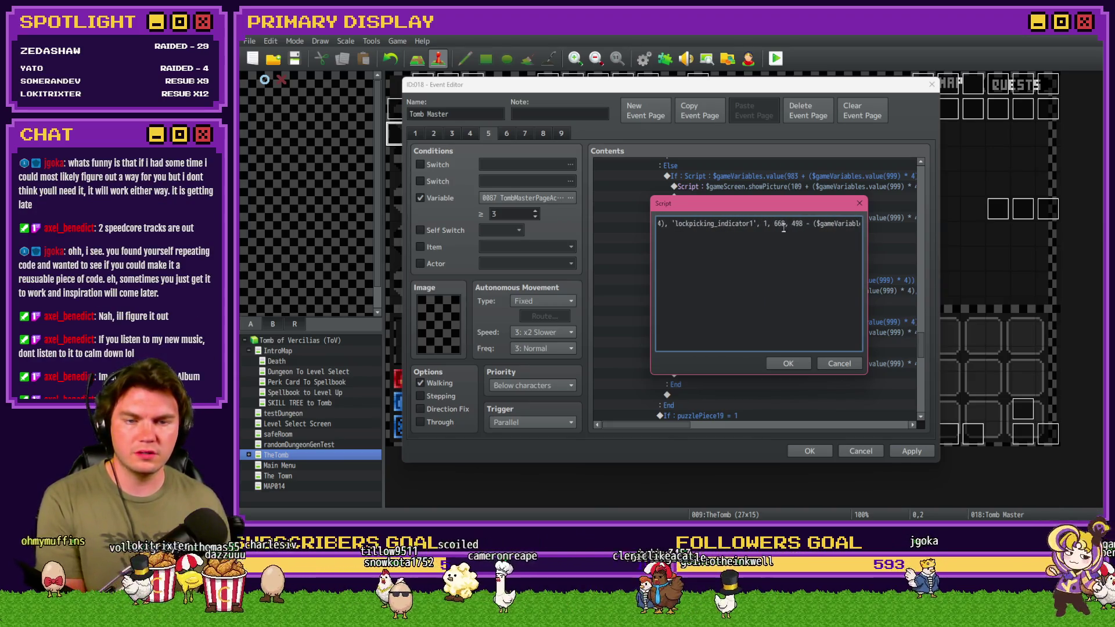
key("alt+Tab")
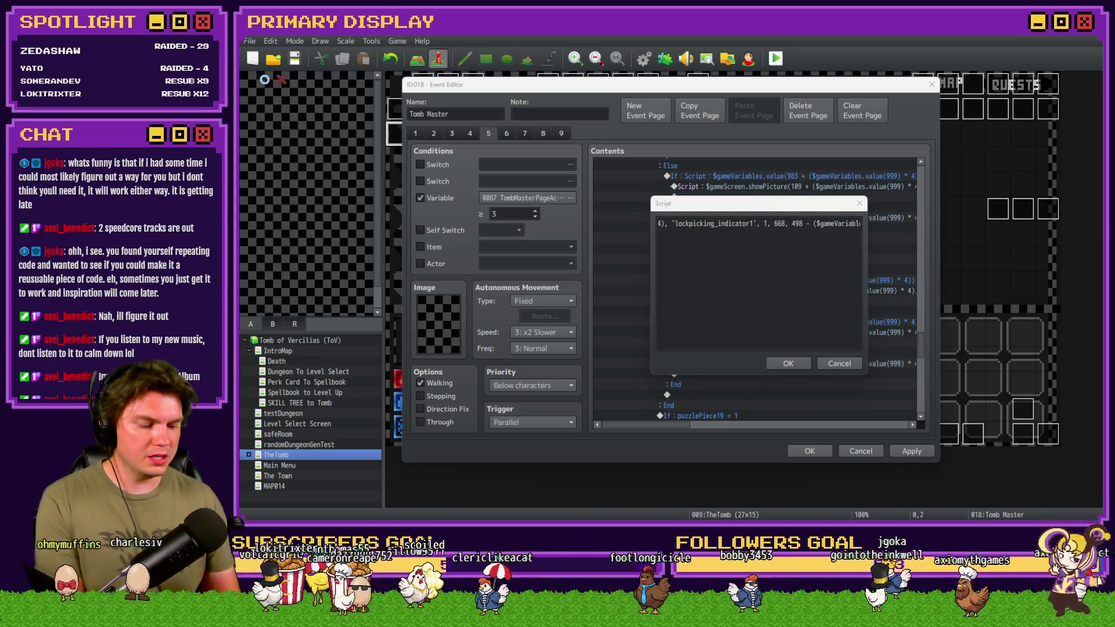
left_click(796, 209)
double_click(779, 224)
type("724")
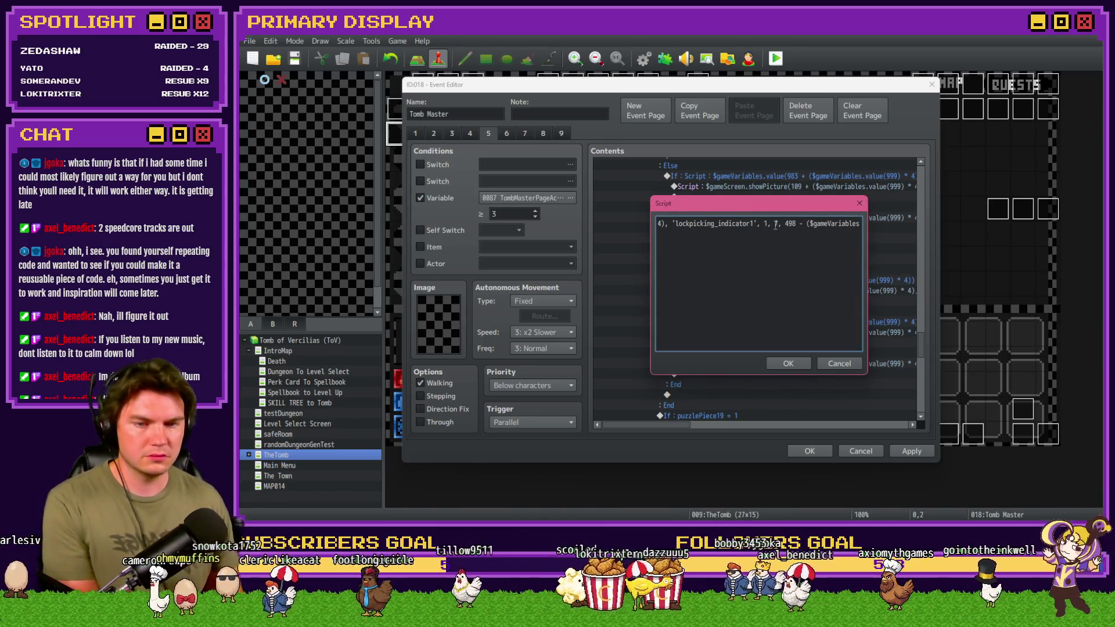
left_click(794, 364)
double_click(784, 323)
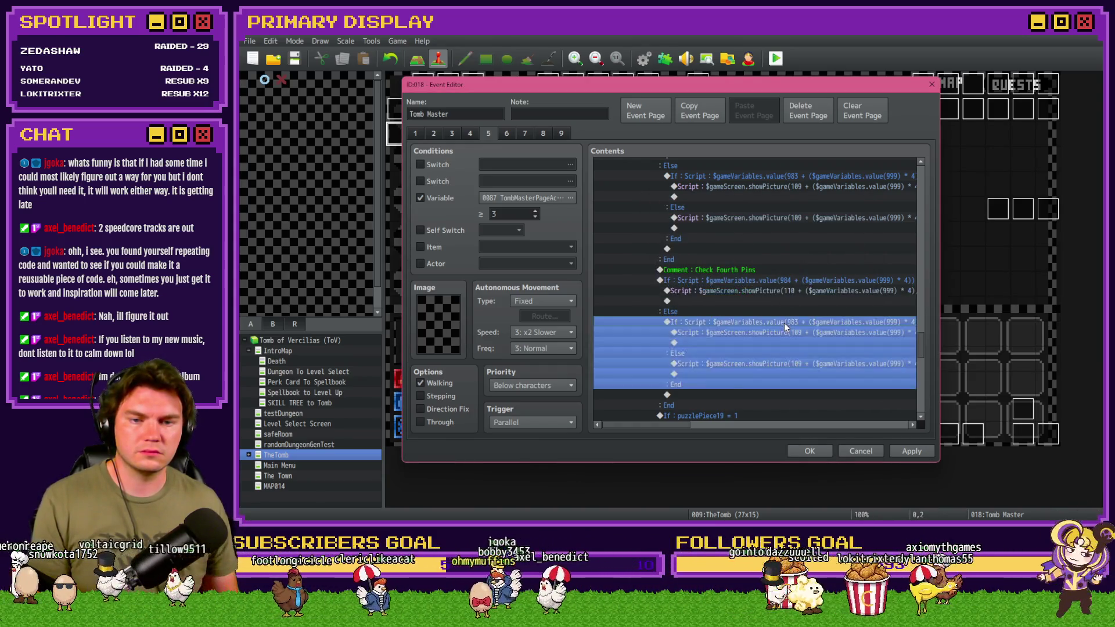
Change the nested fourth-pin branch condition to check variable 984.
left_click(804, 342)
key("BackSpace")
type("4")
key("End")
key("Right")
key("Right")
key("Right")
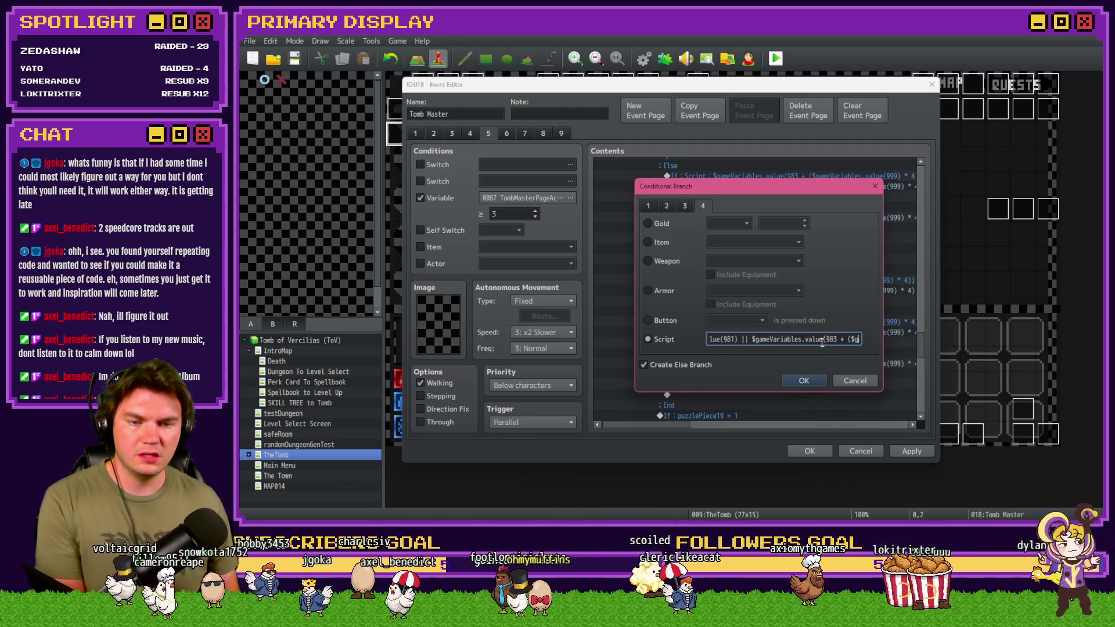
key("Right")
key("Right")
key("Right")
key("Right")
key("Right")
key("Right")
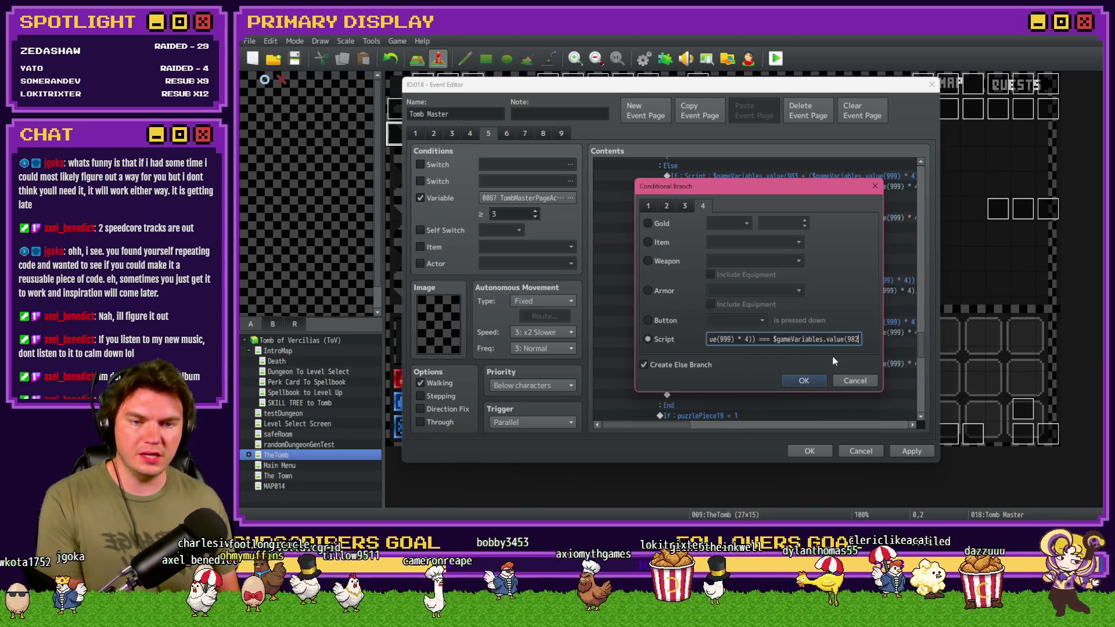
left_click(845, 339)
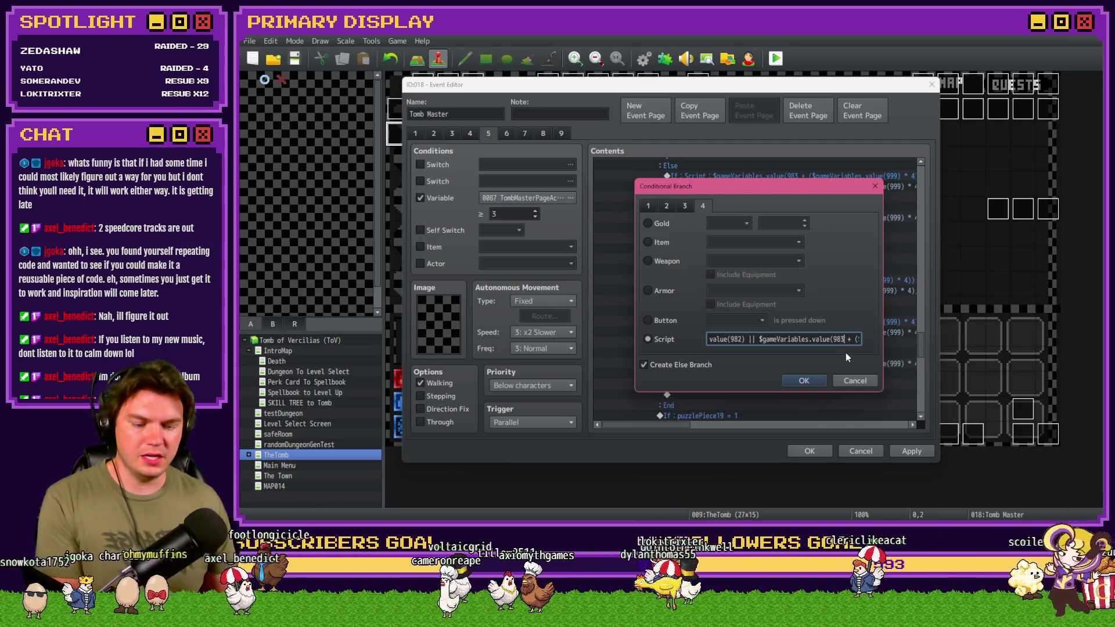
key("Right")
key("Right")
key("Right")
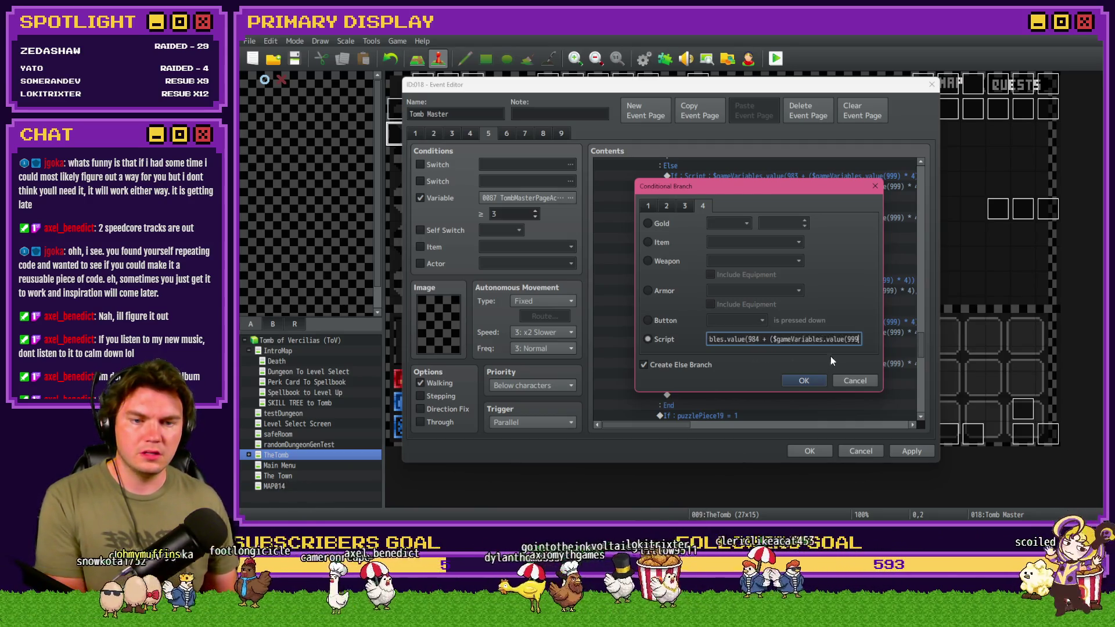
key("Right")
key("Right")
key("Right")
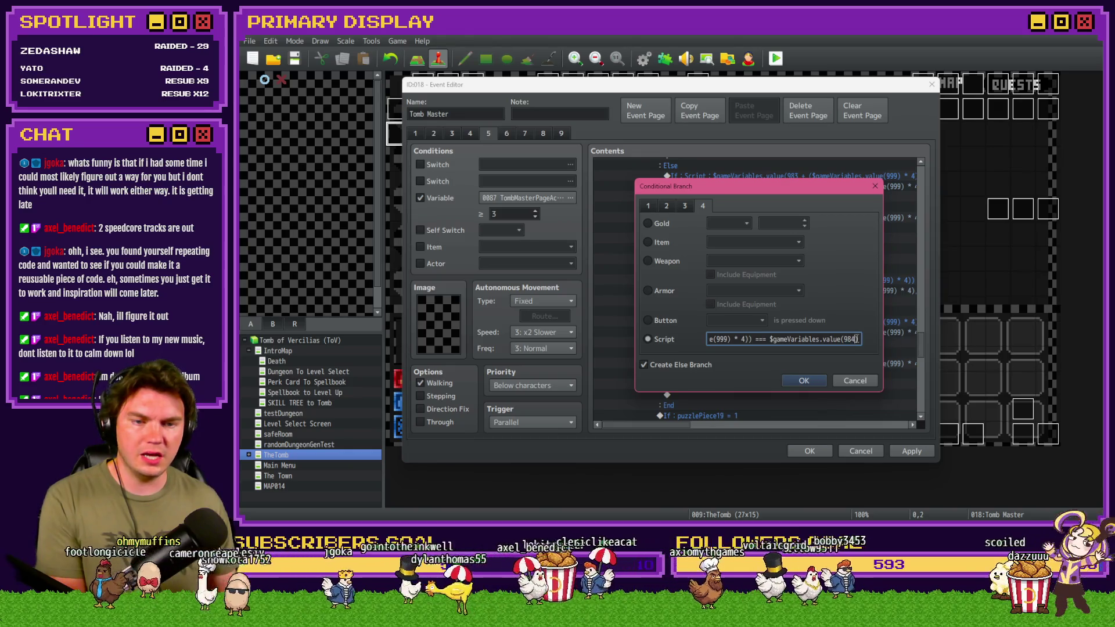
key("BackSpace")
type("32")
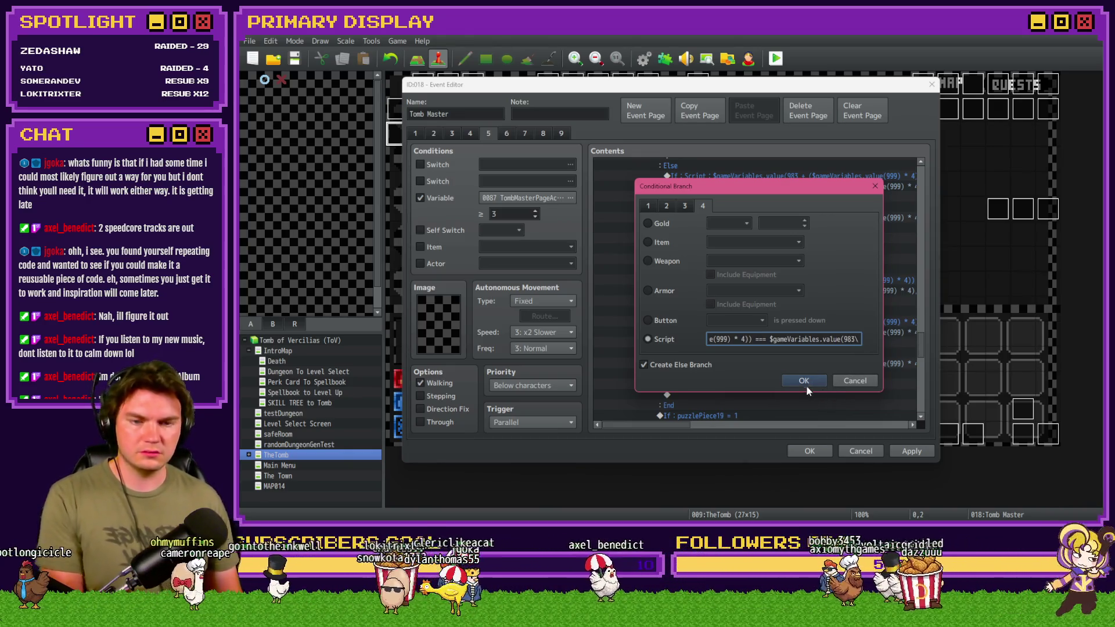
left_click(804, 381)
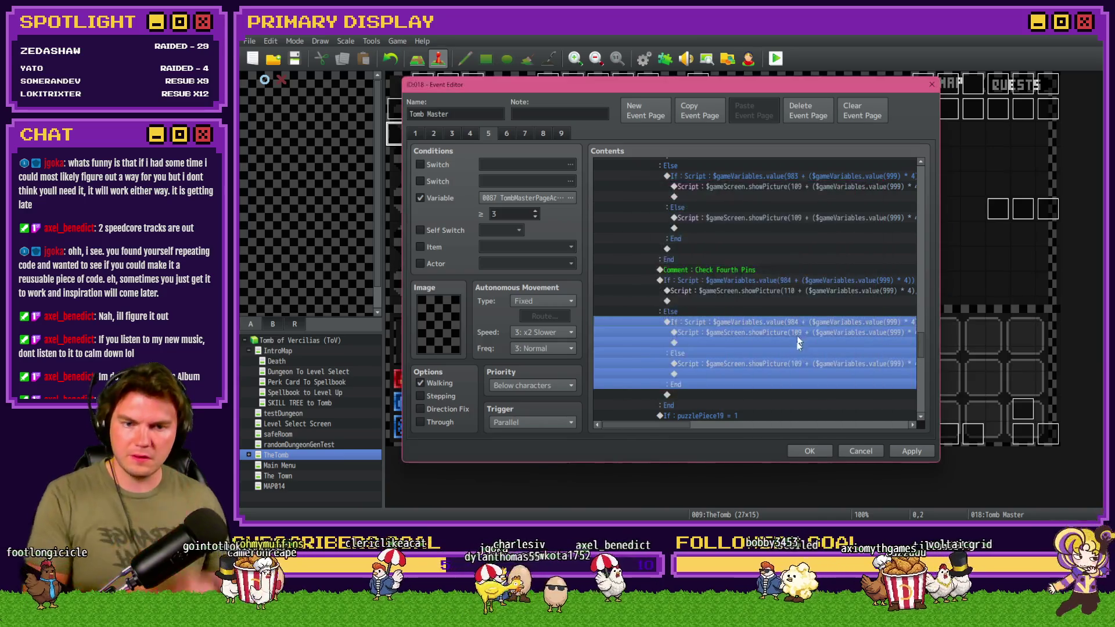
Change the branch's first picture script to show picture 110 at x 724.
double_click(720, 331)
key("ctrl+a")
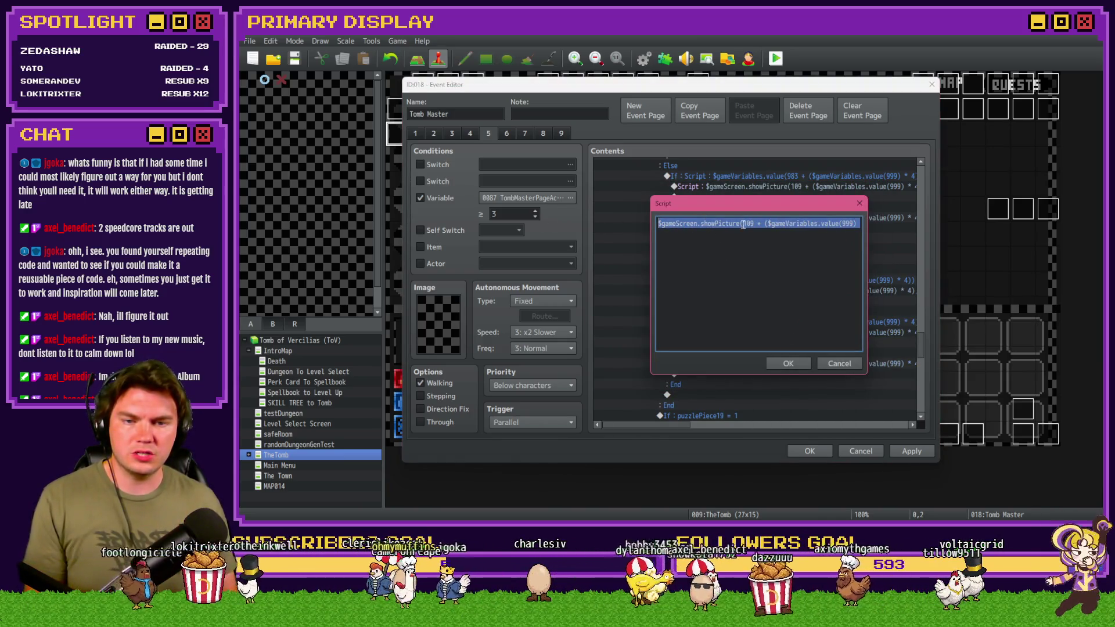
left_click(754, 224)
key("BackSpace")
key("BackSpace")
type("10")
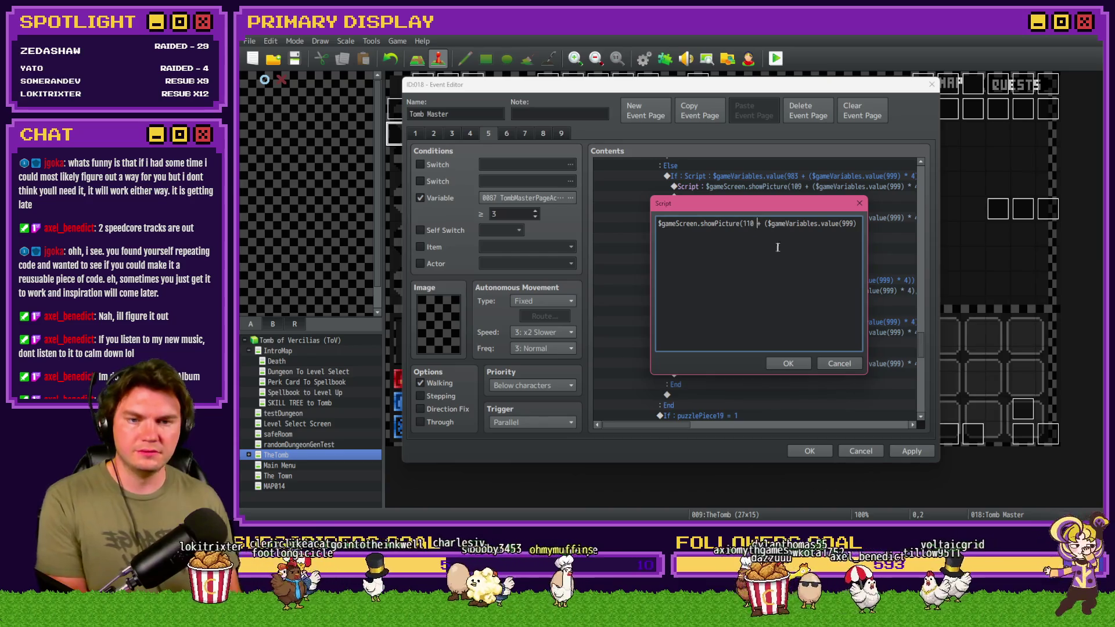
key("Right")
key("Right")
key("Right")
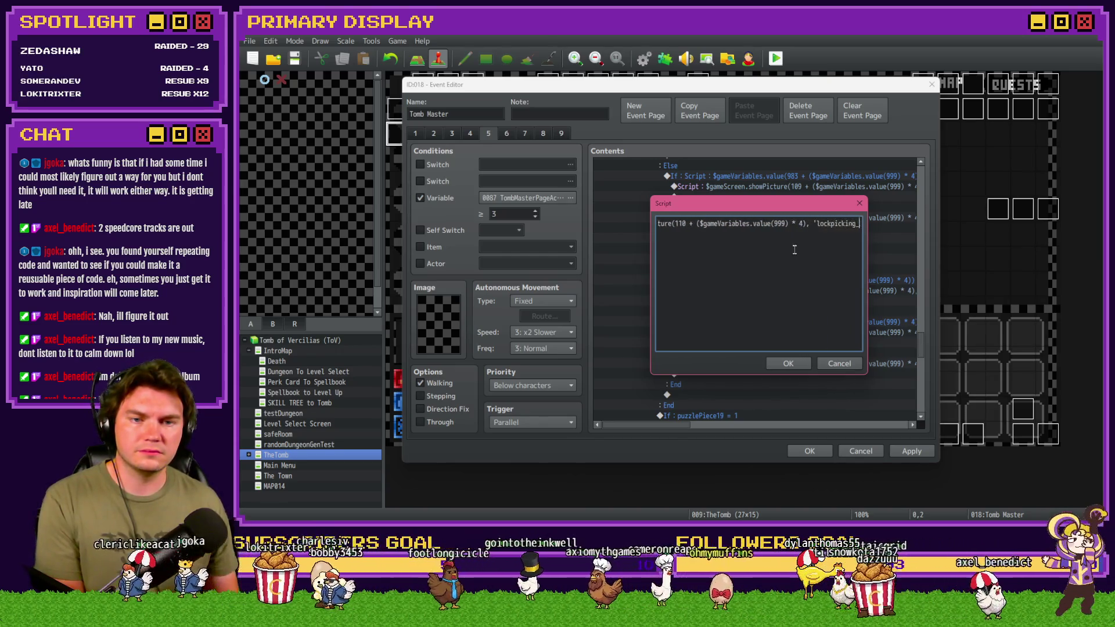
double_click(791, 224)
type("724")
left_click(789, 363)
Set the second picture script to picture 110 at x 784 and close the Tomb Master event.
double_click(790, 367)
key("shift+Home")
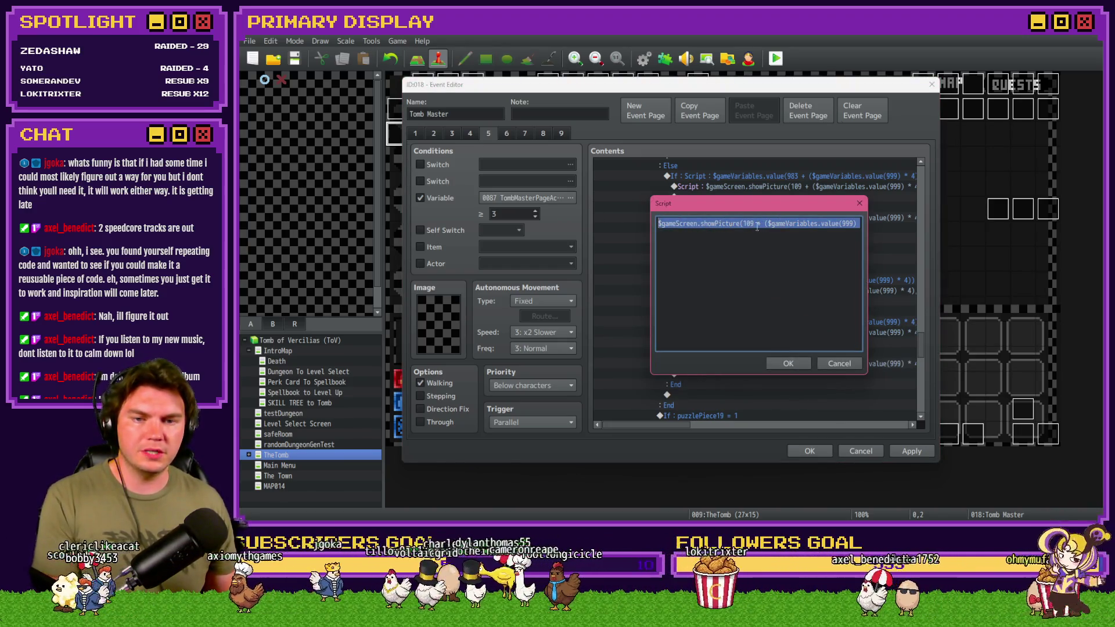
left_click(757, 225)
key("BackSpace")
key("BackSpace")
type("10")
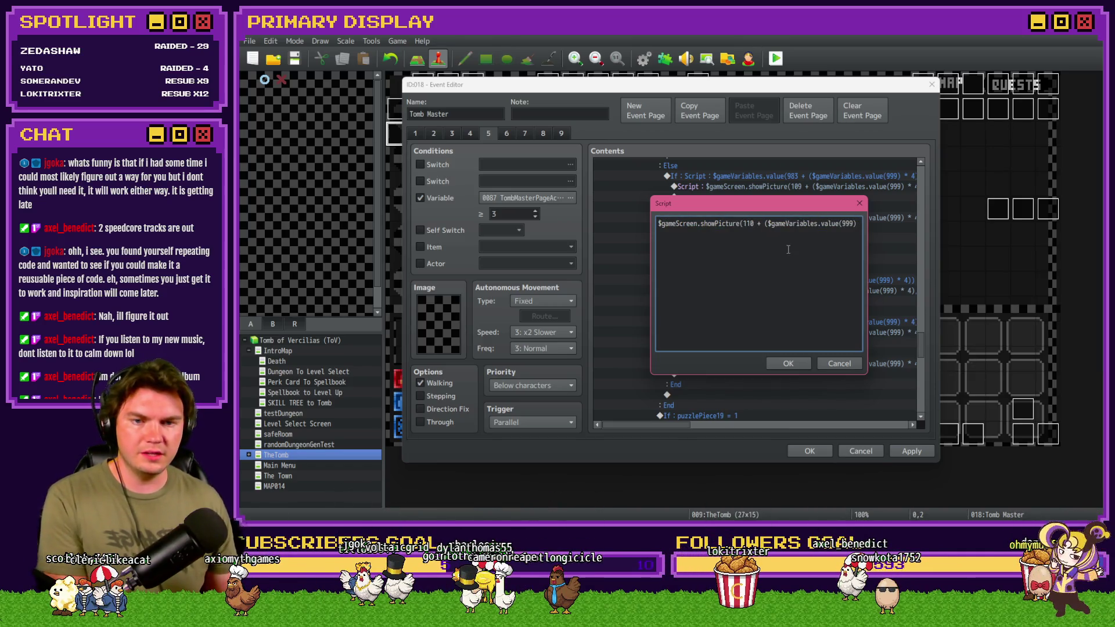
key("Right")
key("Right")
key("Right")
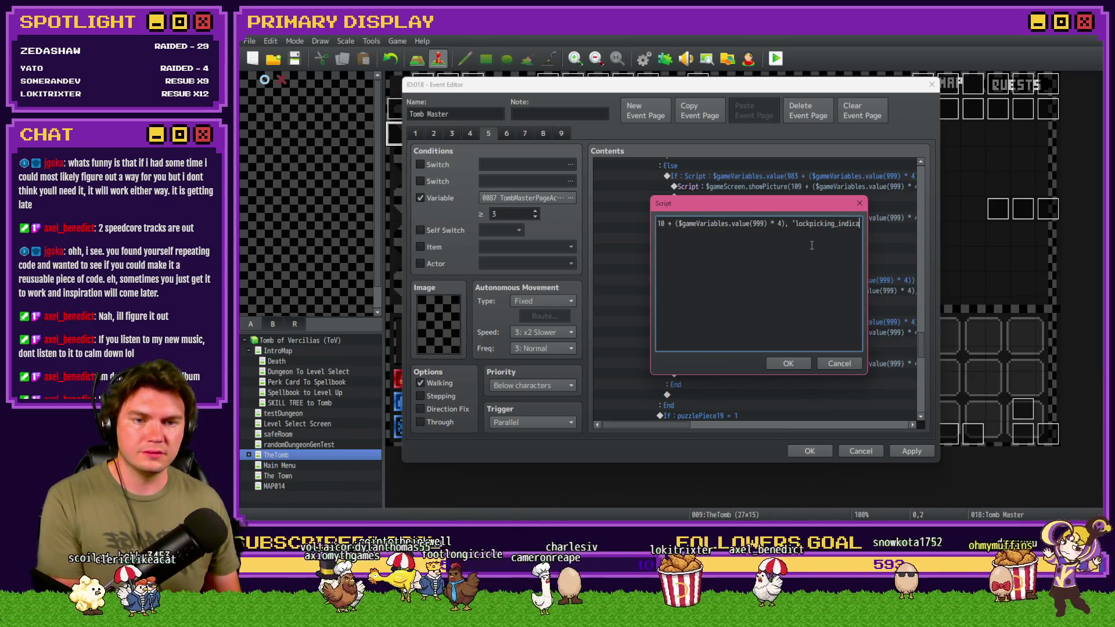
double_click(815, 224)
type("784")
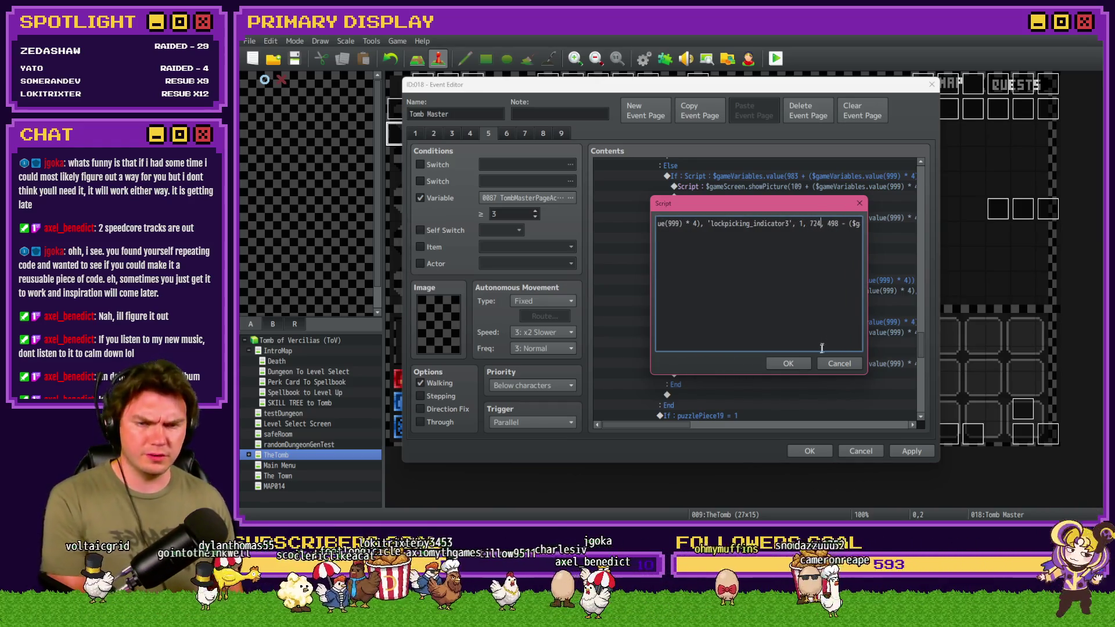
left_click(799, 366)
left_click(816, 451)
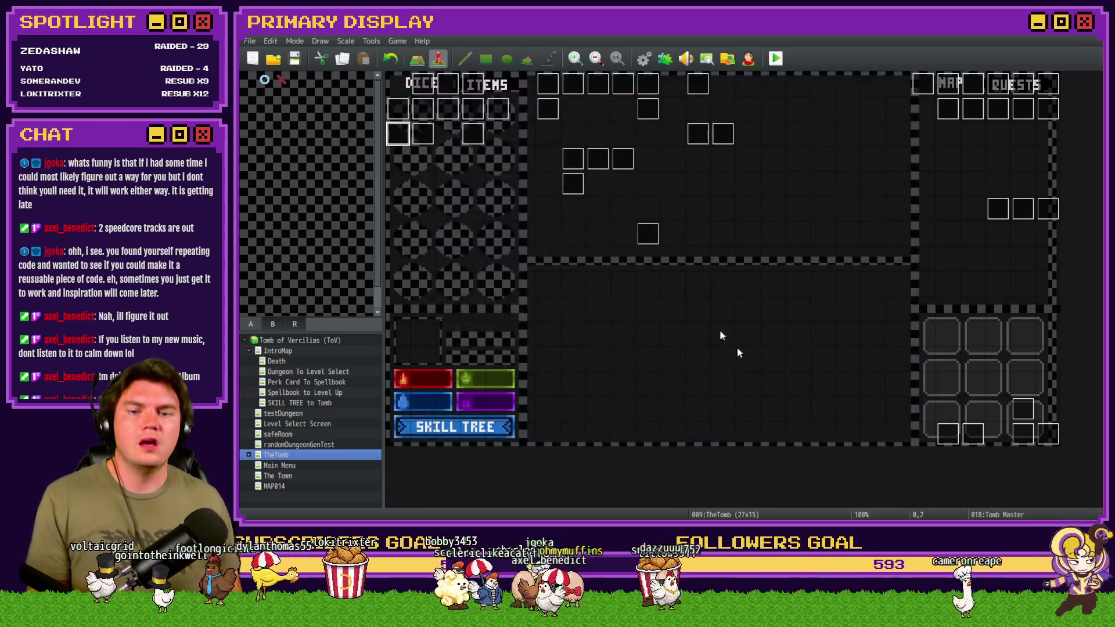
Start a playtest and walk into the neighbouring room.
left_click(776, 58)
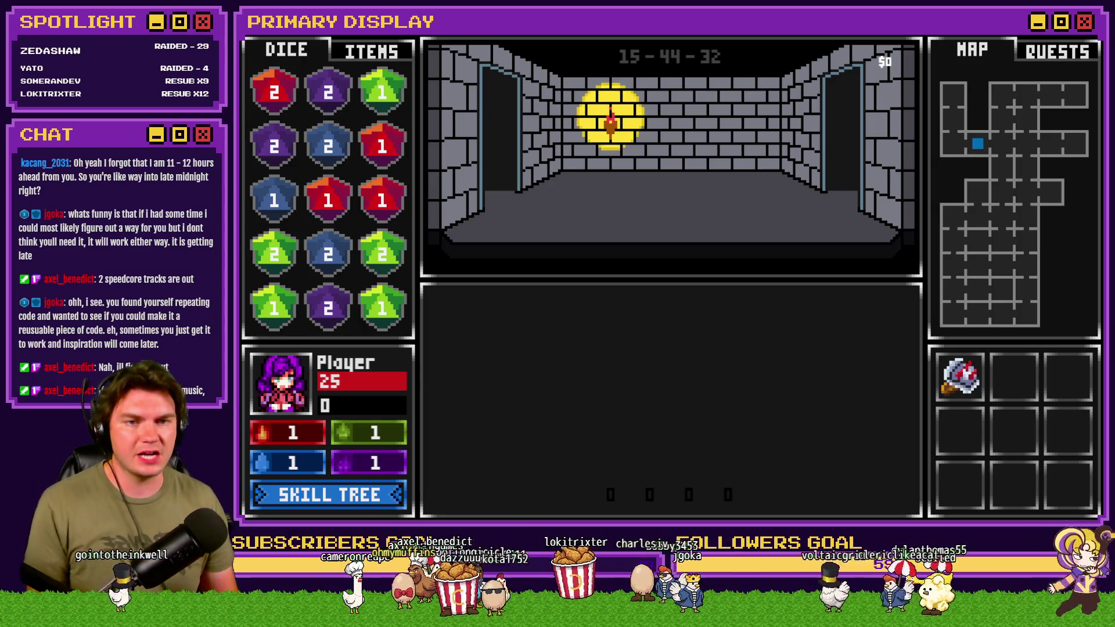
key("w")
key("d")
key("w")
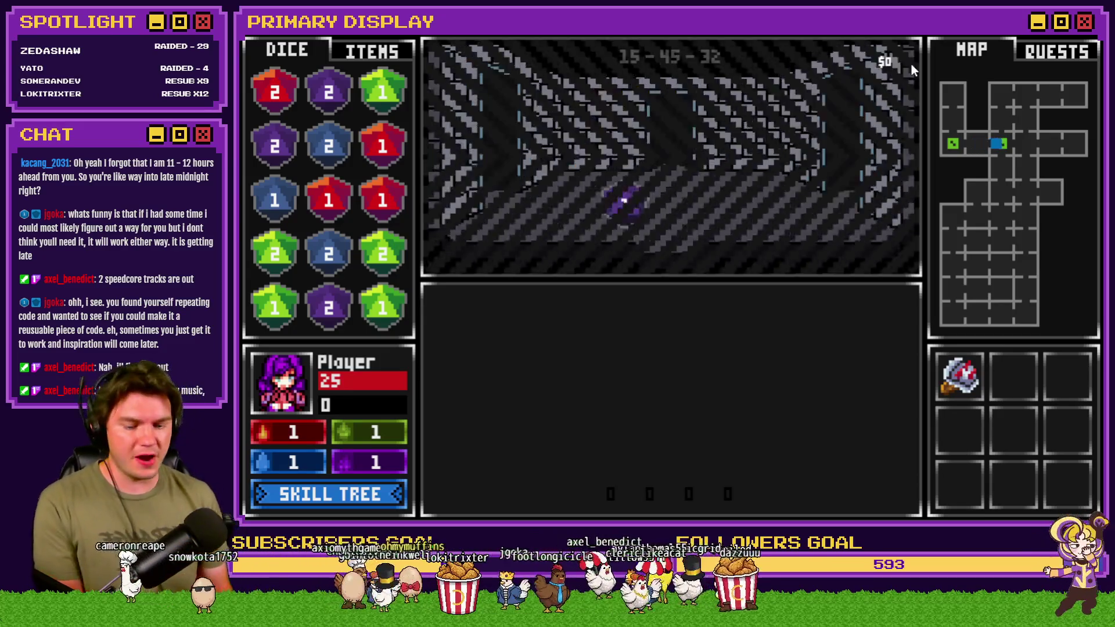
Set debug variable roomTrap 43 to -1, then return to the chest and pick its lock.
key("F9")
key("Up")
scroll(291, 291, "up", 17)
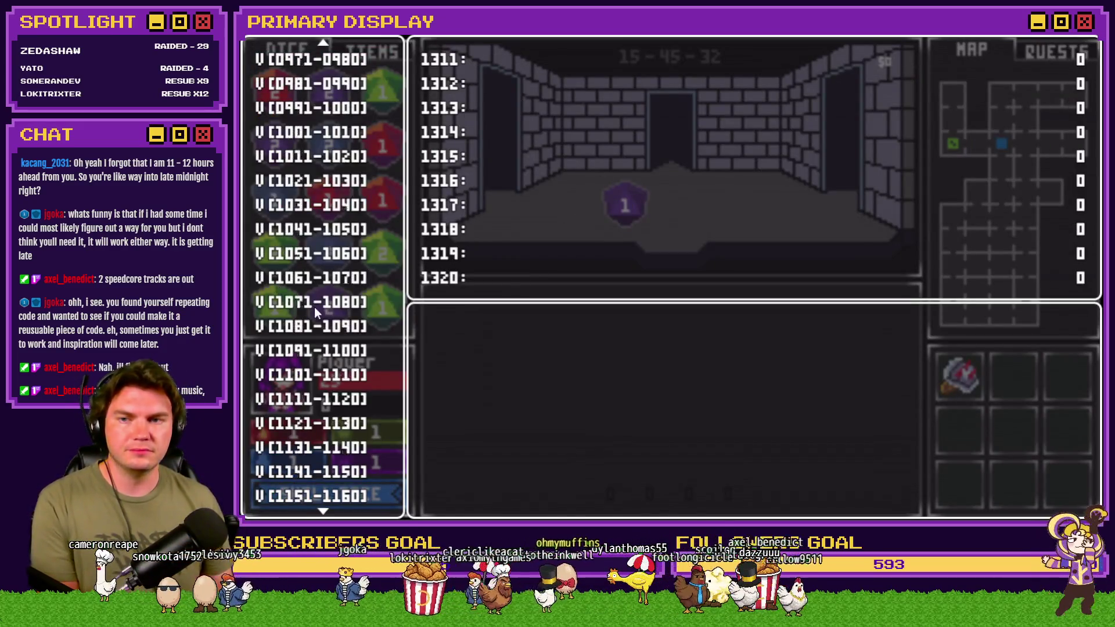
key("Up")
key("Up")
key("Up")
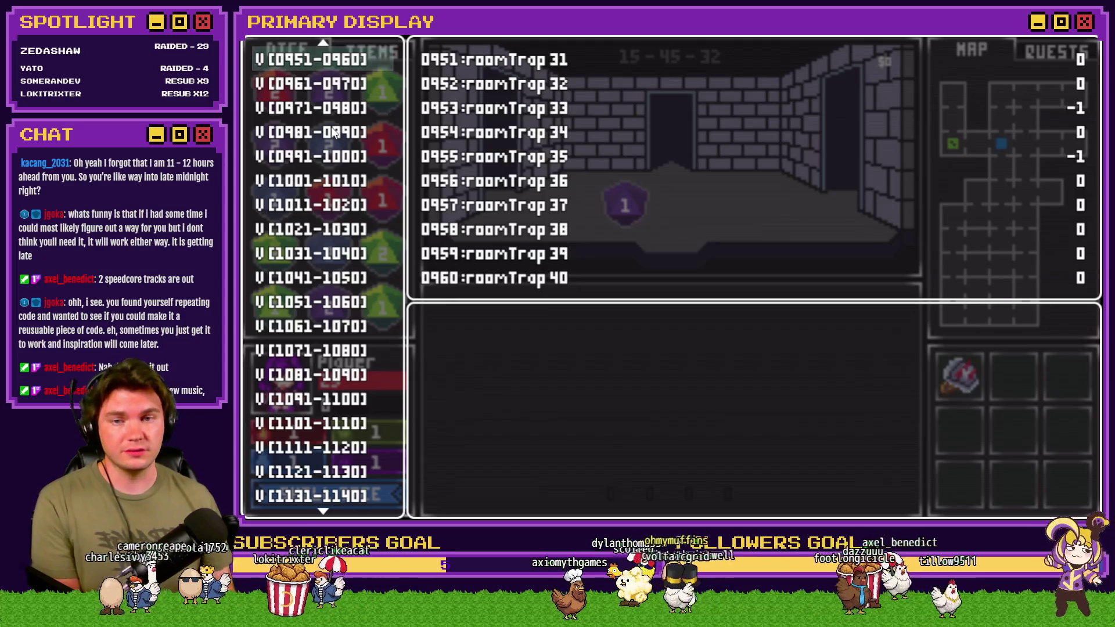
key("Down")
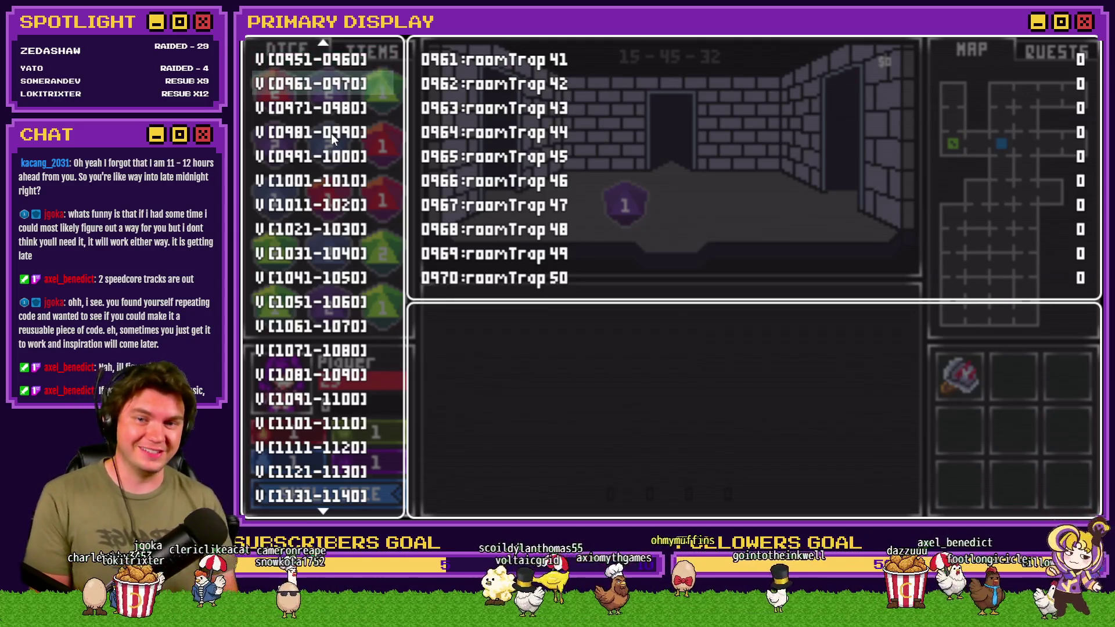
key("Return")
key("Down")
key("Down")
key("Left")
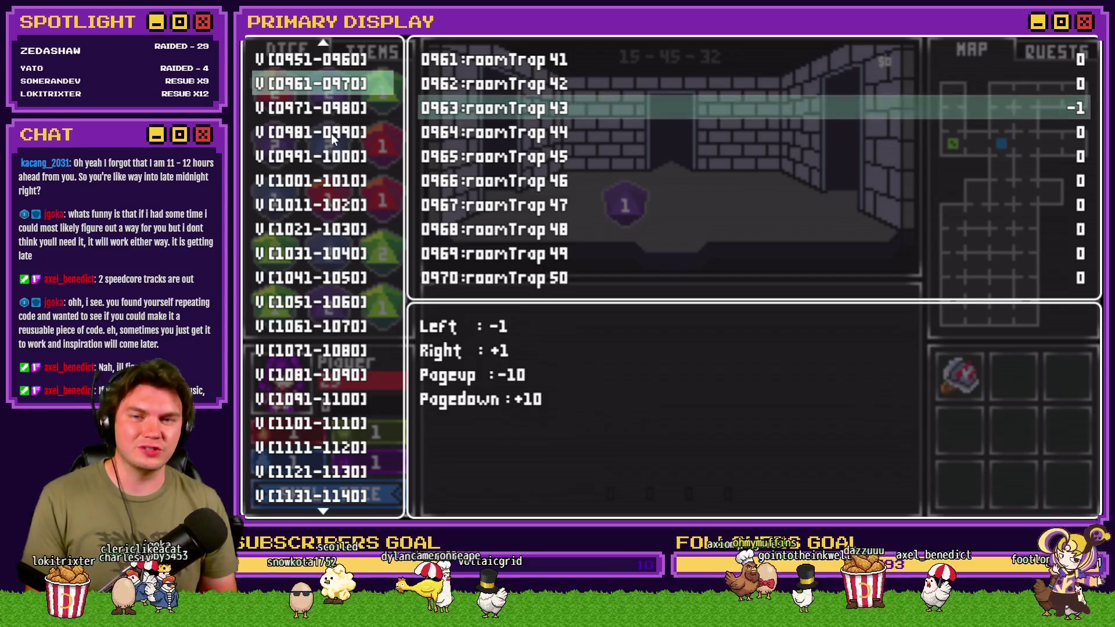
key("Down")
key("Escape")
key("Up")
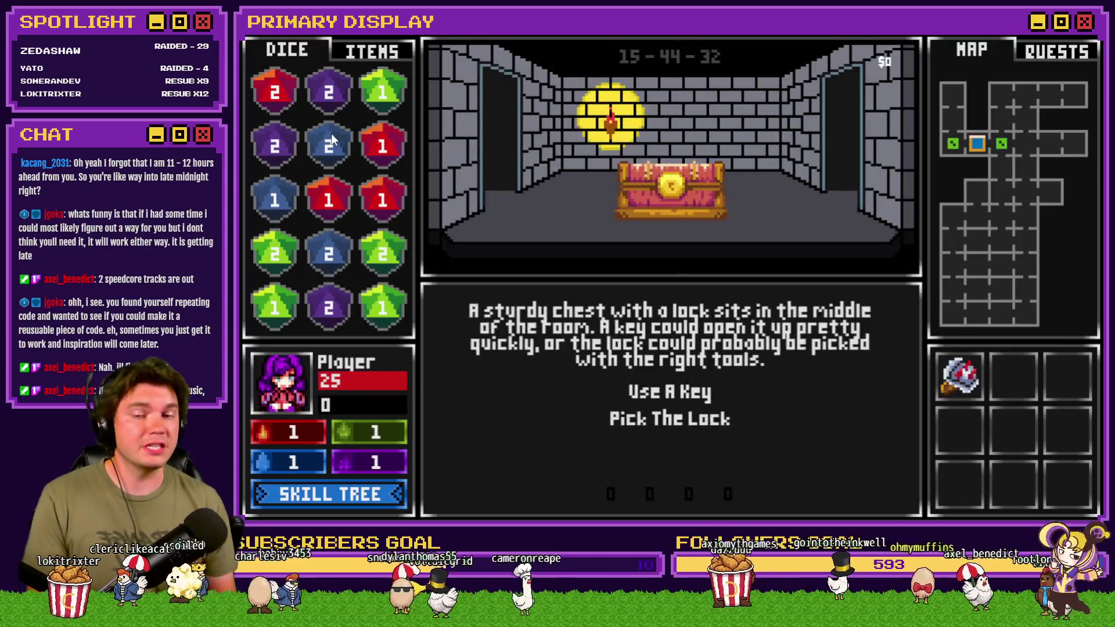
left_click(699, 416)
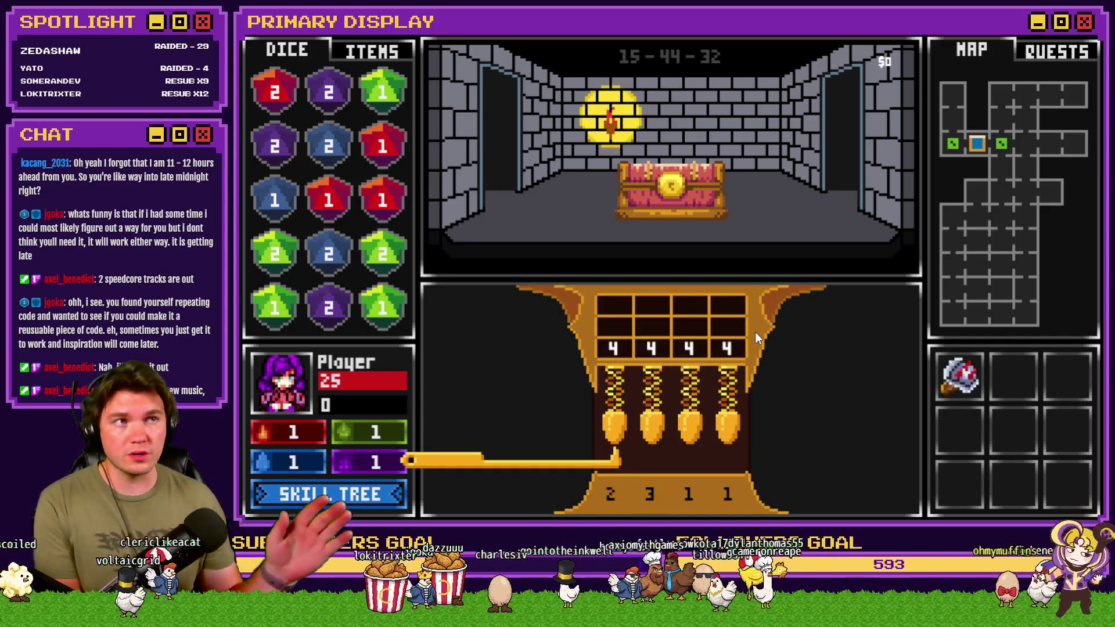
Raise the lock pins and lock in a first guess.
key("Right")
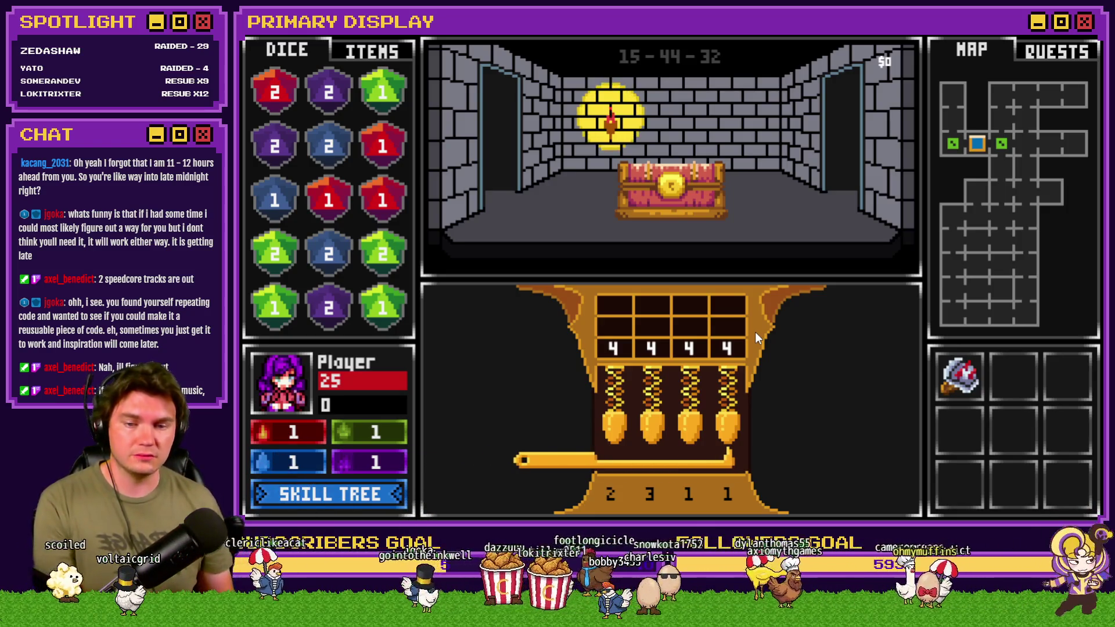
key("Up")
key("Left")
key("Left")
key("Left")
key("Up")
key("Right")
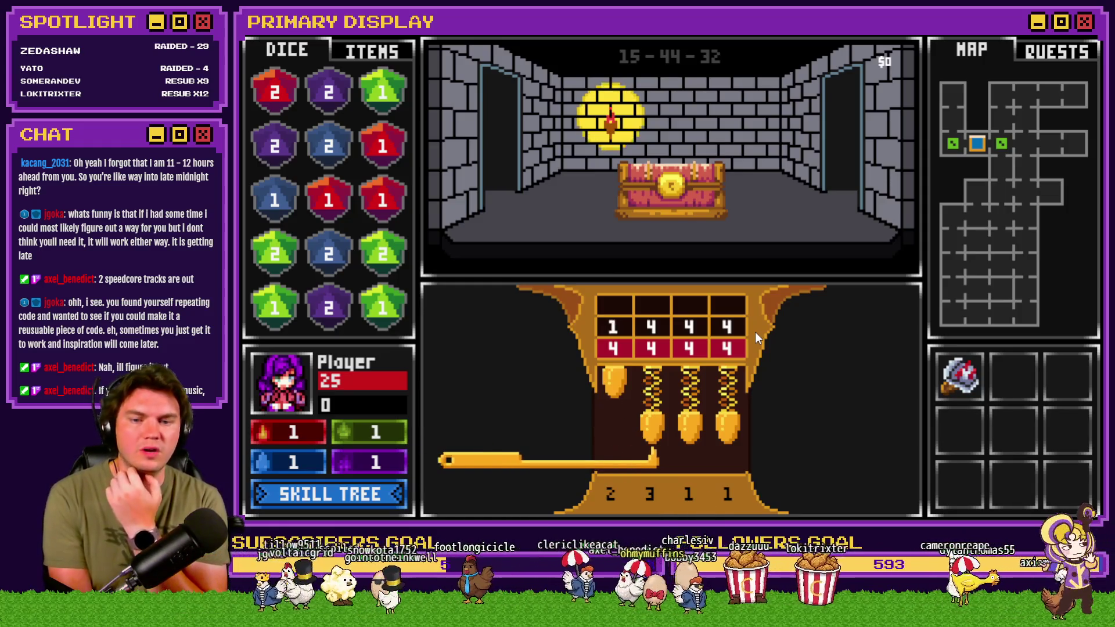
key("Up")
key("Up")
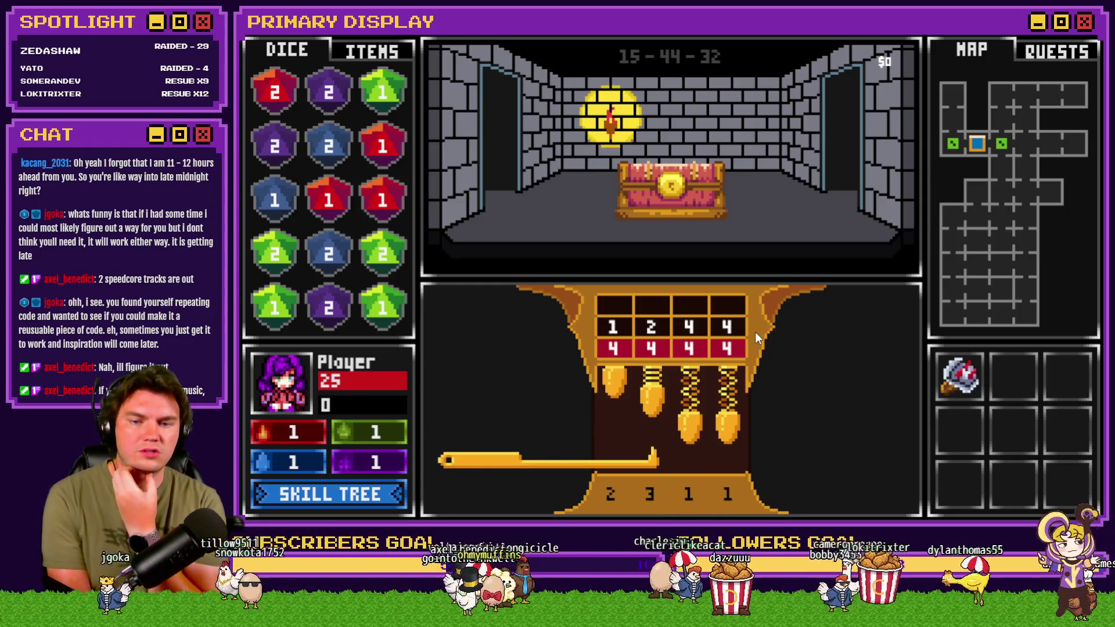
key("Right")
key("Up")
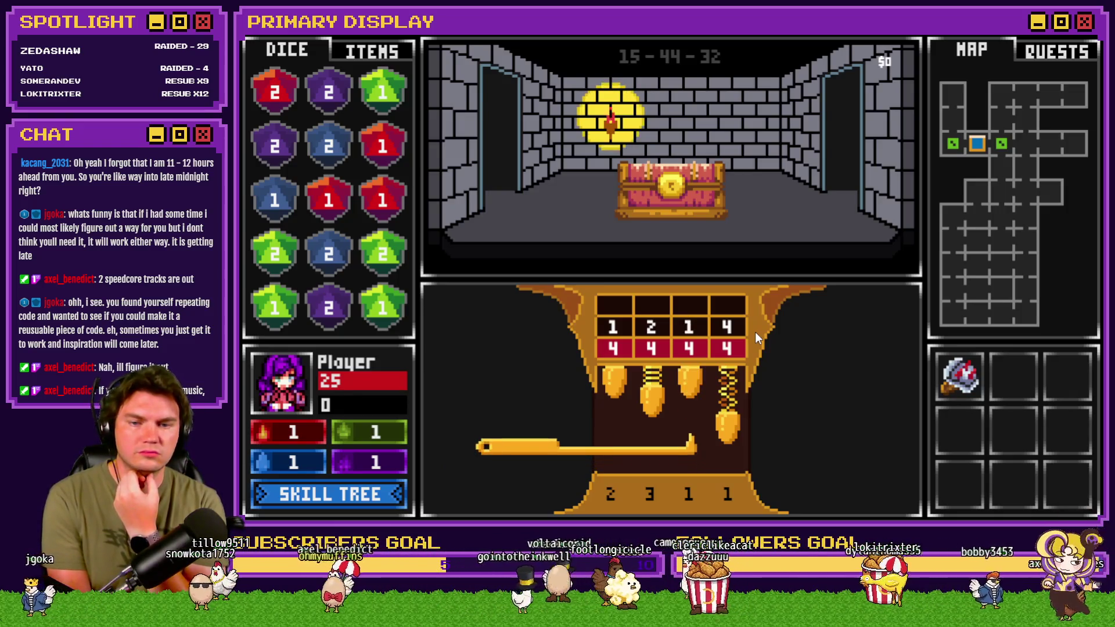
key("Right")
key("Up")
key("Up")
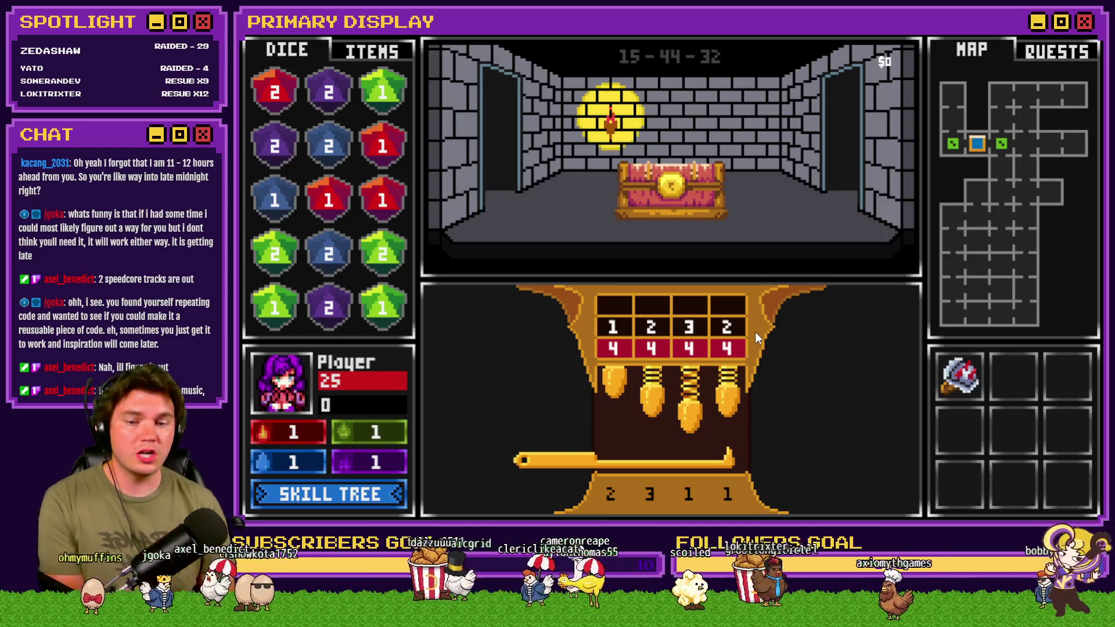
key("space")
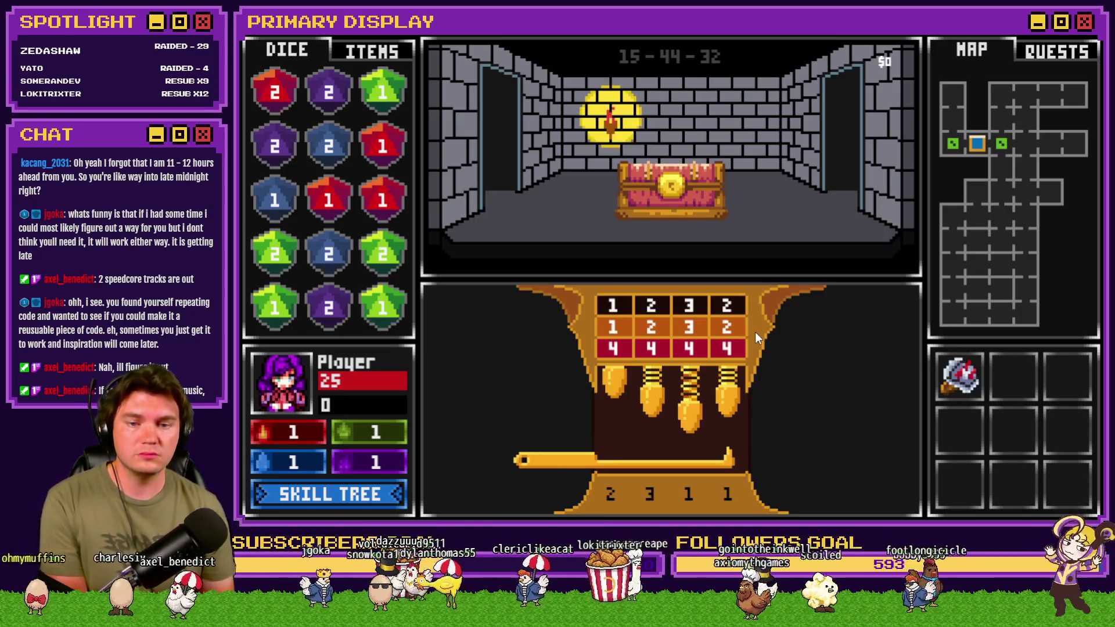
Enter and submit the guess 2 3 1 1, then close the playtest.
key("Left")
key("Left")
key("Left")
key("Up")
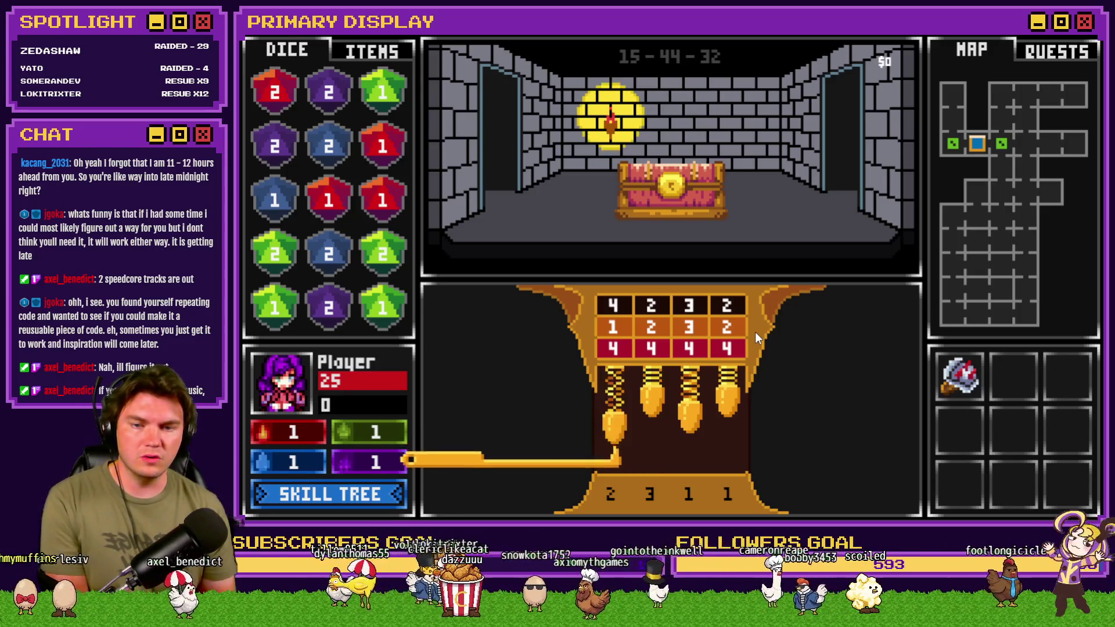
key("Right")
key("Up")
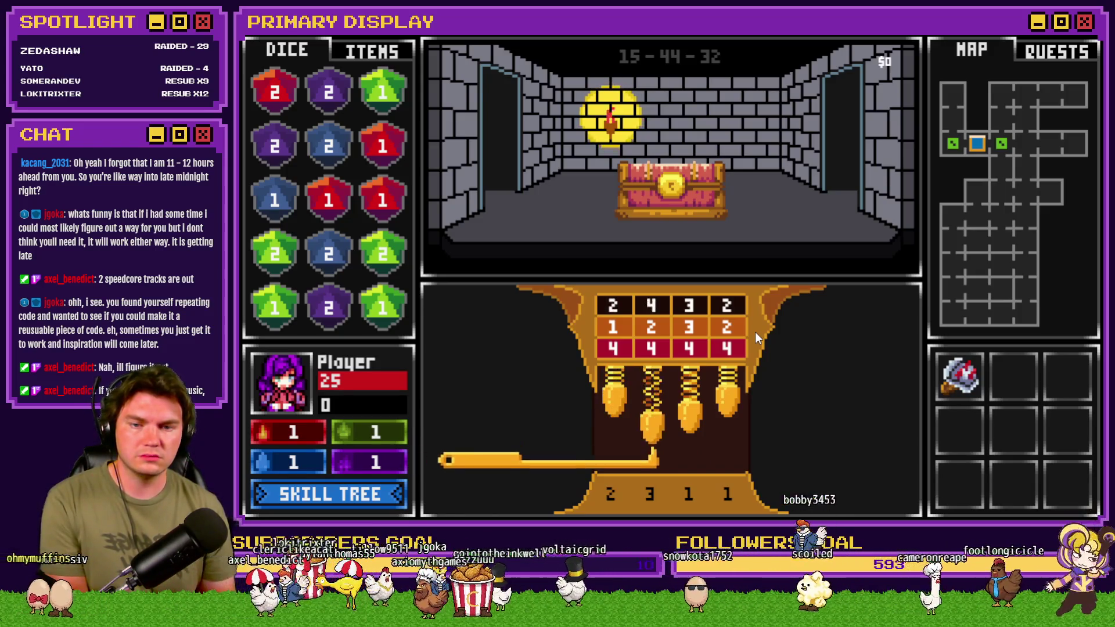
key("Right")
key("Up")
key("Right")
key("Up")
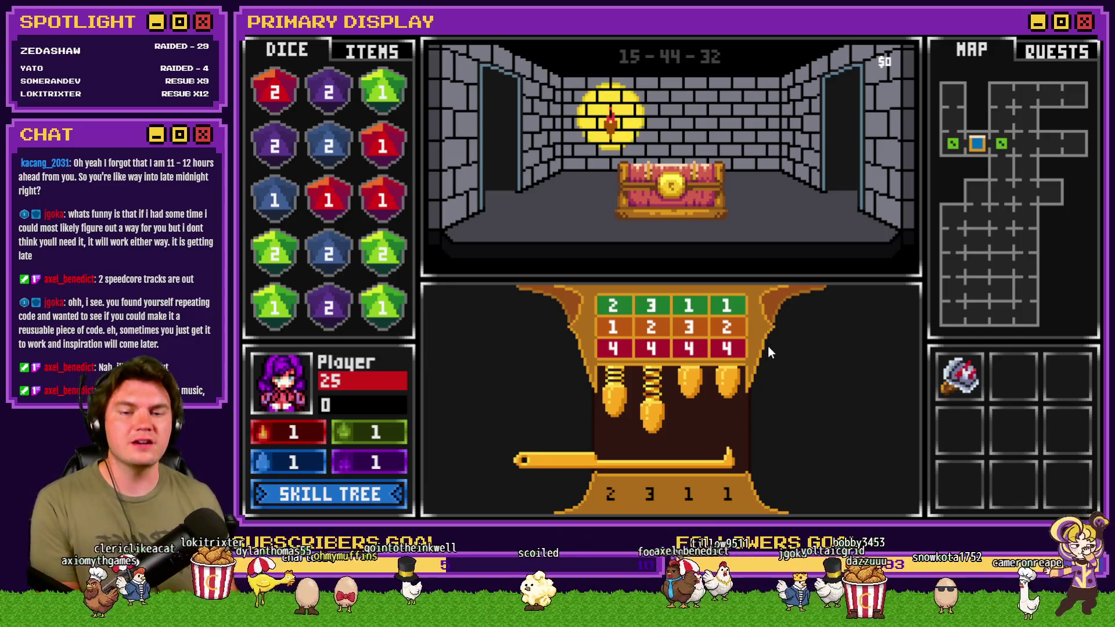
left_click(961, 380)
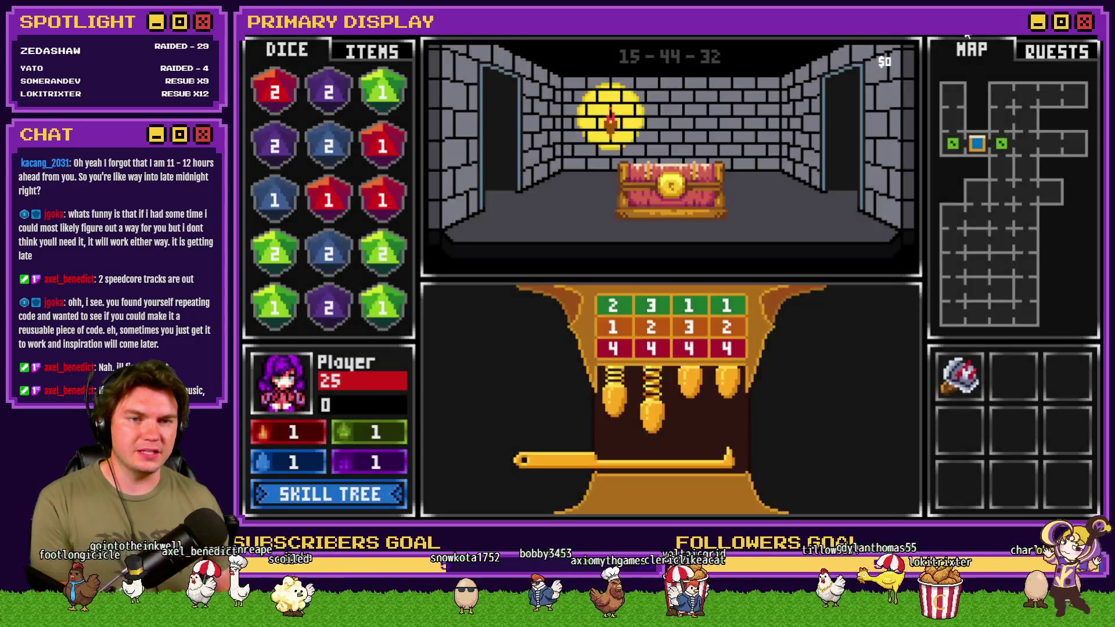
key("Escape")
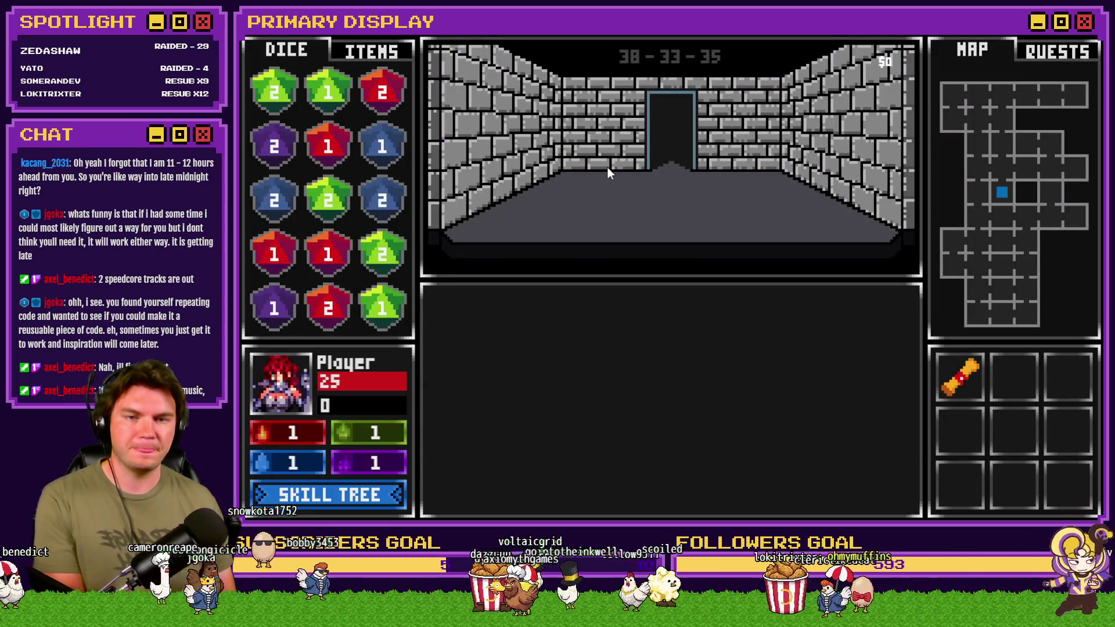
Walk forward, set debug variable roomTrap 33 to -1, and choose Pick The Lock on the chest.
key("w")
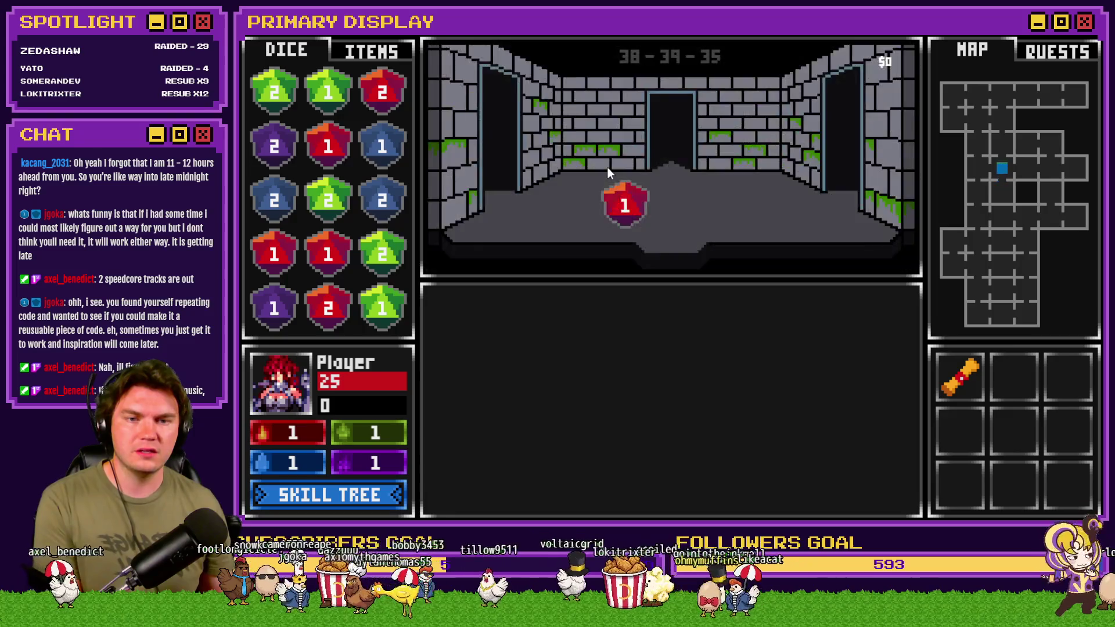
key("F1")
scroll(334, 175, "down", 20)
scroll(343, 204, "up", 10)
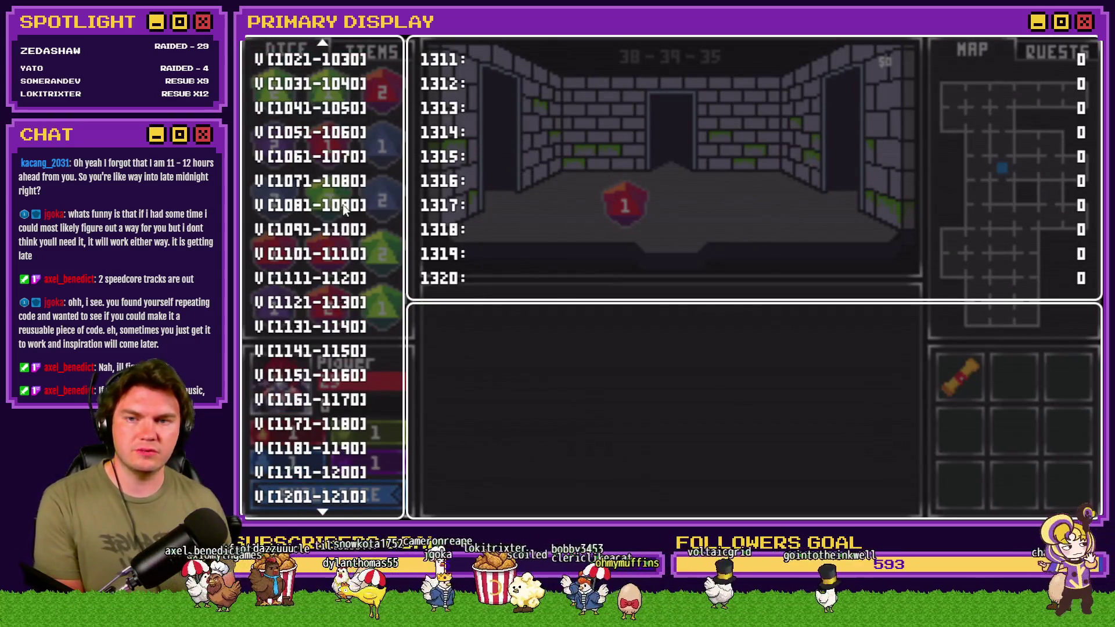
key("Up")
key("Down")
key("Return")
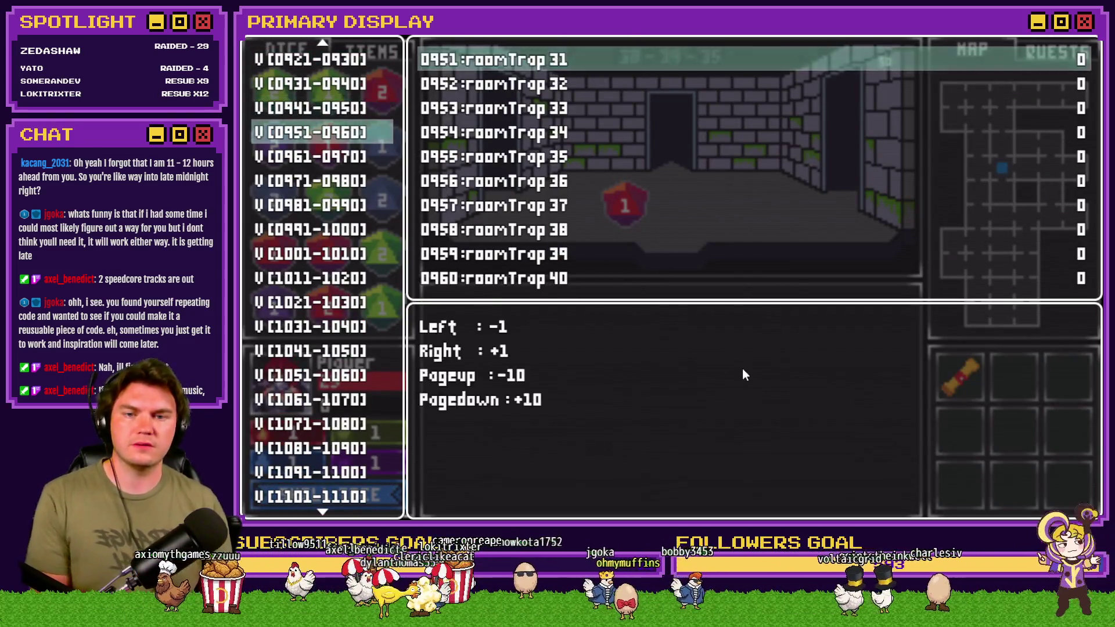
key("Down")
key("Down")
key("Left")
key("F1")
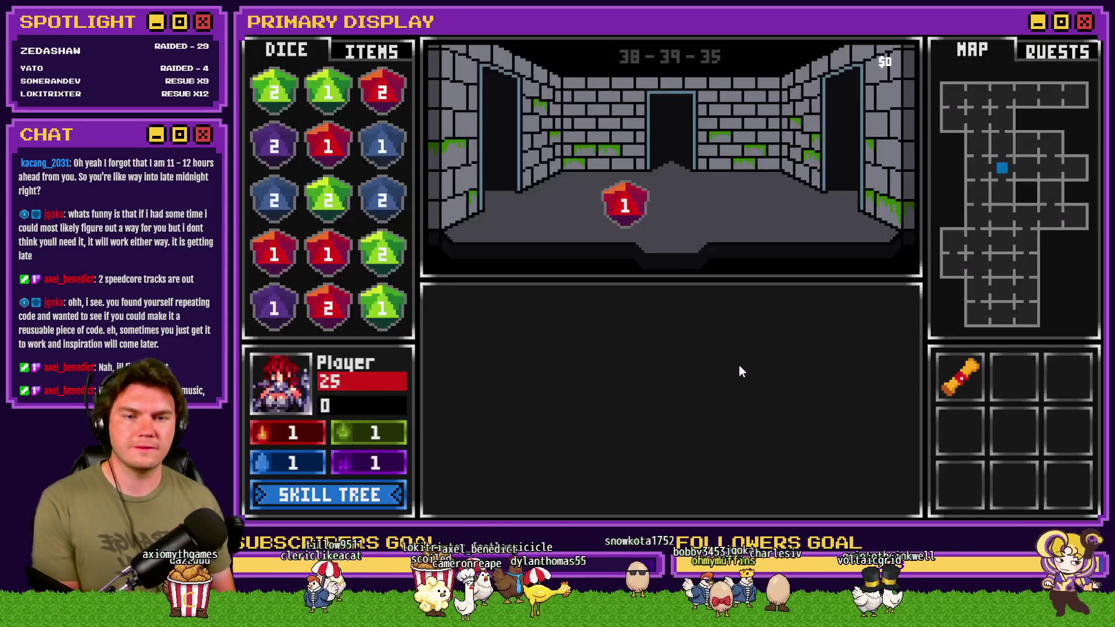
left_click(692, 419)
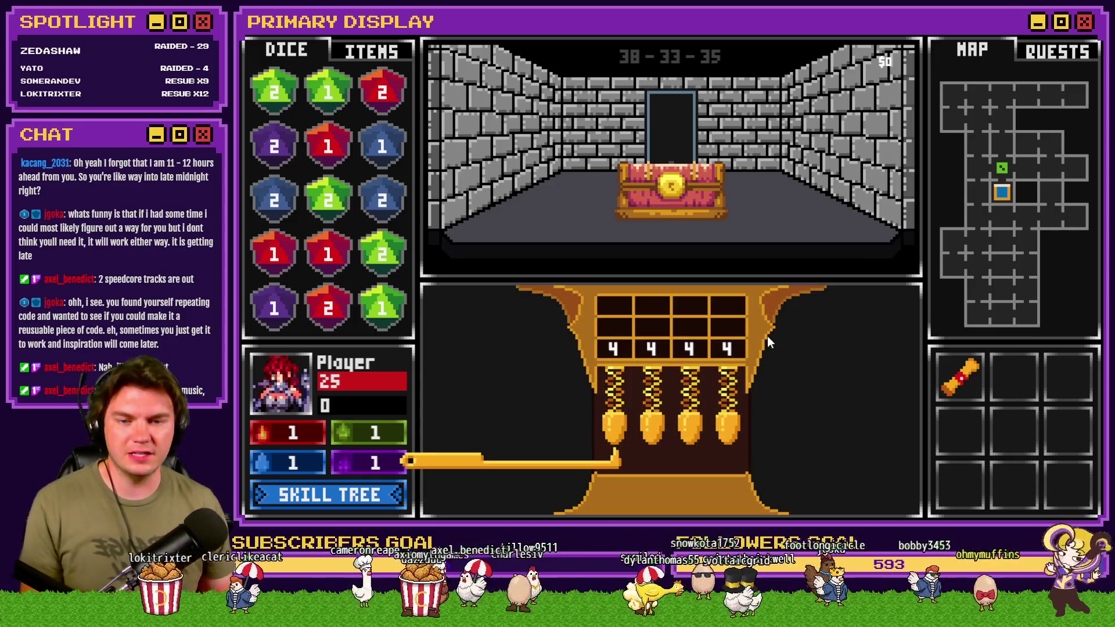
Enter and submit the lock guess 4 3 2 1.
key("Right")
key("Up")
key("Right")
key("Up")
key("Up")
key("Right")
key("Up")
key("Up")
key("Up")
key("Right")
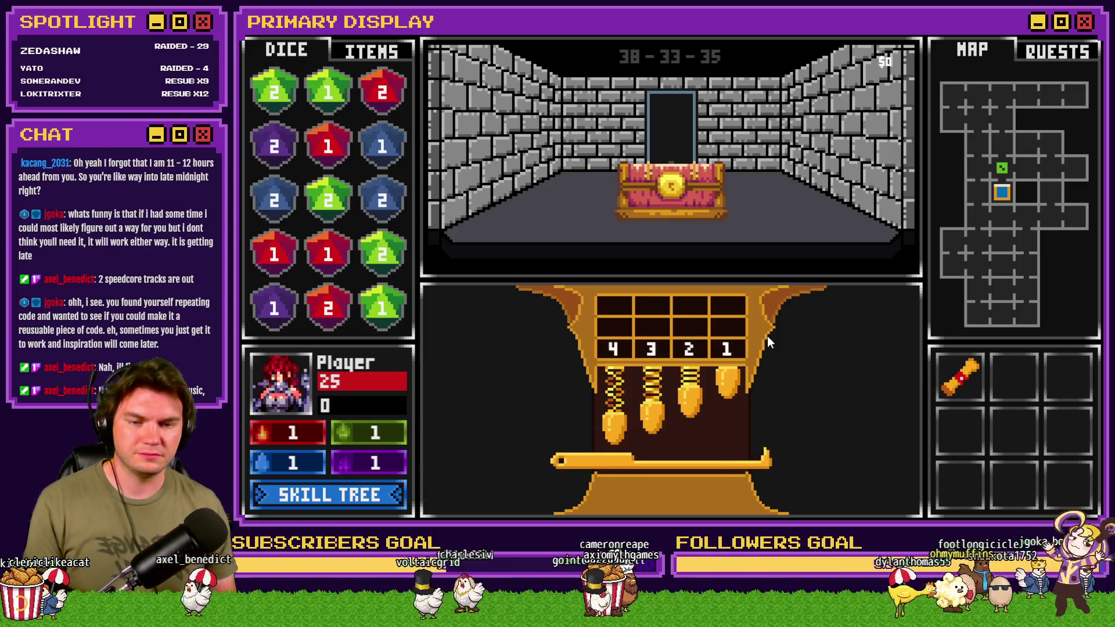
key("Return")
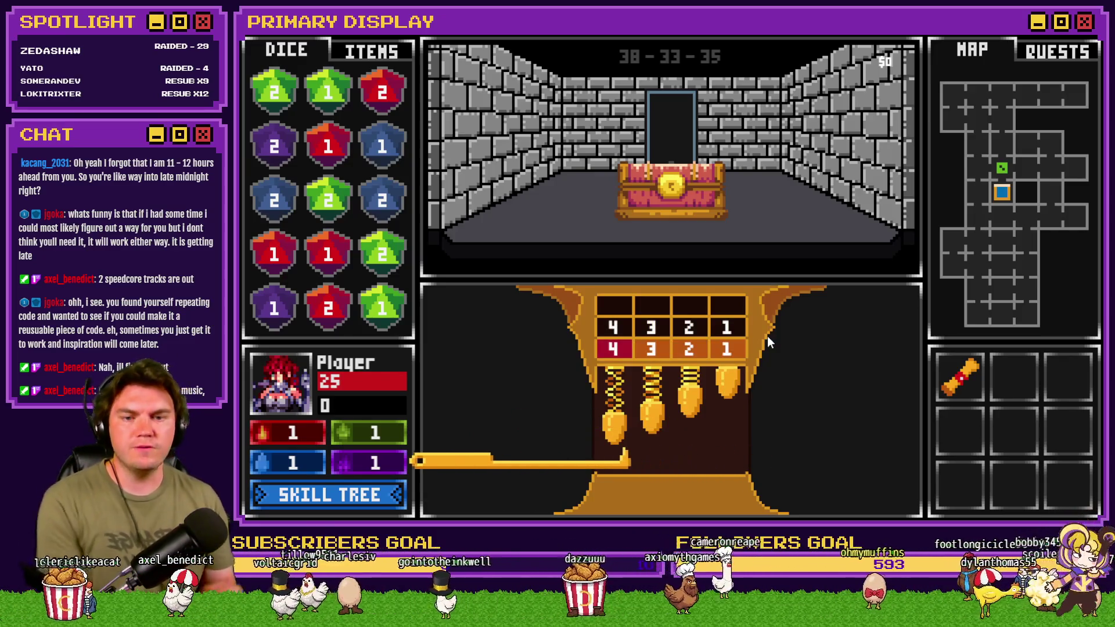
Enter and submit the lock guess 3 2 1 3.
key("Right")
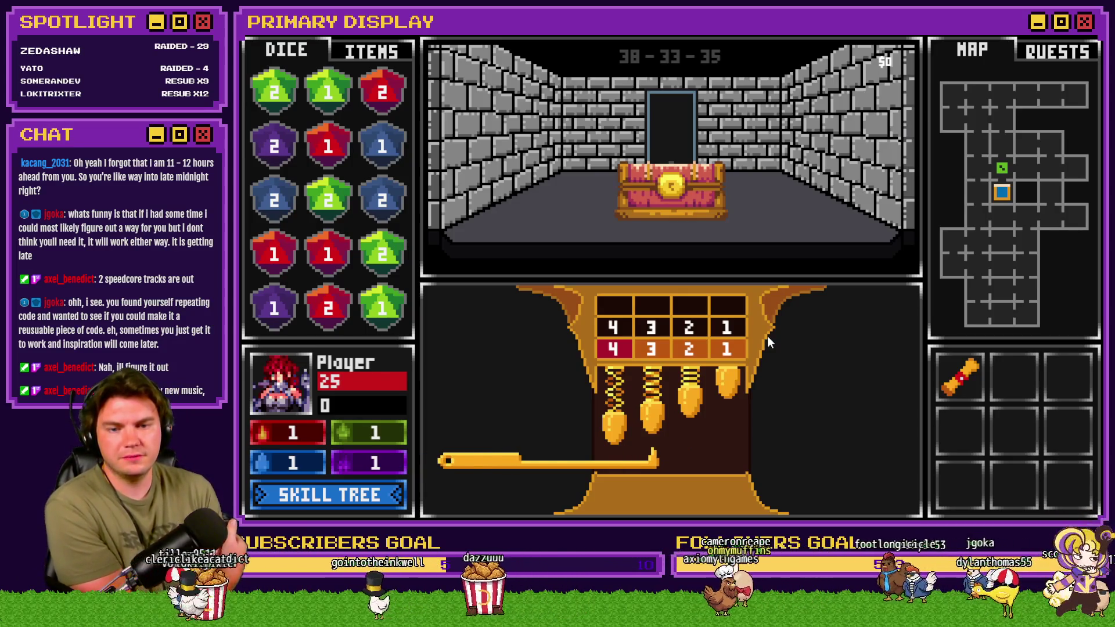
key("Right")
key("Right")
key("Left")
key("Left")
key("Left")
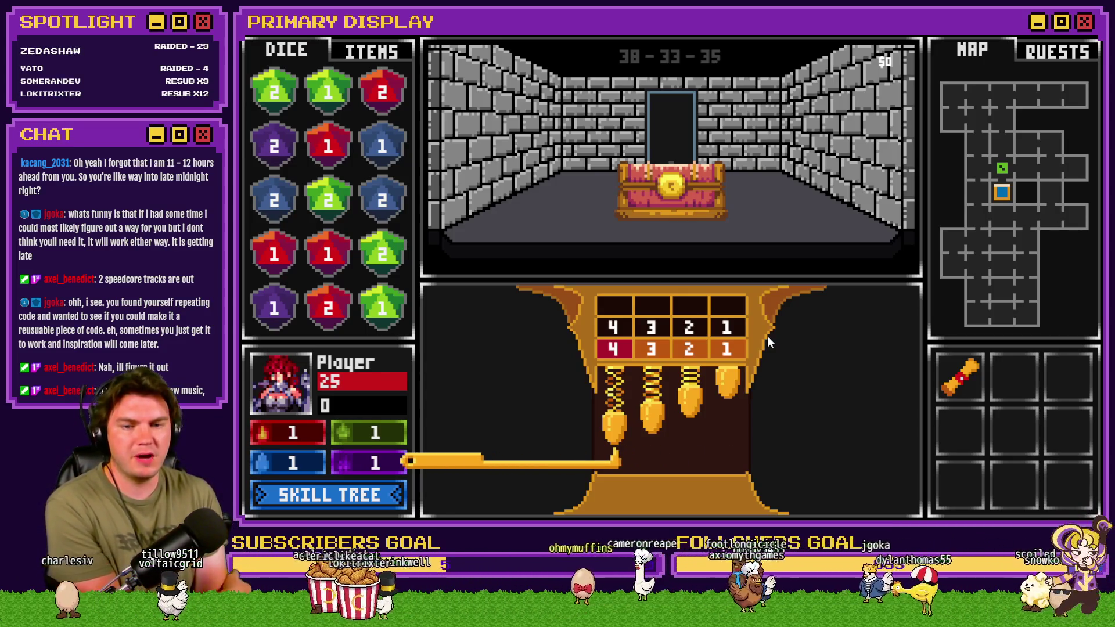
key("Down")
key("Right")
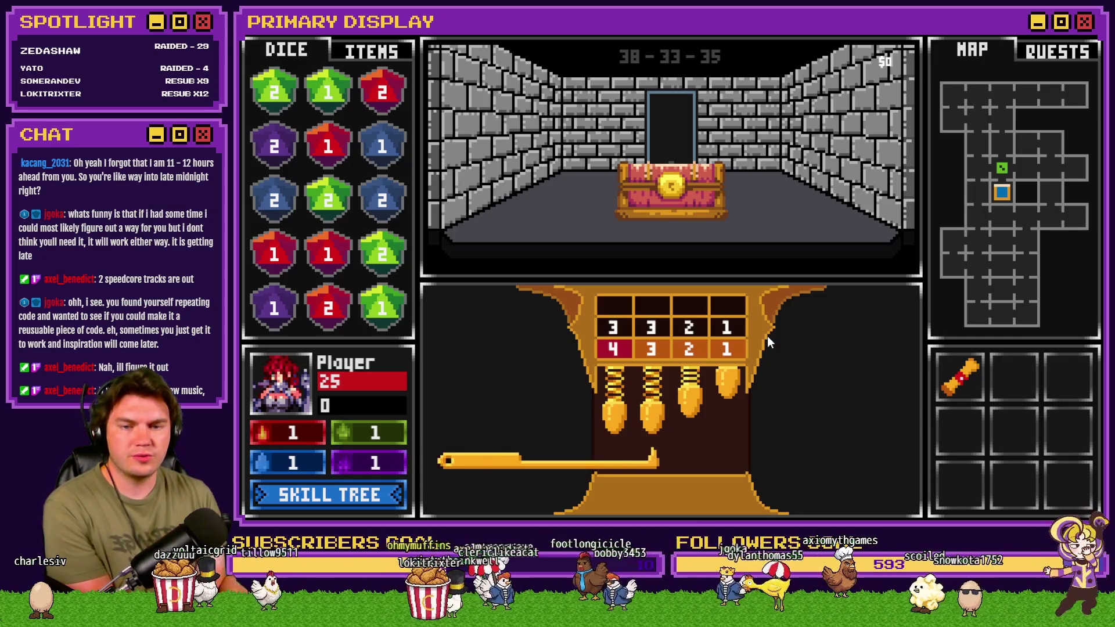
key("Down")
key("Right")
key("Down")
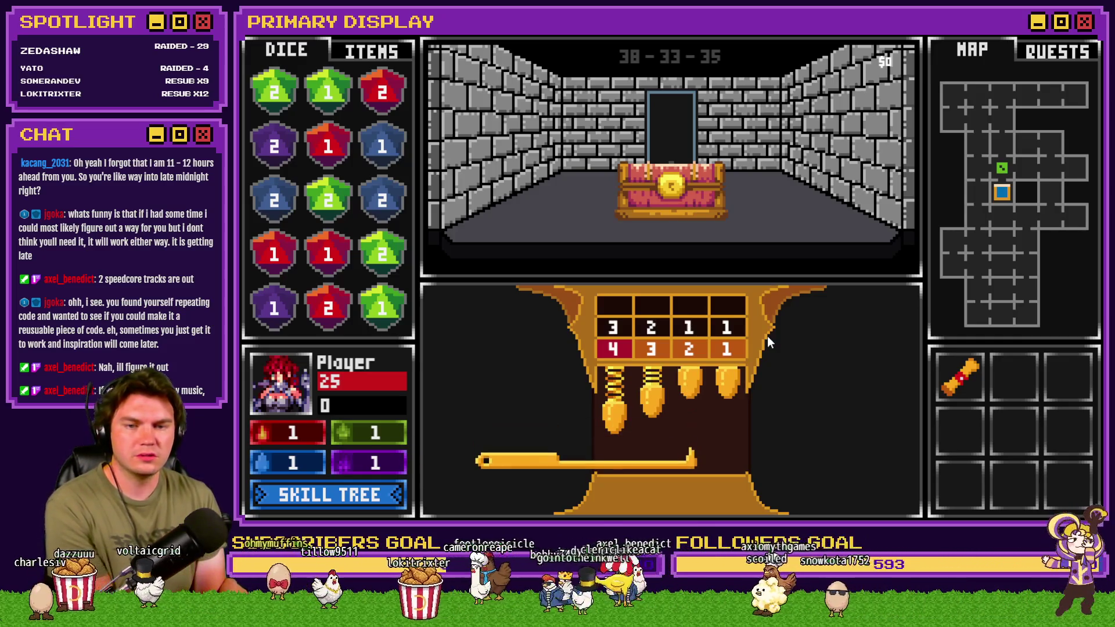
key("Right")
key("Down")
key("Down")
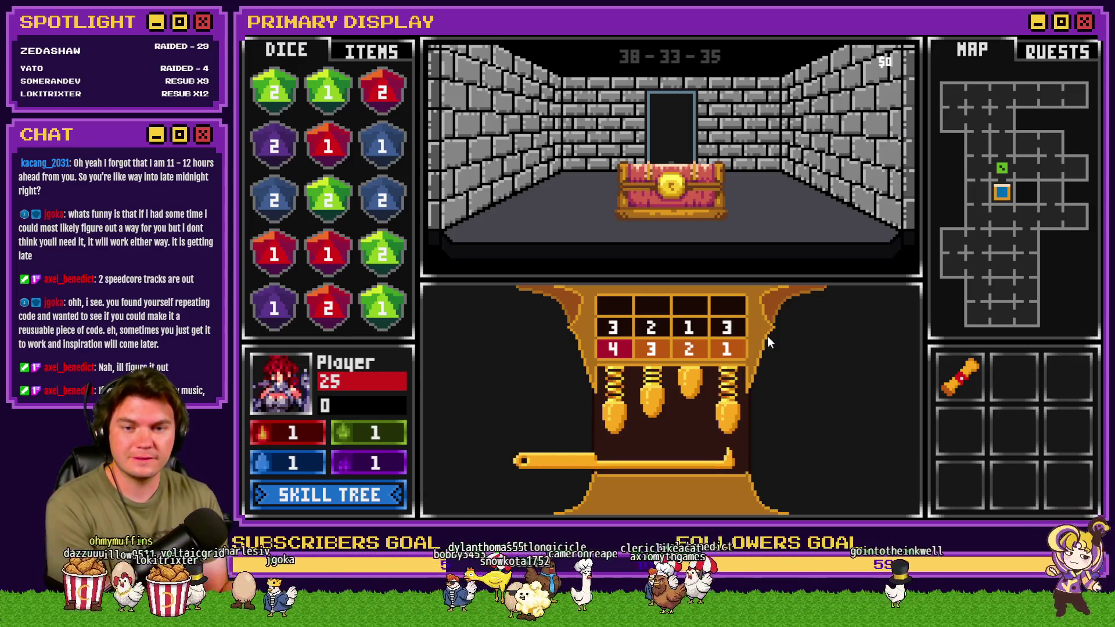
key("Return")
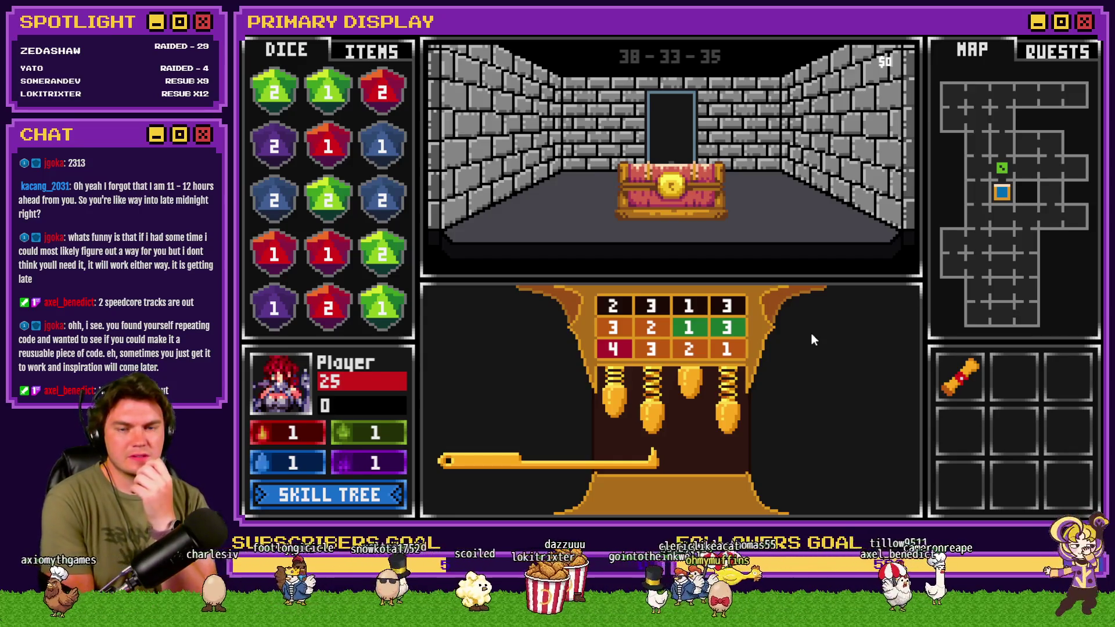
key("Right")
key("Right")
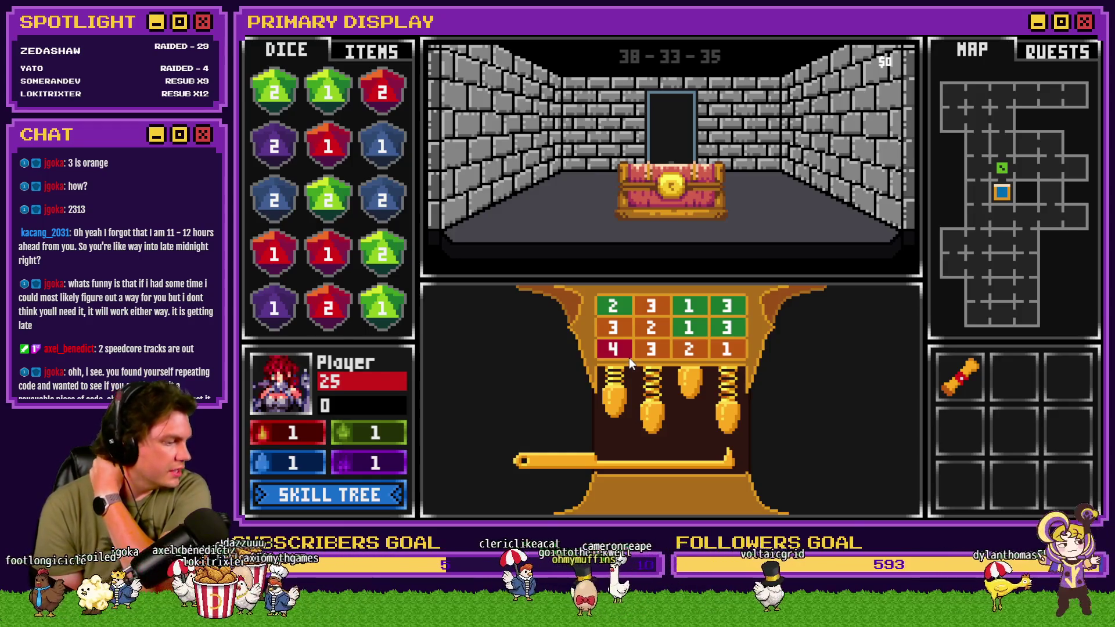
Continue past the solved 2 3 1 3 lock screen.
left_click(629, 358)
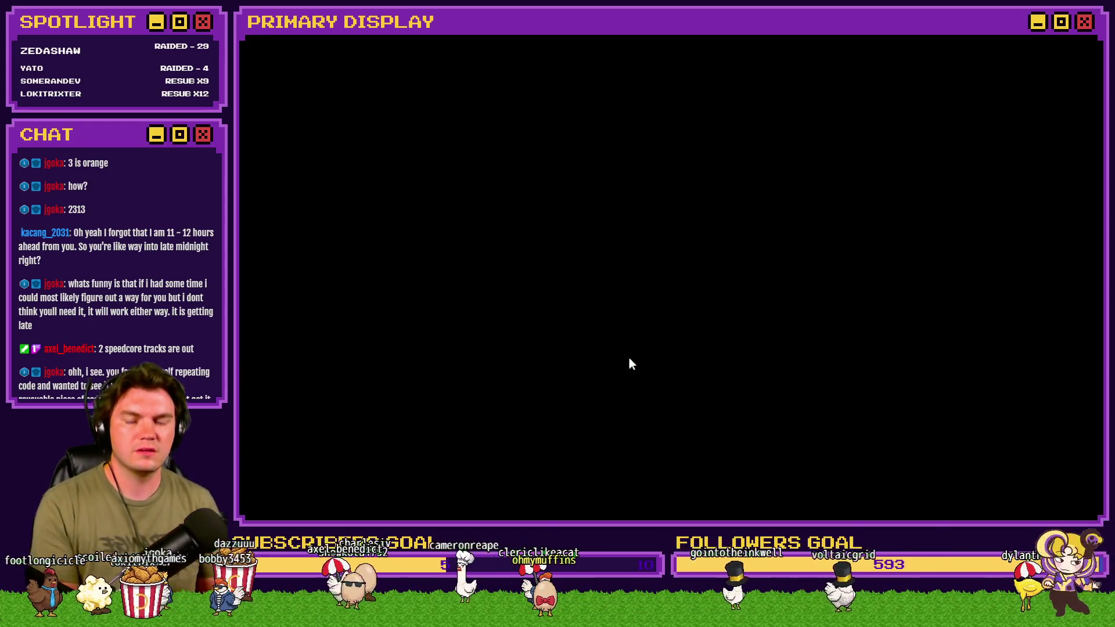
Take the scroll perk, set debug variable roomTrap 33 to -1, and start picking the chest's lock.
left_click(583, 311)
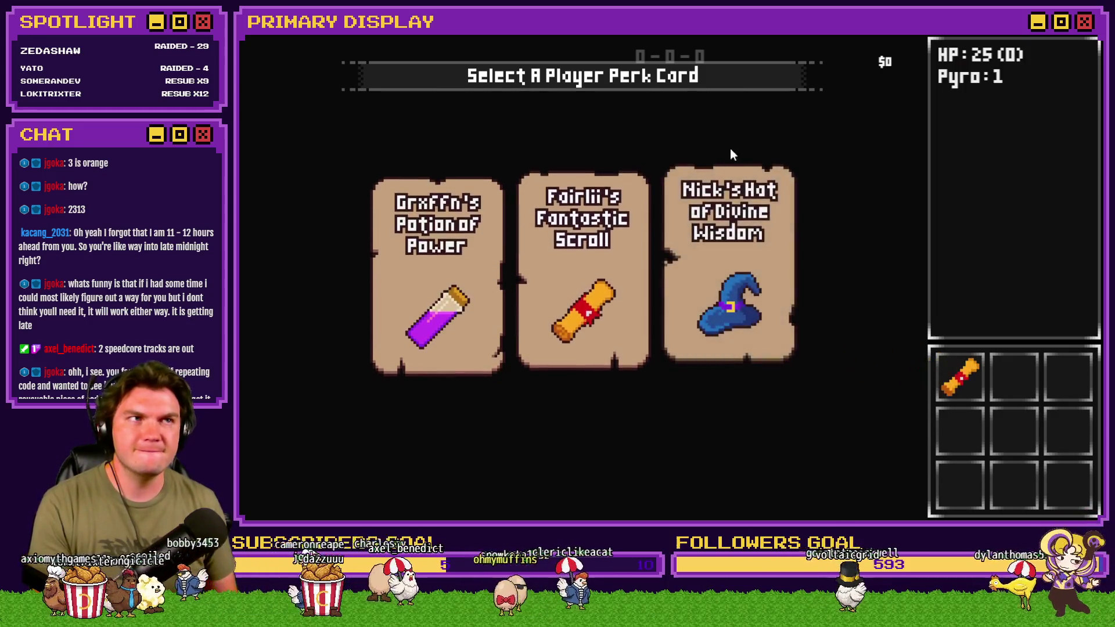
key("F9")
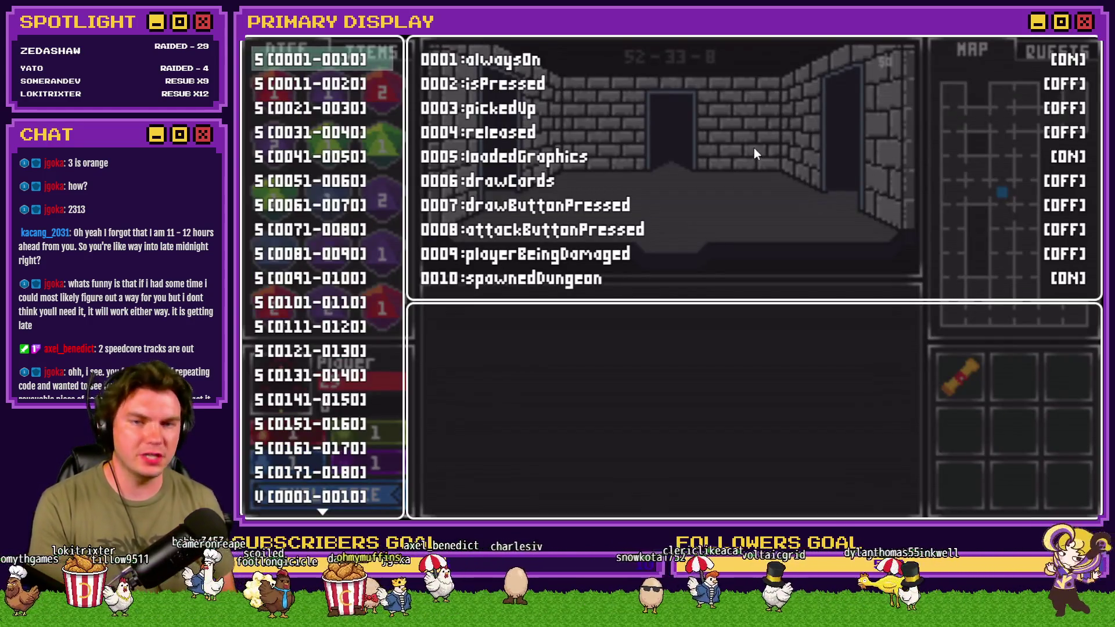
key("Up")
scroll(366, 135, "up", 15)
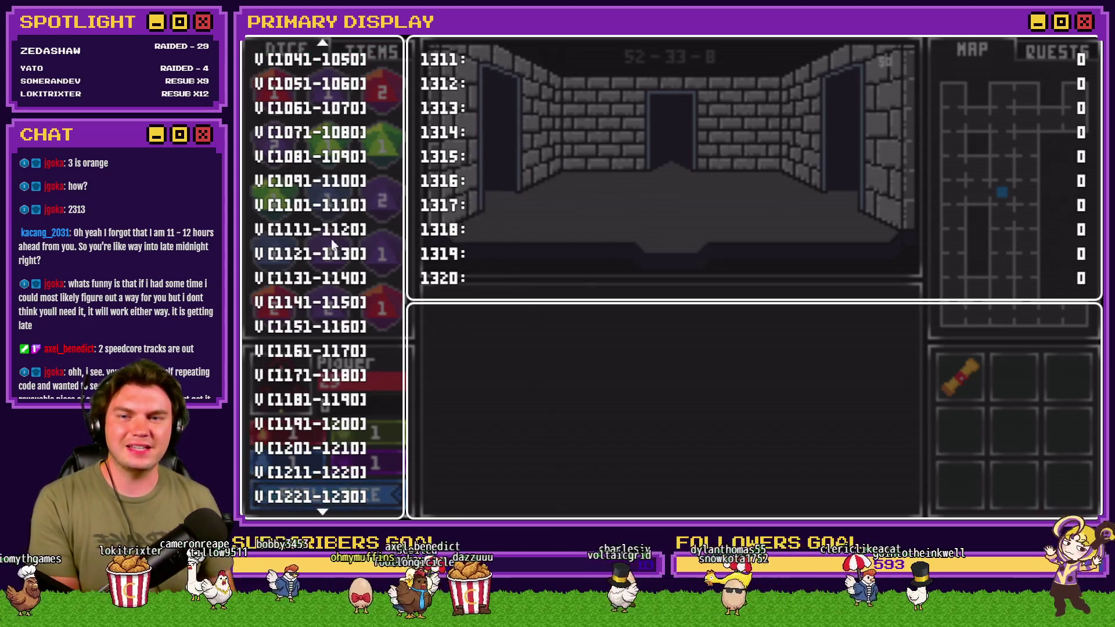
key("Up")
key("Up")
key("Up")
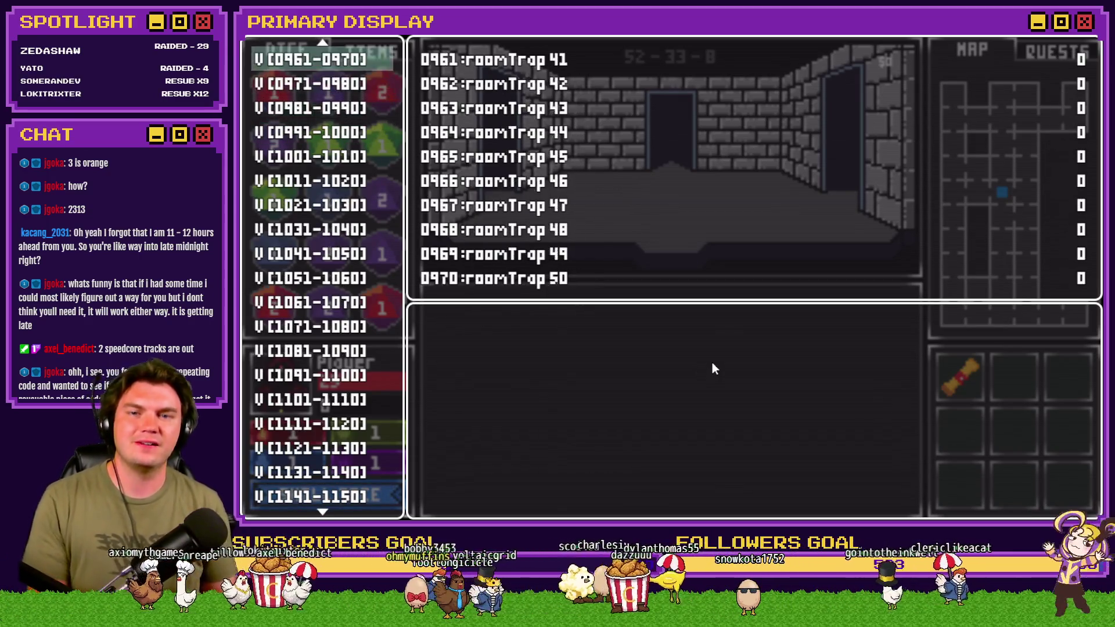
key("Down")
key("Return")
key("Down")
key("Down")
key("Right")
key("Left")
key("Left")
key("Escape")
key("Escape")
key("w")
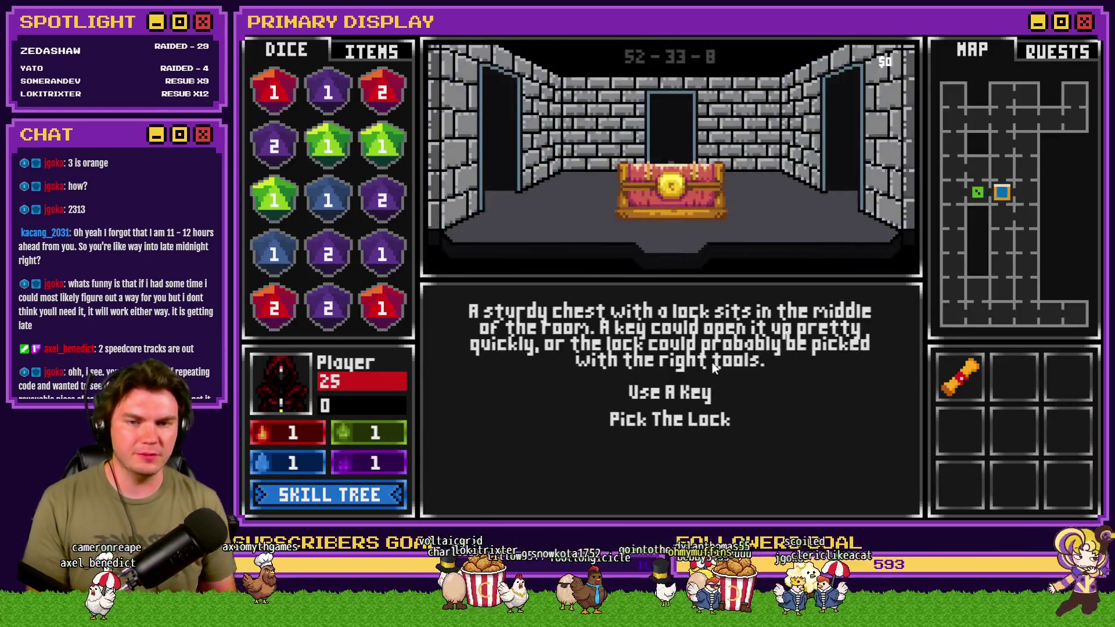
left_click(690, 428)
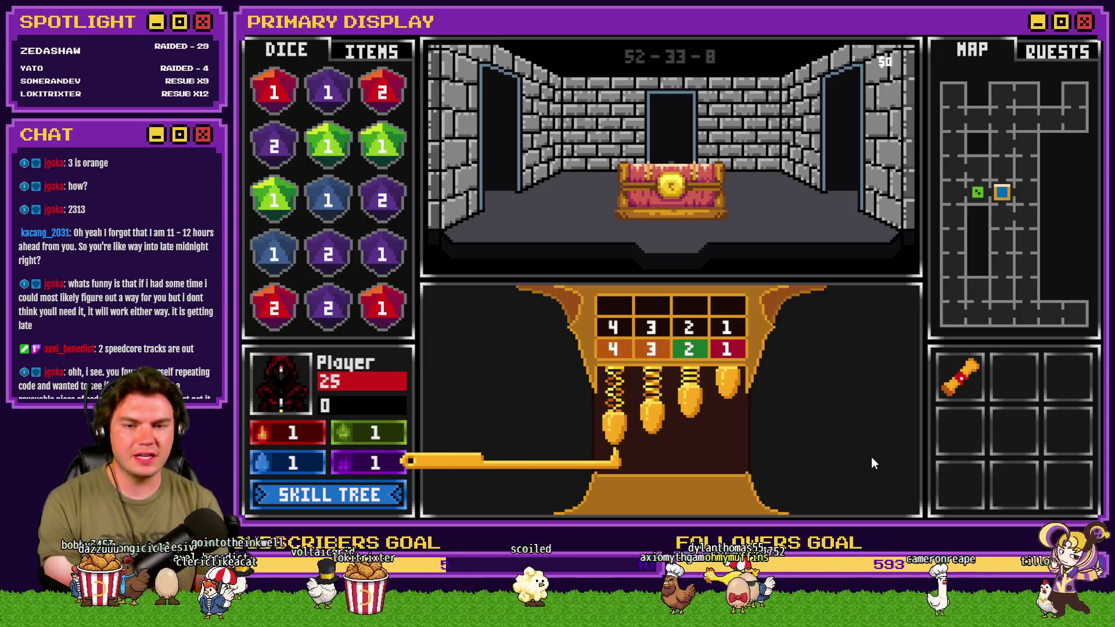
Enter and submit lock guesses 3 4 2 3 and then 3 4 2 2.
key("space")
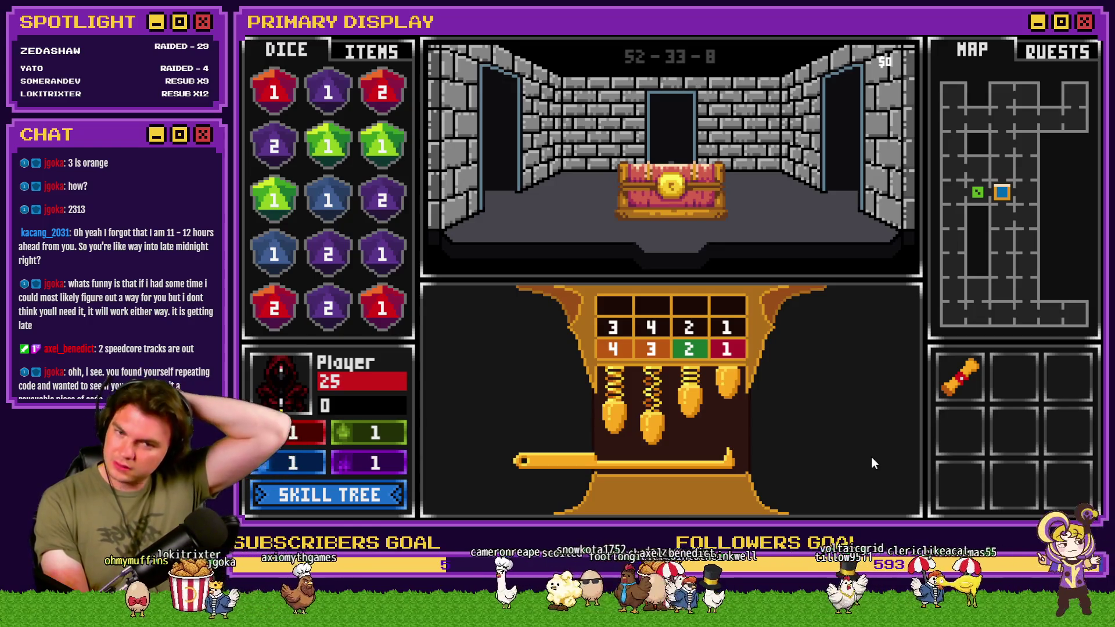
key("Up")
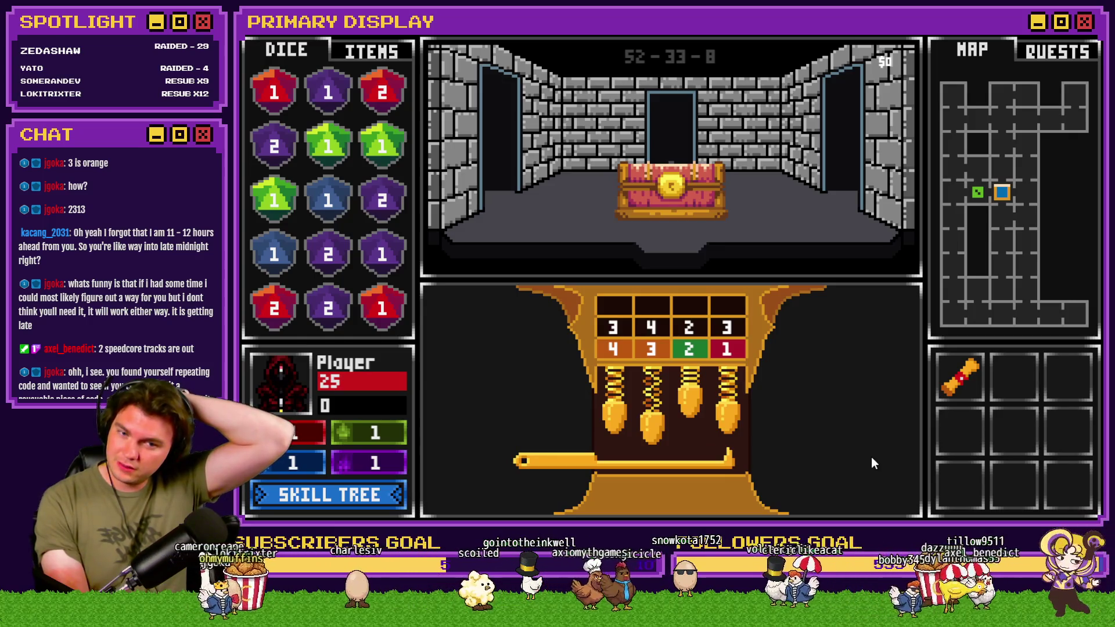
key("Right")
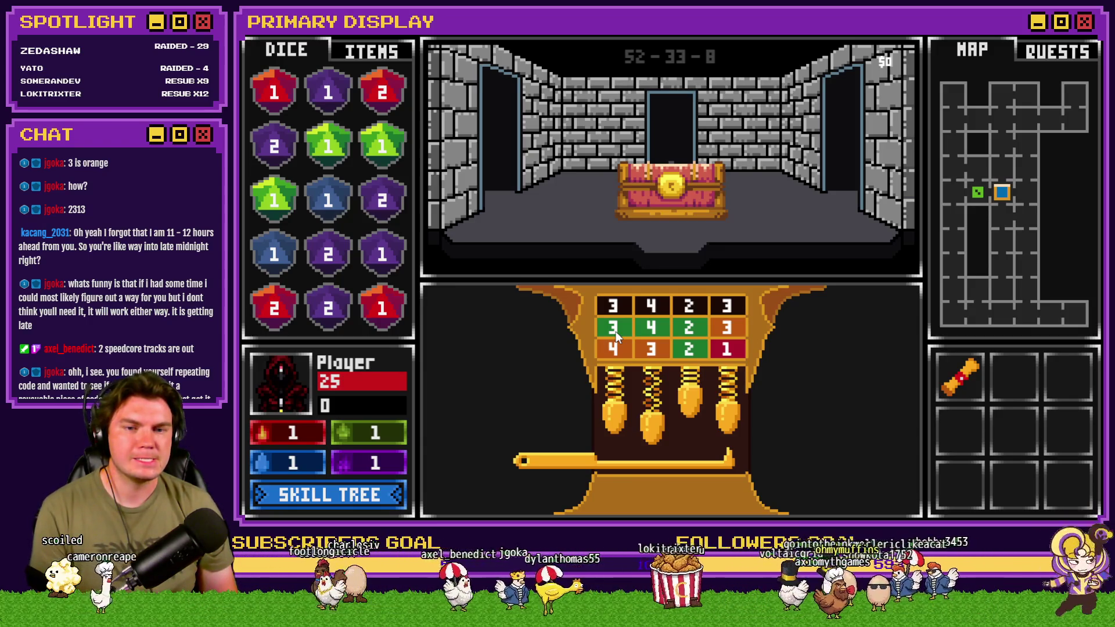
left_click(734, 329)
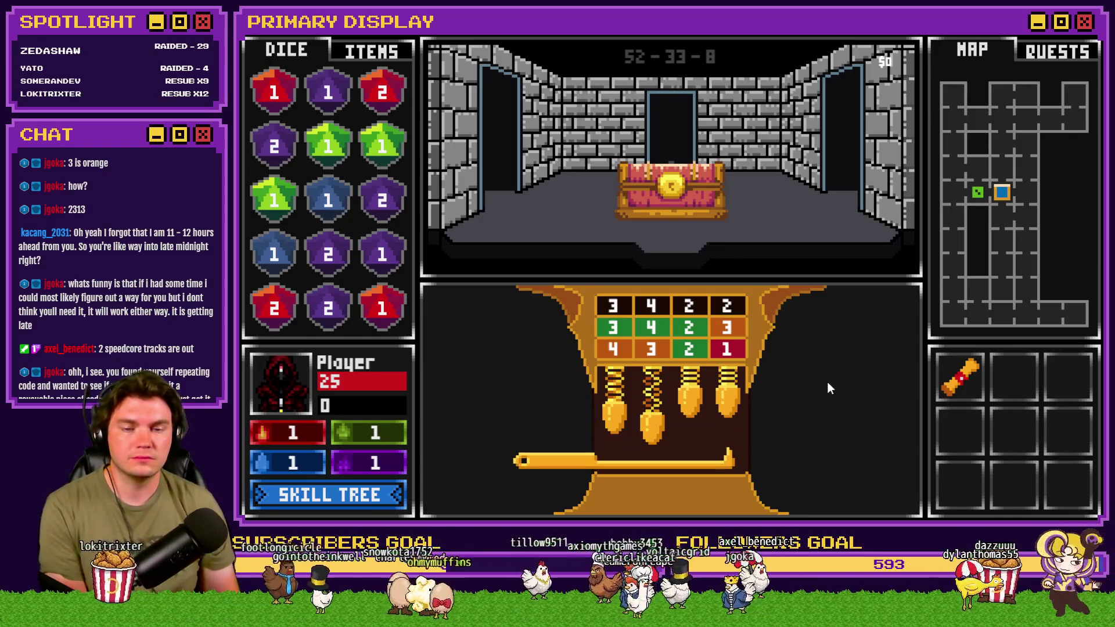
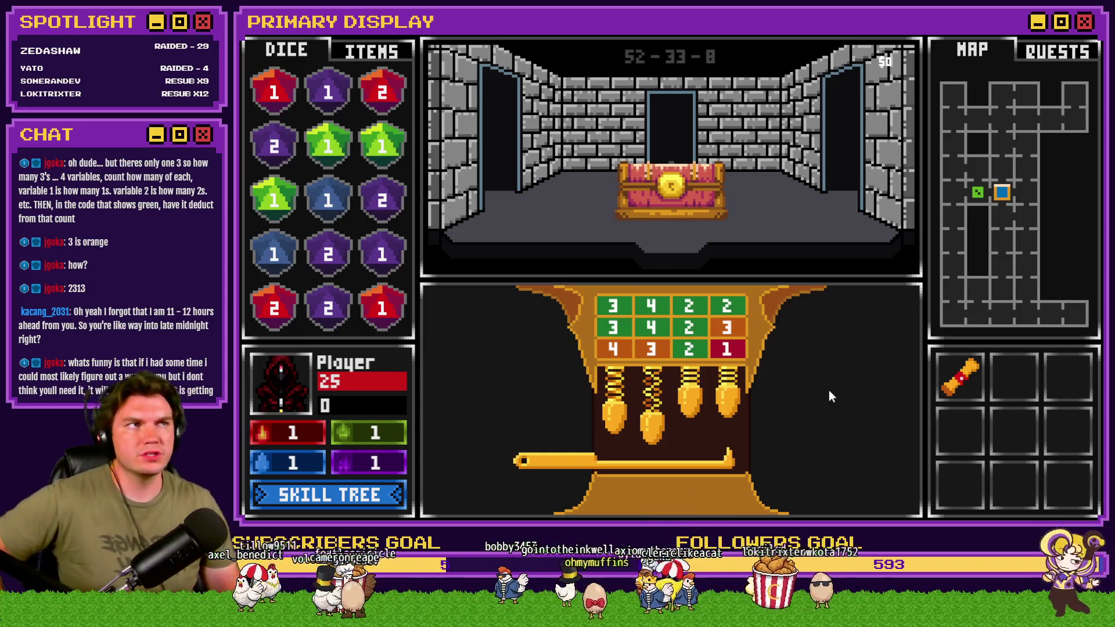
End the playtest and open Tomb Master's page 5 at the random goal-position commands.
left_click(1081, 43)
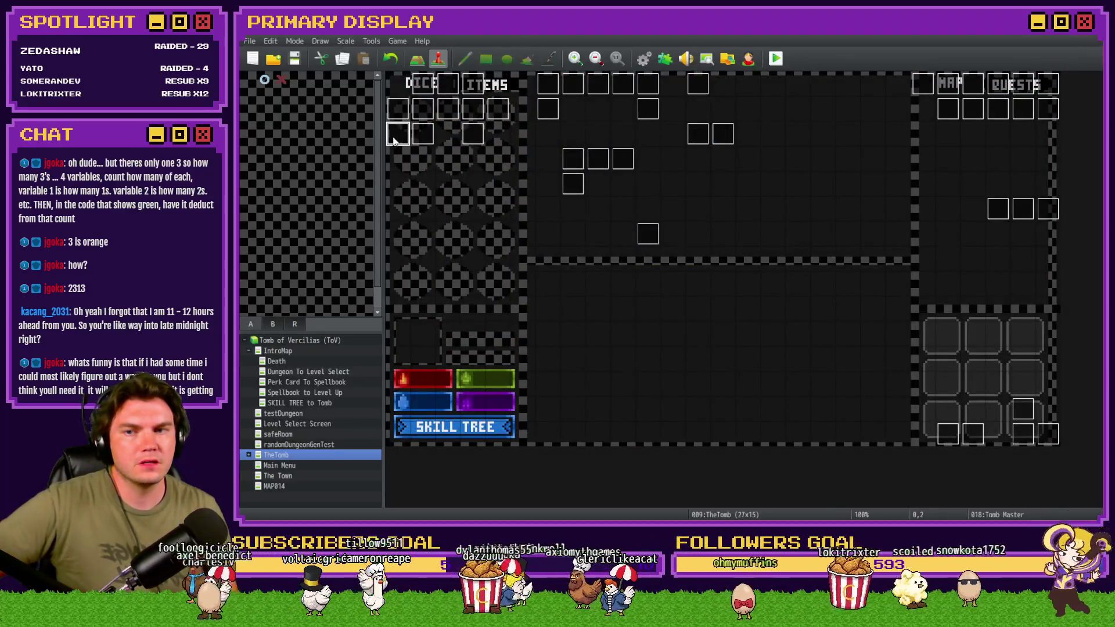
double_click(497, 159)
left_click(485, 133)
scroll(755, 334, "down", 10)
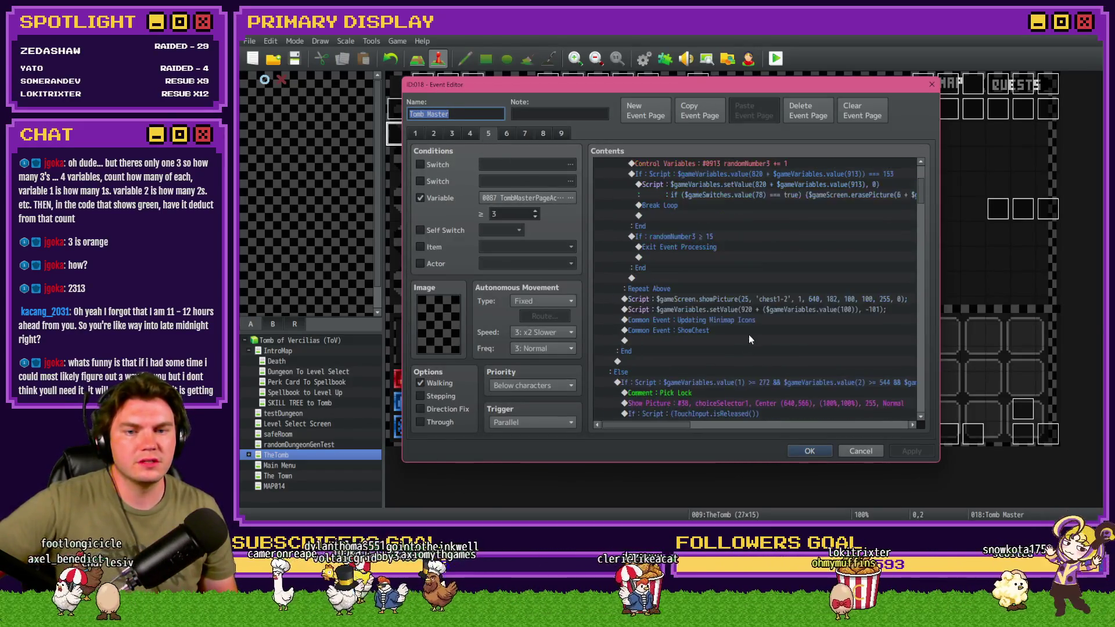
scroll(787, 340, "up", 2)
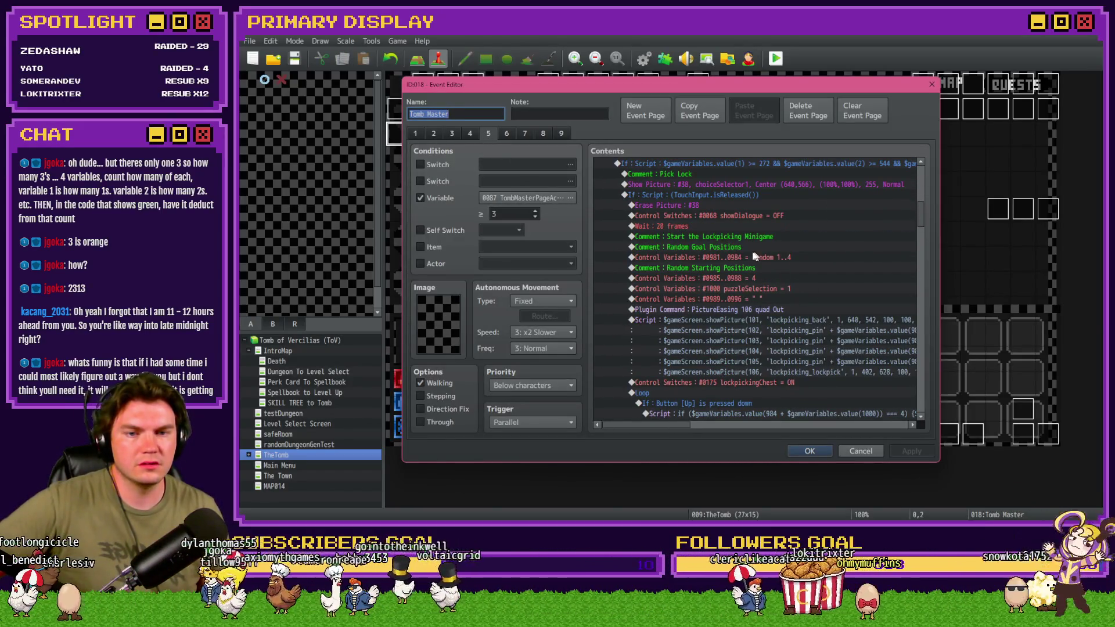
left_click(729, 257)
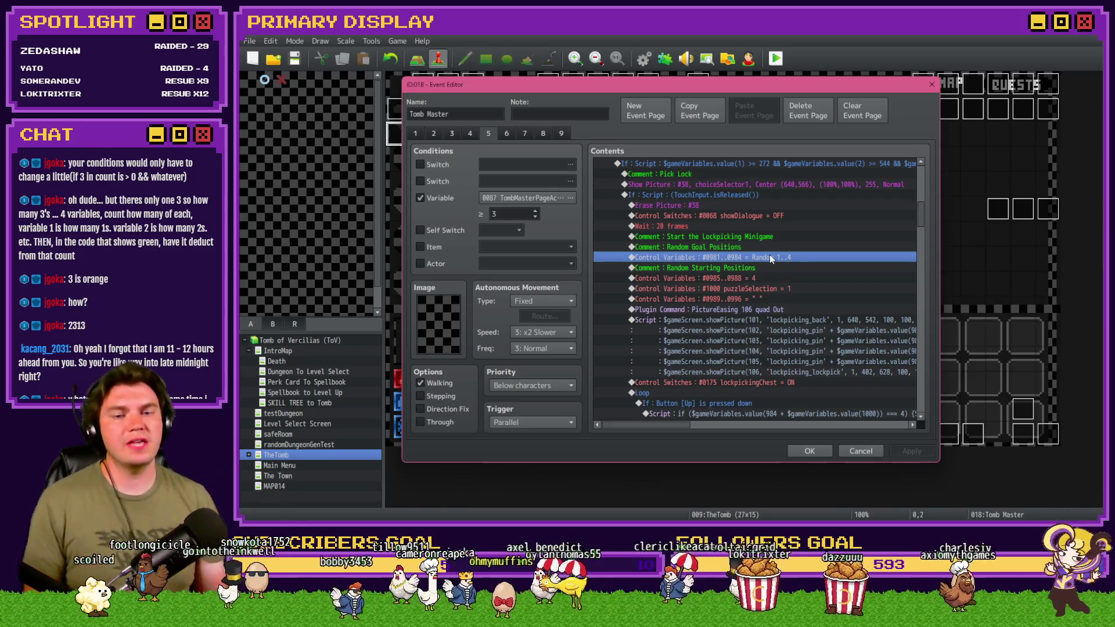
double_click(771, 259)
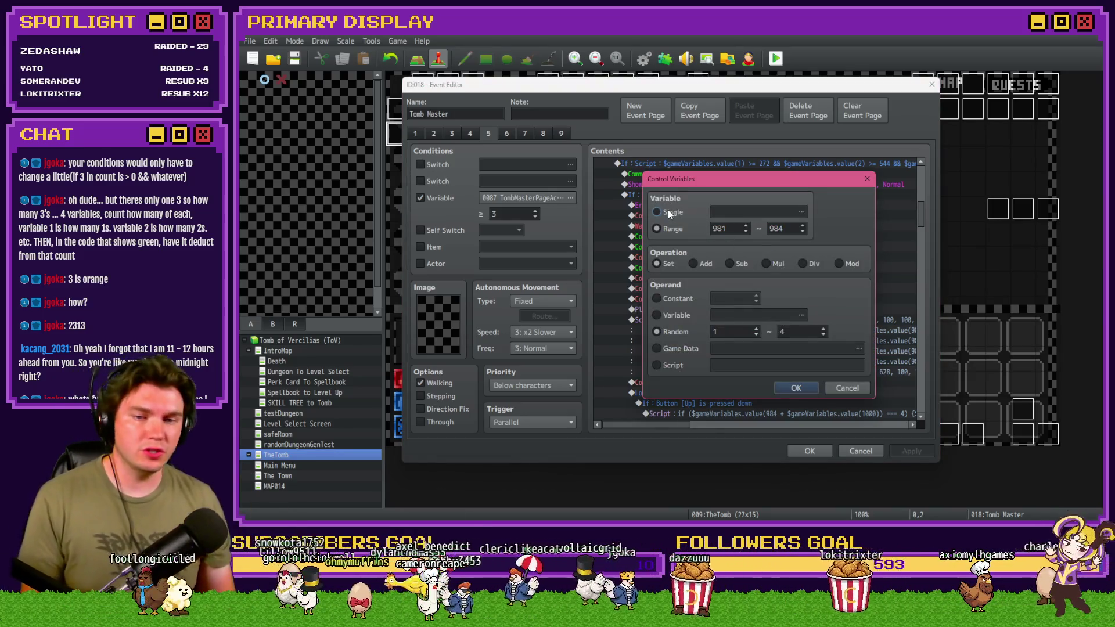
left_click(751, 214)
double_click(783, 175)
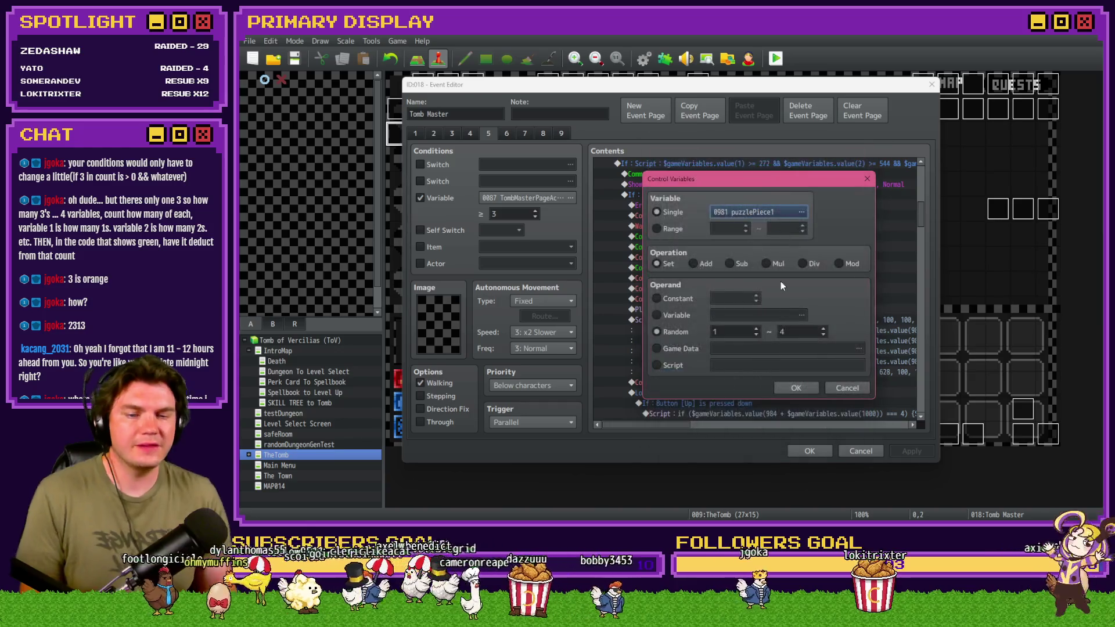
left_click(786, 390)
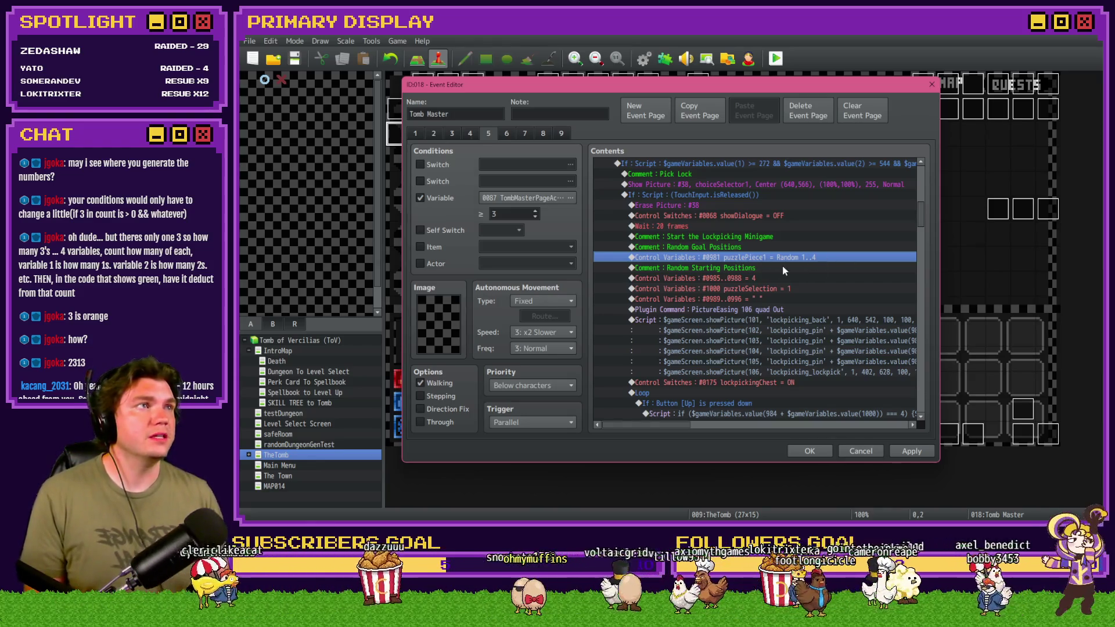
double_click(733, 259)
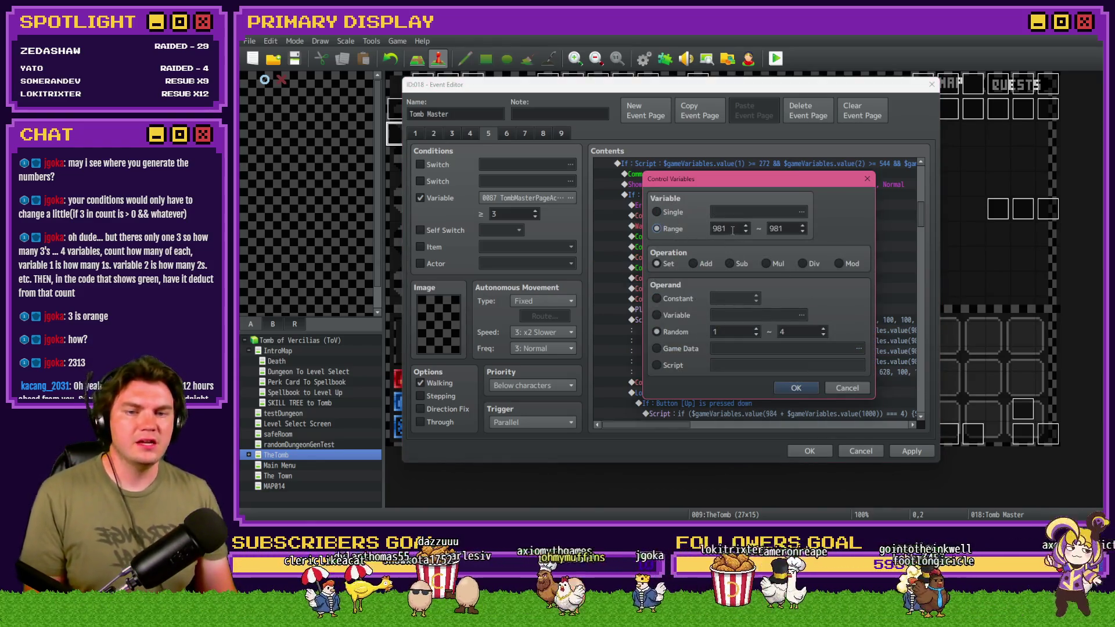
left_click(669, 212)
left_click(744, 211)
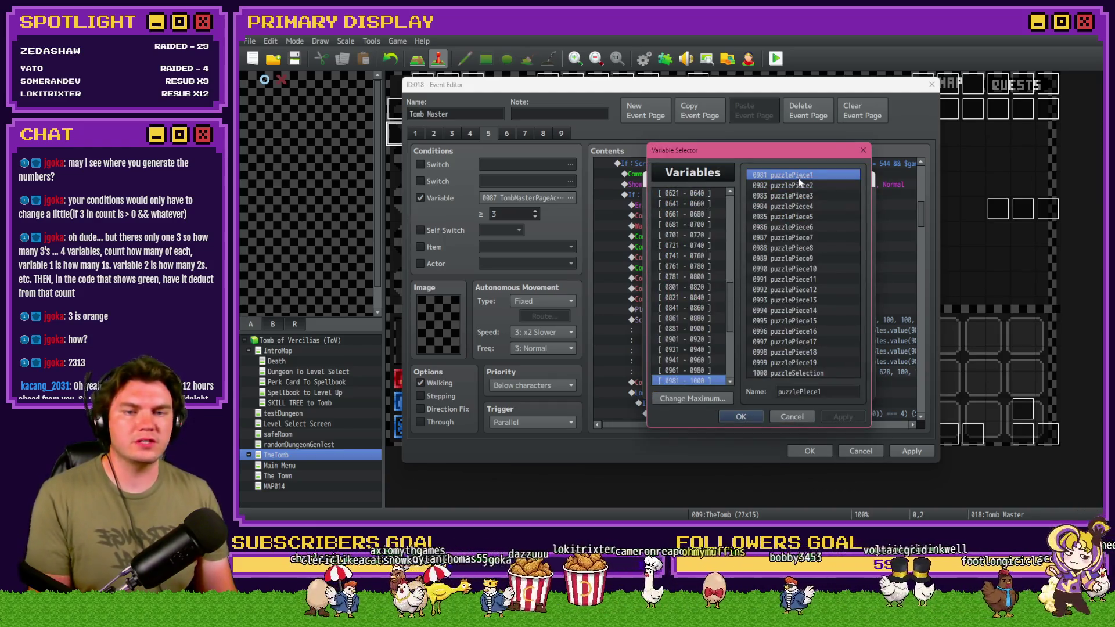
mouse_move(772, 175)
left_mouse_down()
mouse_move(783, 206)
mouse_move(815, 175)
mouse_move(819, 207)
left_mouse_up()
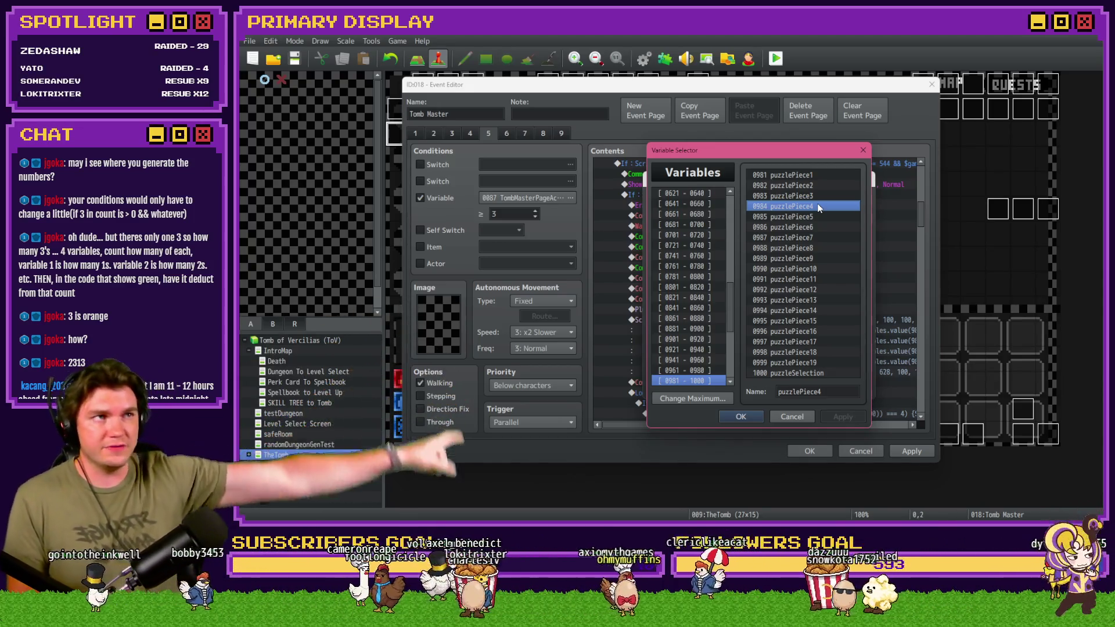
left_click(824, 175)
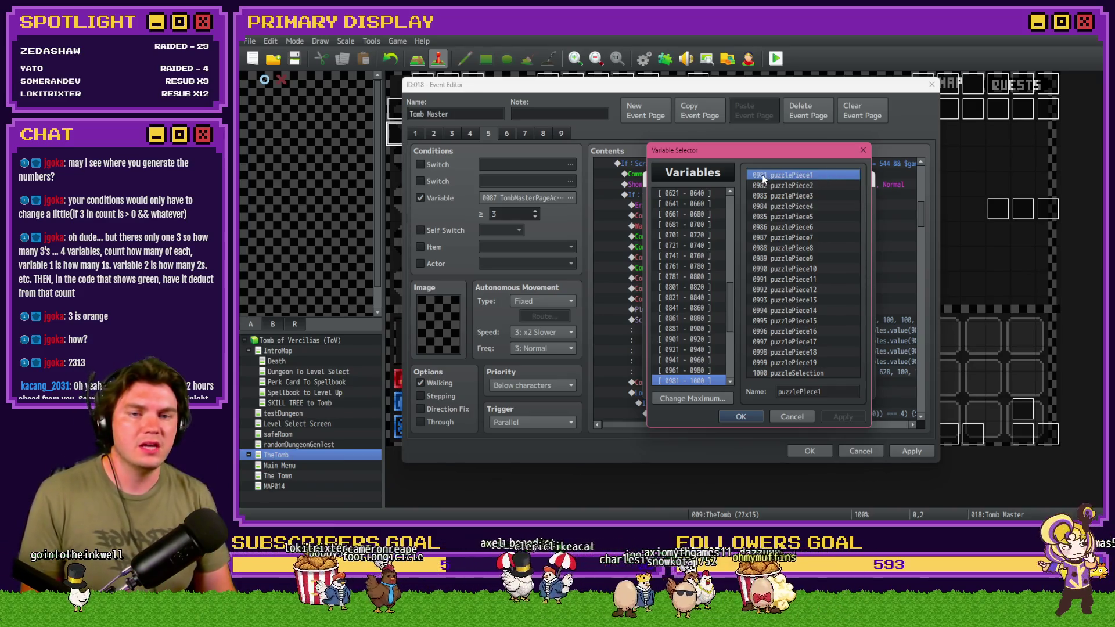
left_click(765, 372)
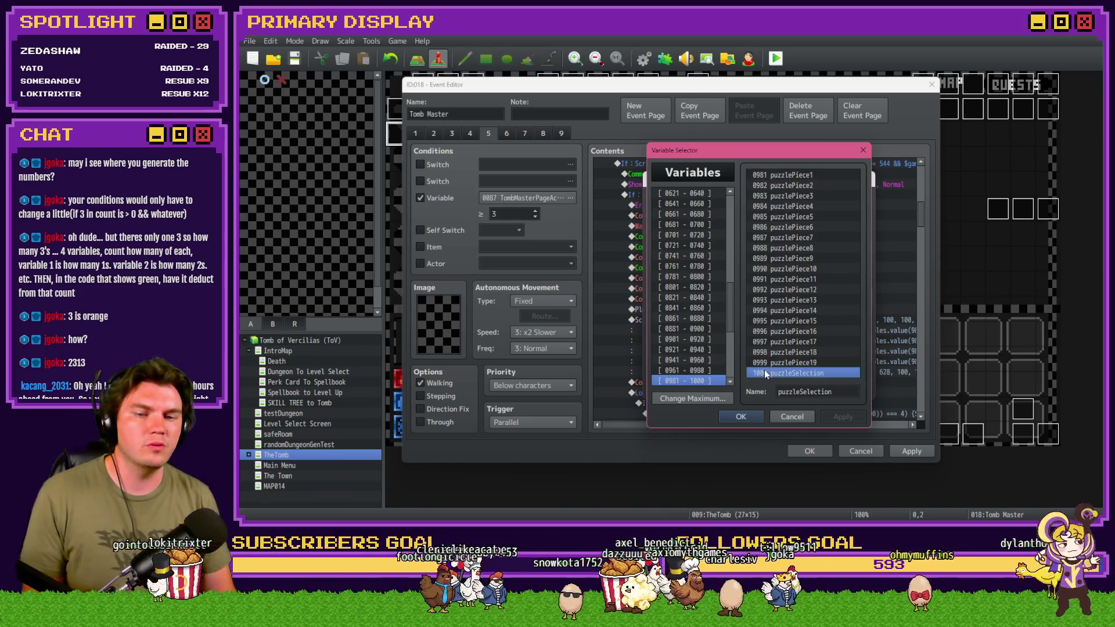
left_click(813, 177)
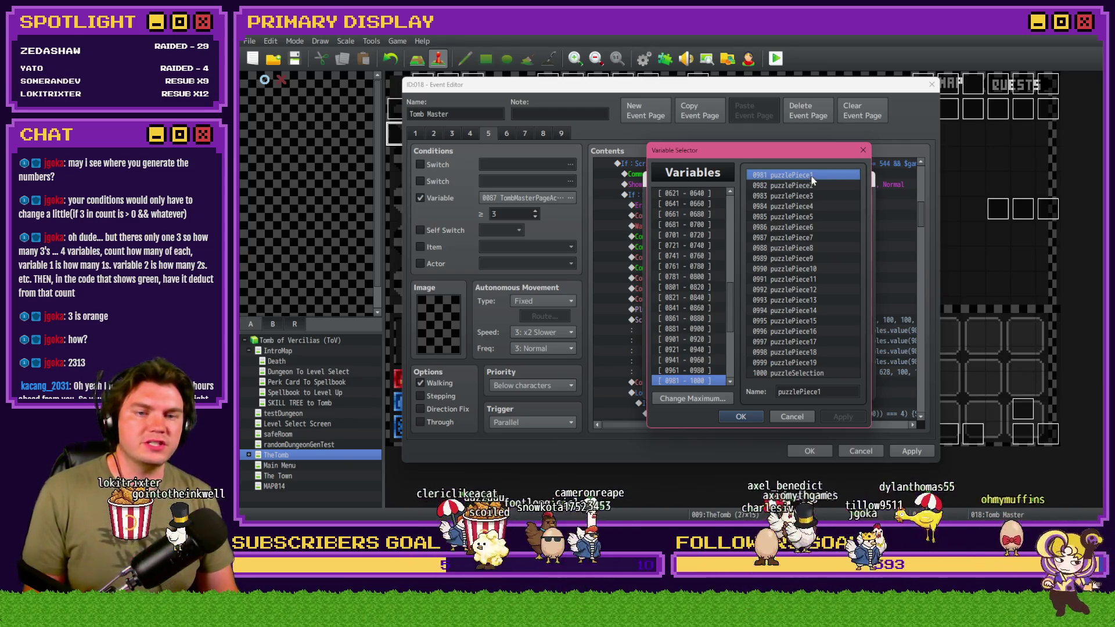
left_click(814, 186)
left_click(814, 196)
left_click(814, 205)
left_click(815, 174)
left_click(814, 185)
left_click(814, 196)
left_click(813, 206)
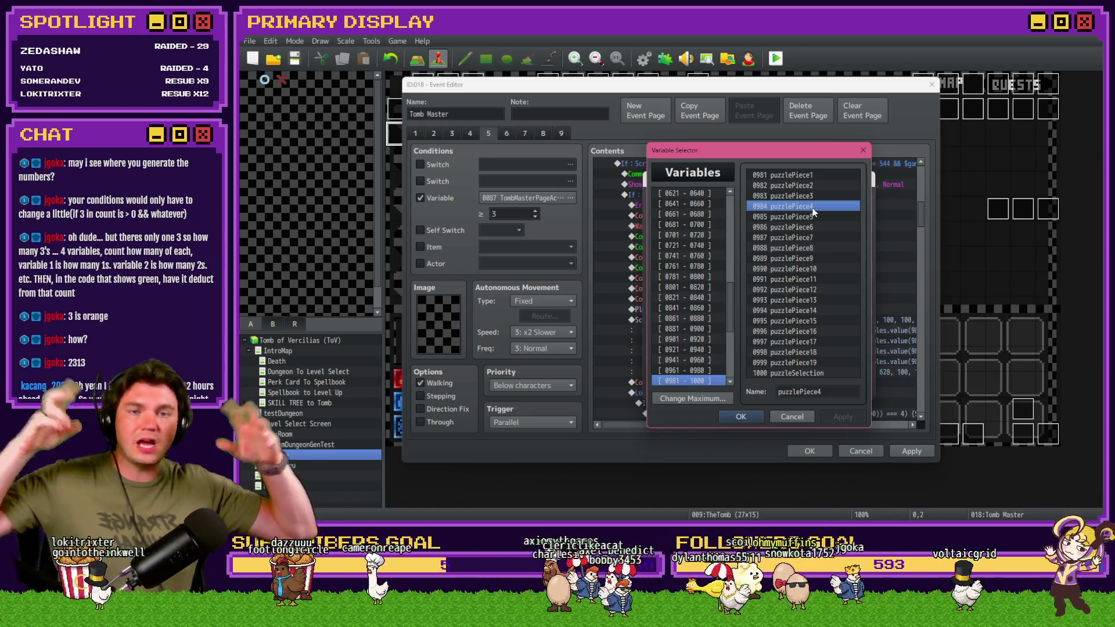
double_click(809, 175)
double_click(797, 228)
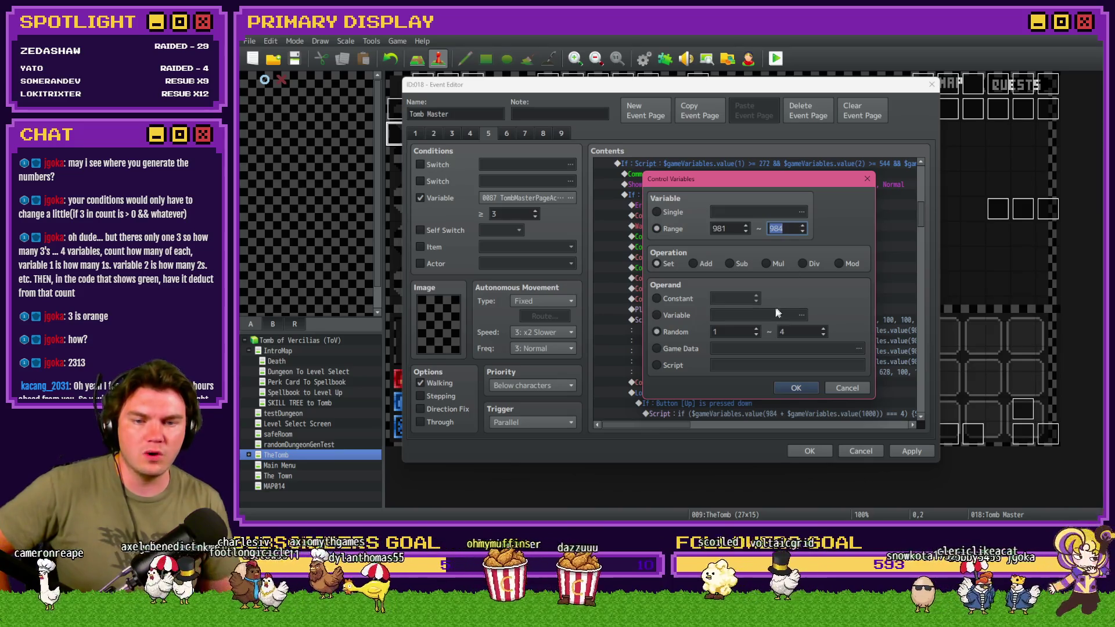
left_click(794, 386)
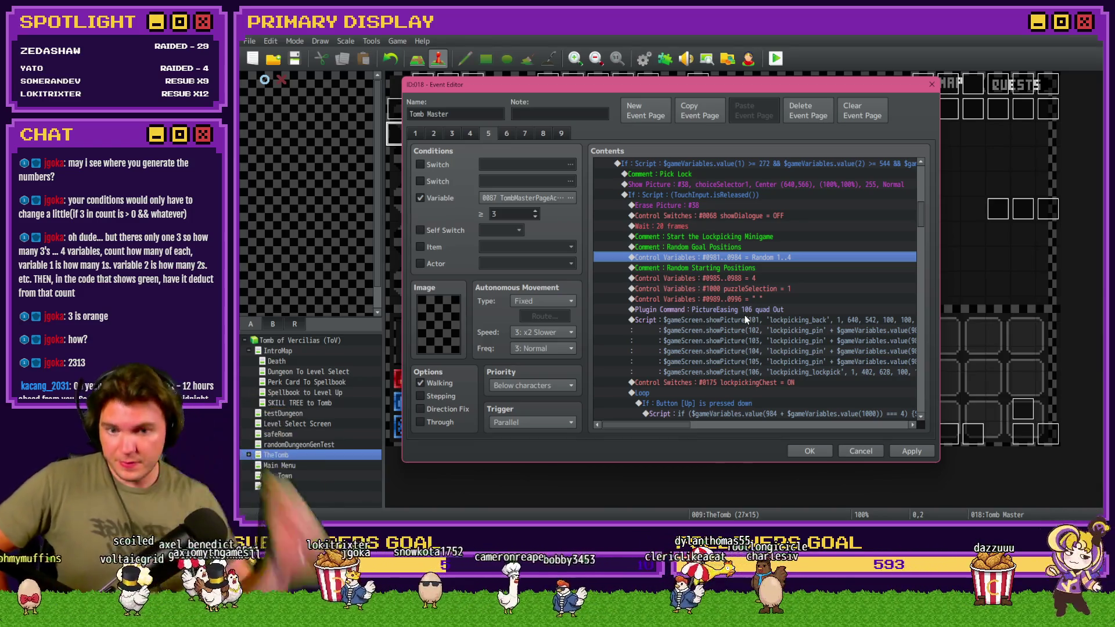
scroll(745, 314, "down", 6)
scroll(744, 310, "down", 10)
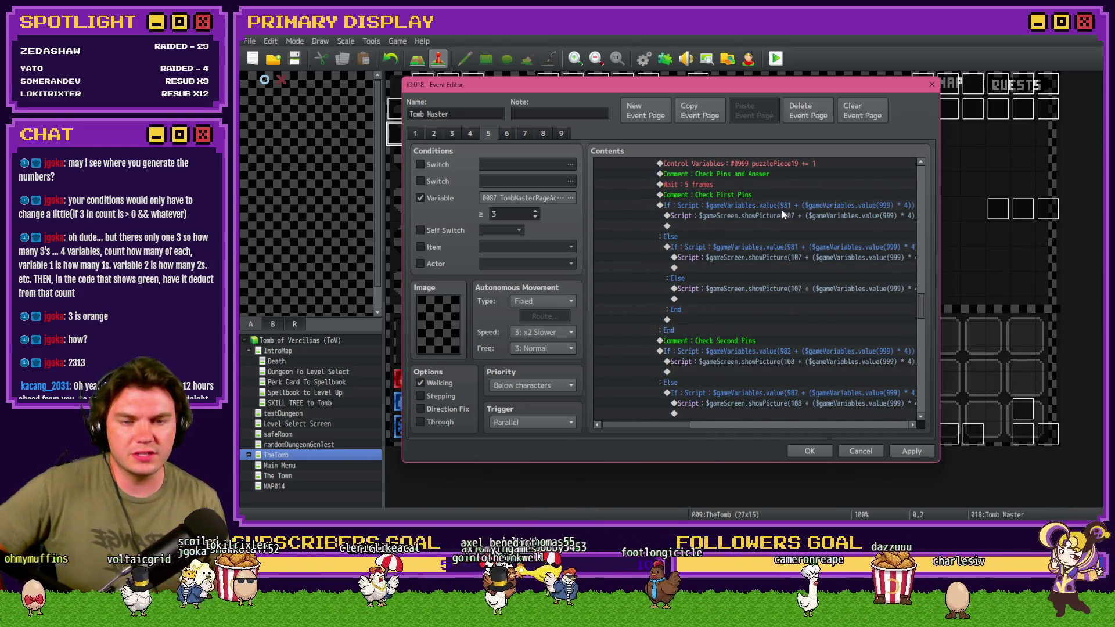
left_click(784, 206)
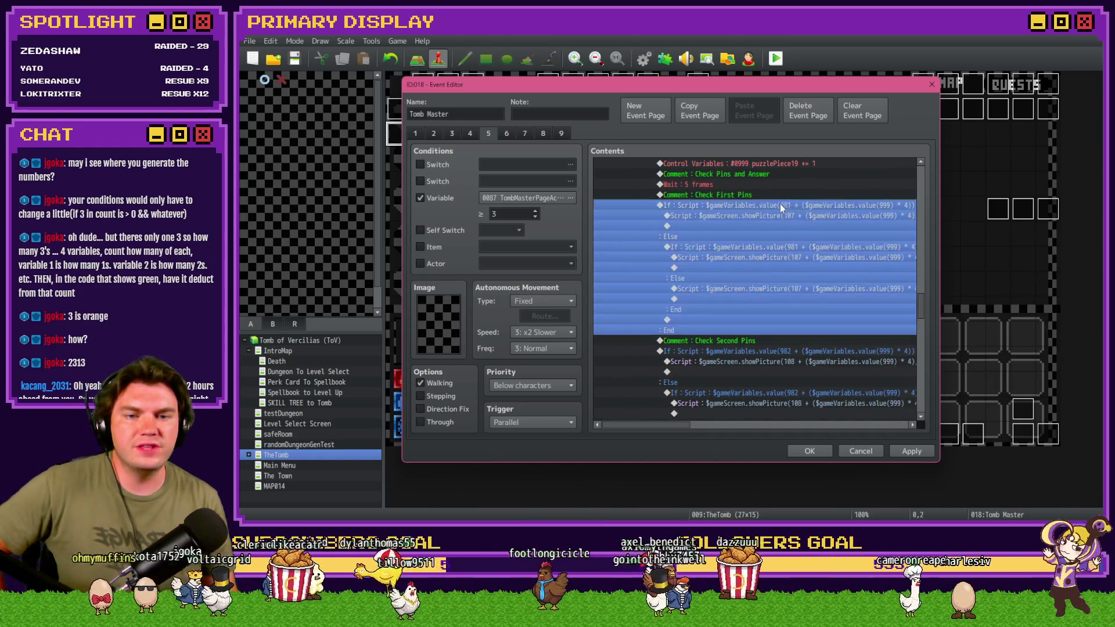
scroll(694, 424, "right", 5)
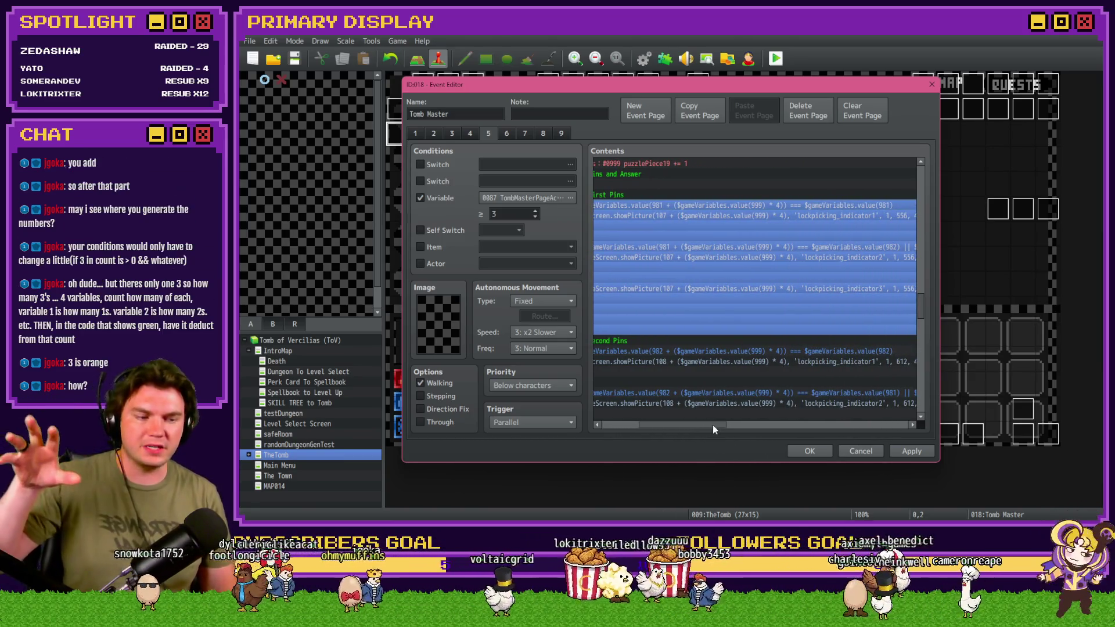
mouse_move(713, 425)
left_mouse_down()
mouse_move(724, 424)
mouse_move(701, 424)
left_mouse_up()
left_click_drag(921, 315, 938, 220)
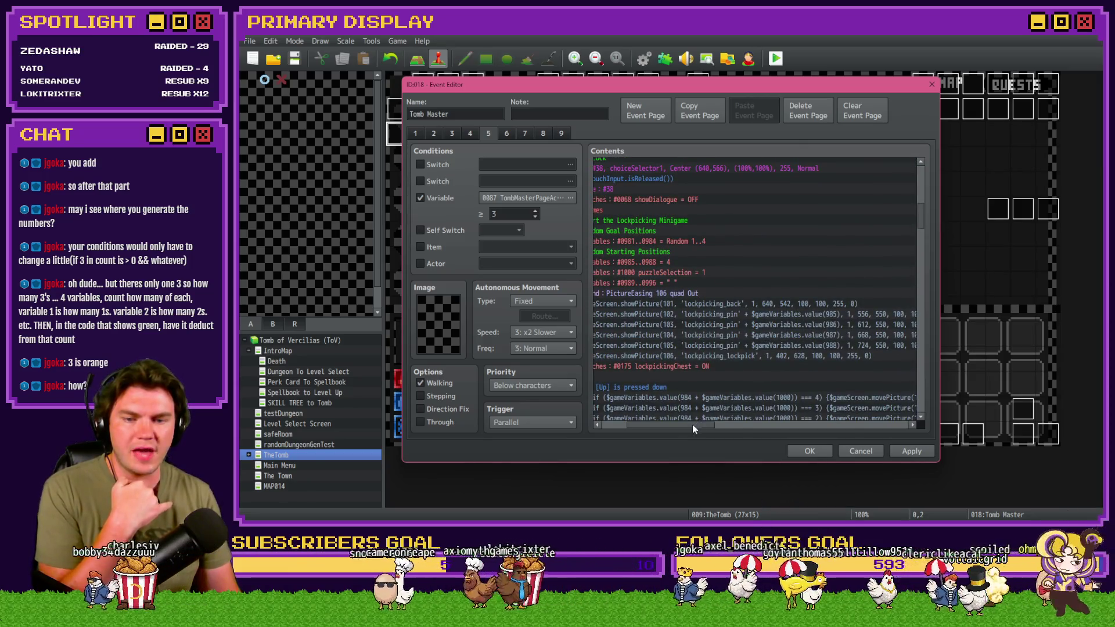
left_click_drag(692, 424, 669, 424)
left_click(733, 241)
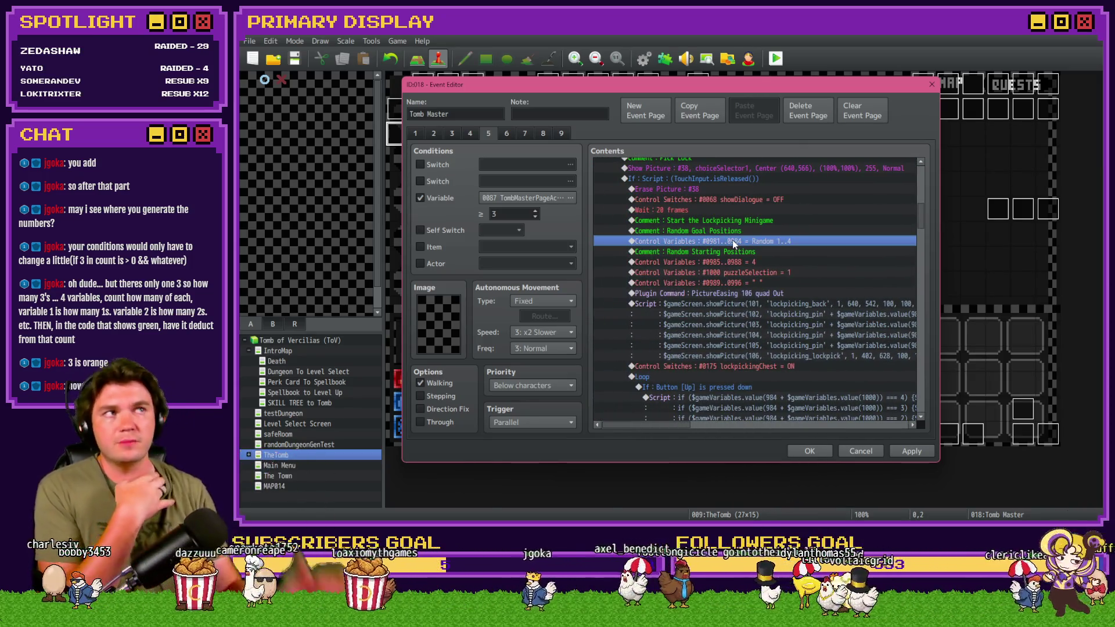
left_click(742, 255)
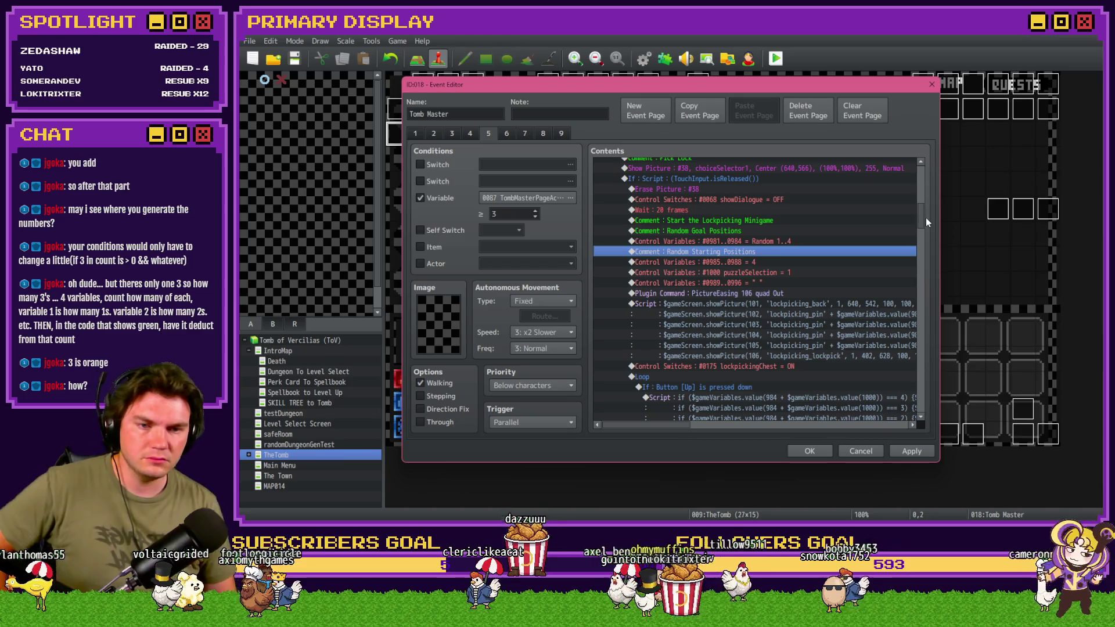
left_click_drag(925, 215, 929, 306)
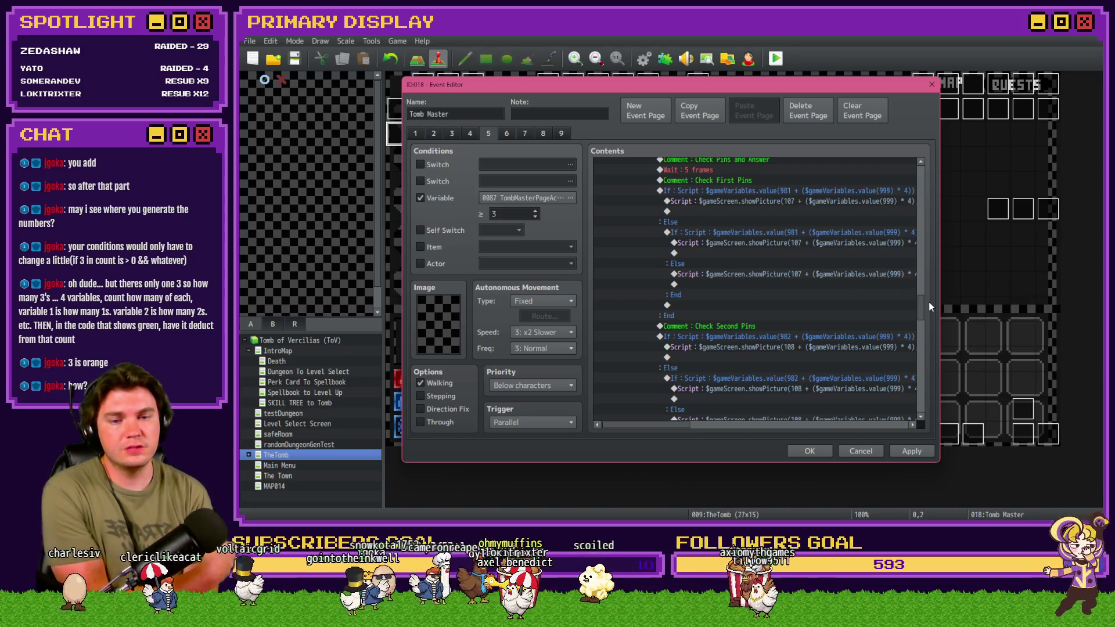
scroll(773, 308, "up", 2)
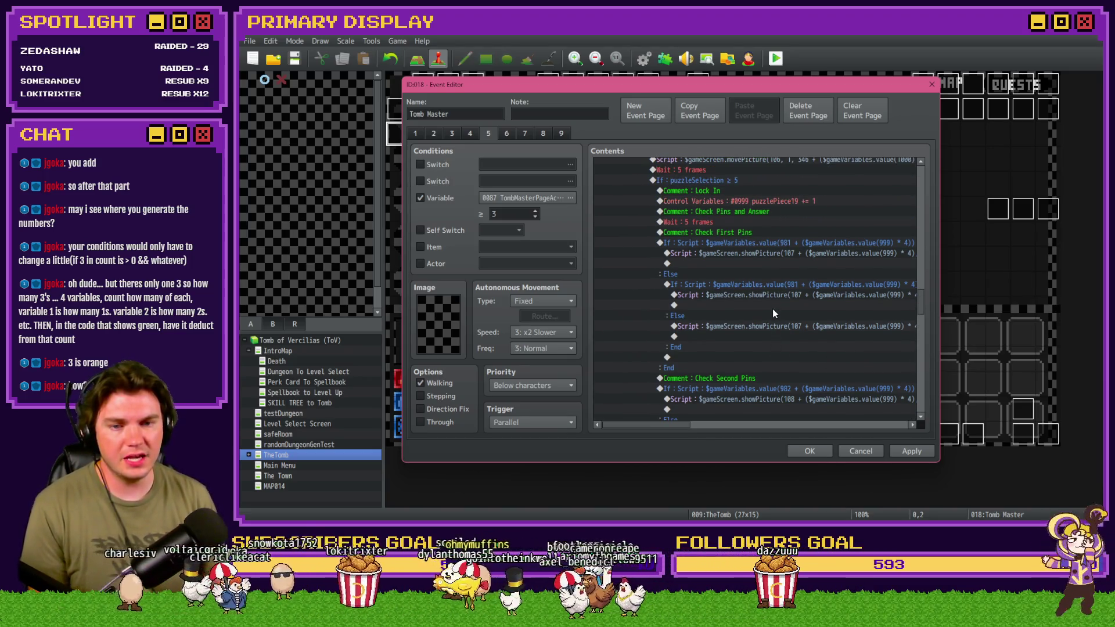
left_click(776, 253)
left_click(773, 264)
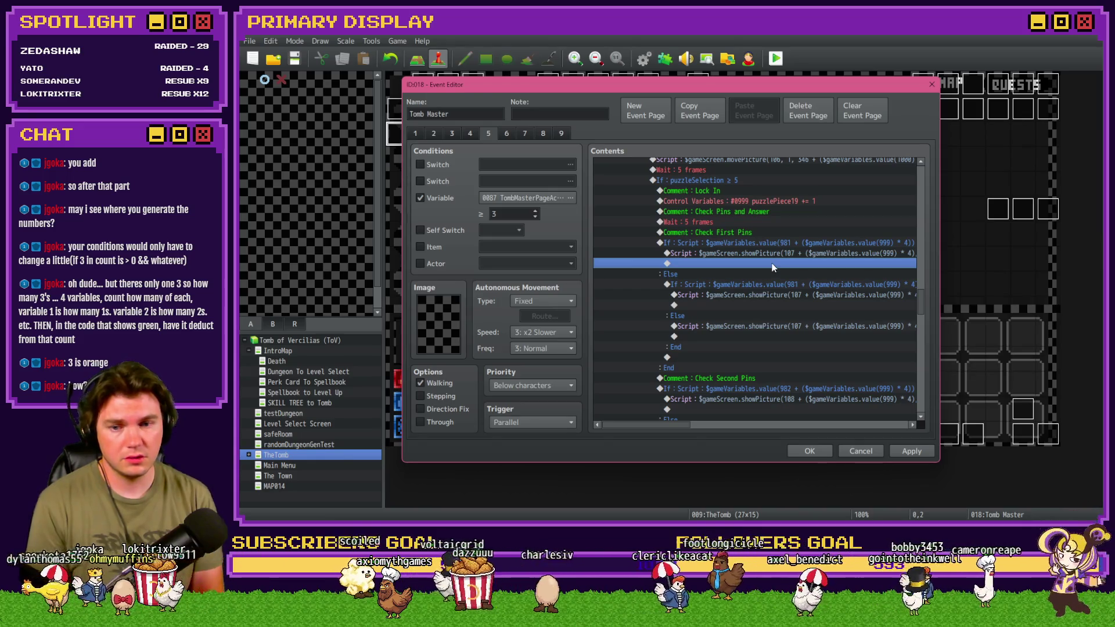
scroll(773, 270, "down", 10)
scroll(767, 300, "down", 5)
left_click(751, 305)
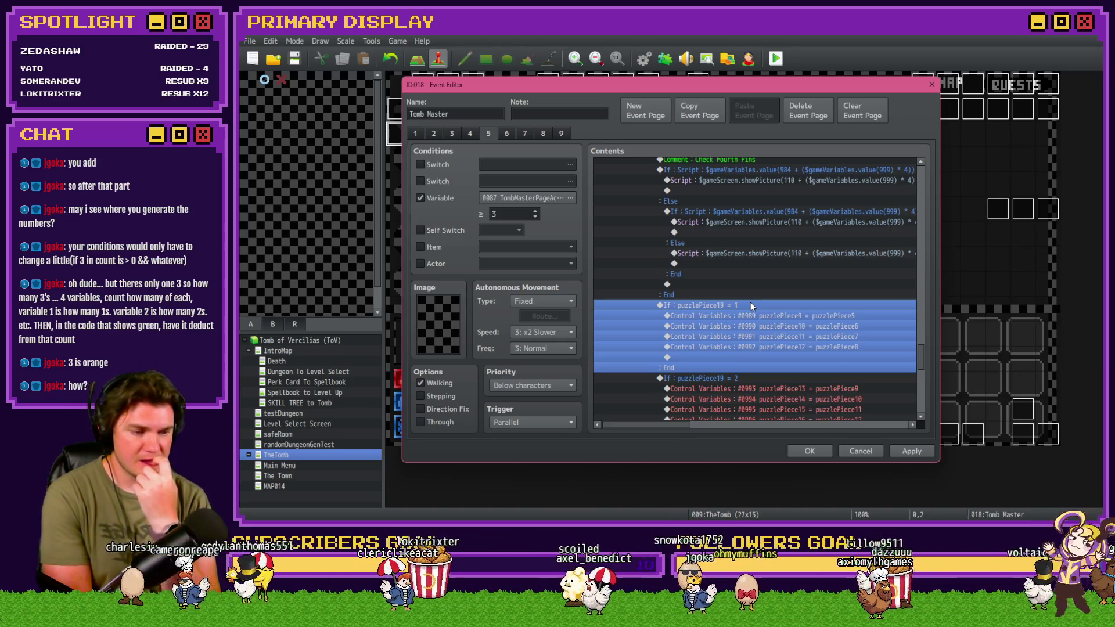
left_click_drag(922, 359, 926, 213)
Set the goal-position command to #0981 puzzlePiece1 = Random 1..4.
left_click(765, 239)
left_click(766, 250)
left_click(769, 237)
left_click(767, 251)
double_click(767, 251)
left_click(728, 221)
double_click(788, 182)
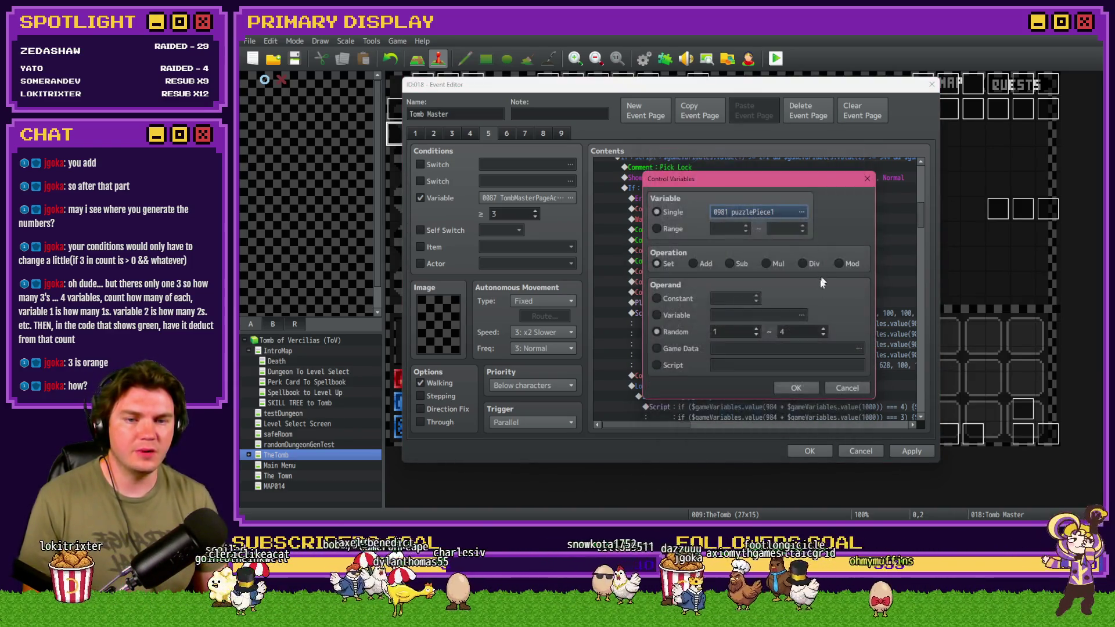
left_click(795, 387)
Insert a Loop right after the puzzlePiece1 random command.
left_click(737, 231)
left_click(737, 241)
left_click(736, 253)
double_click(735, 259)
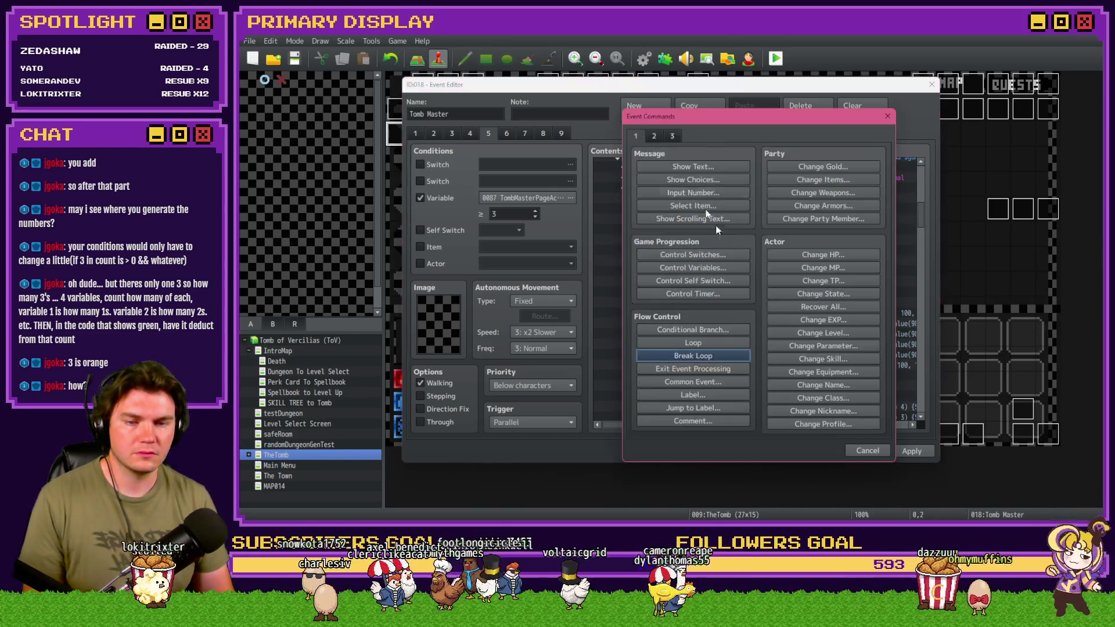
left_click(689, 342)
left_click(689, 262)
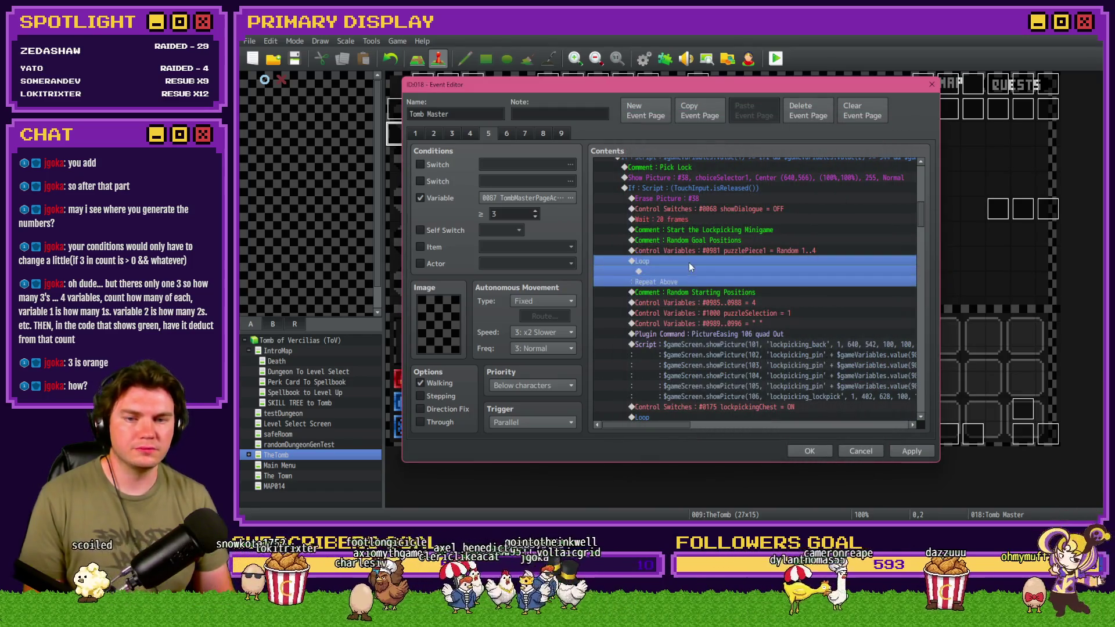
left_click(693, 253)
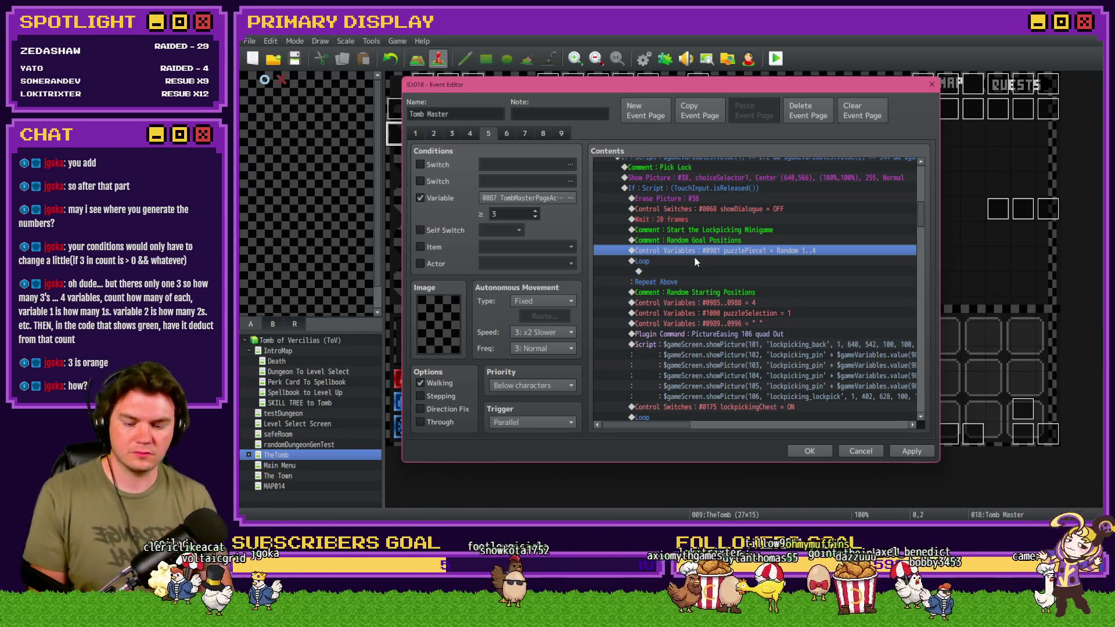
Paste the random command into the loop and switch it to #0982 puzzlePiece2.
left_click(699, 270)
key("ctrl+v")
double_click(699, 271)
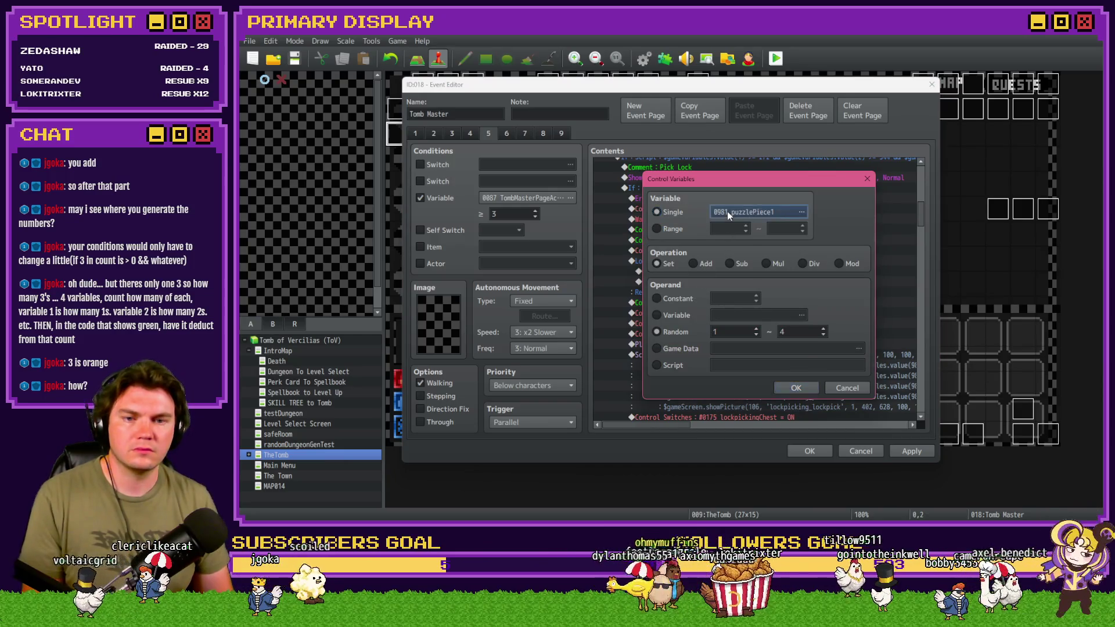
left_click(727, 211)
double_click(783, 186)
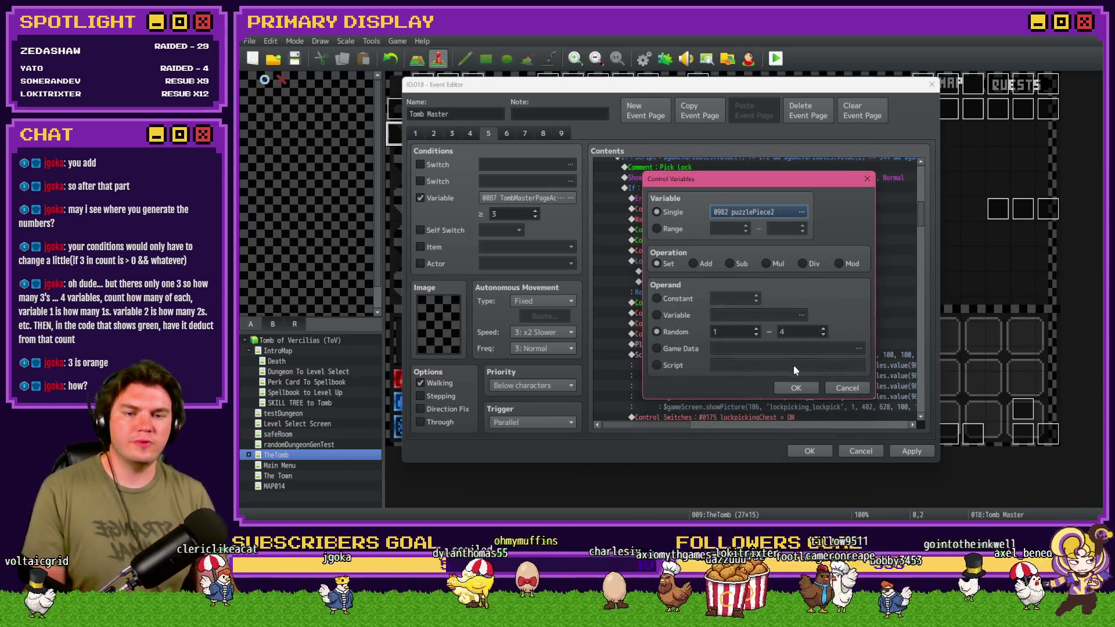
left_click(796, 387)
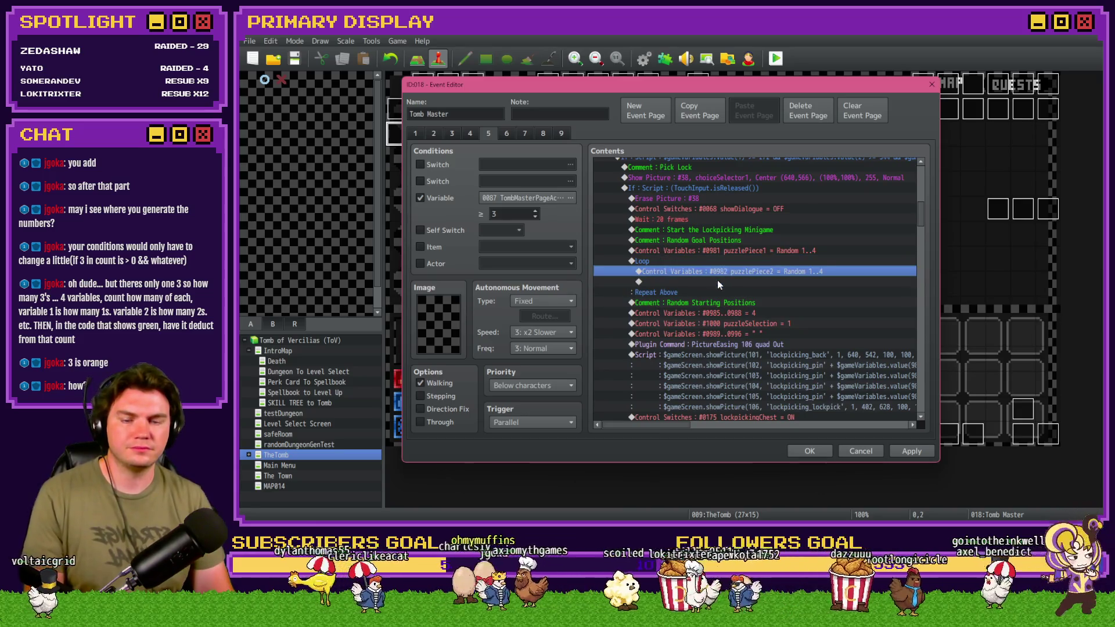
double_click(716, 281)
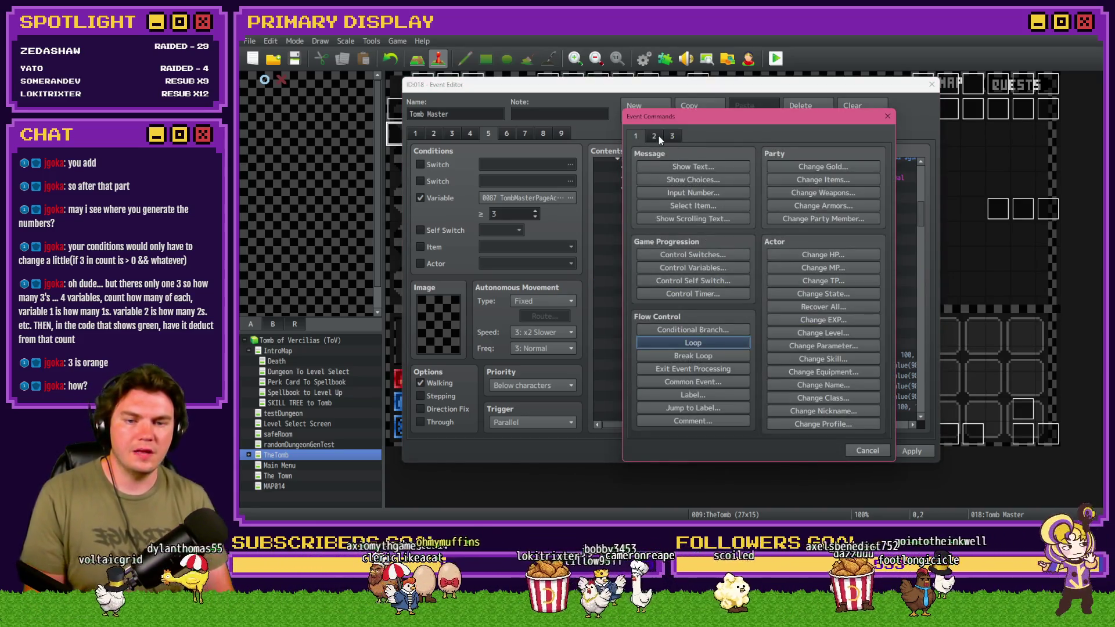
Add a script Conditional Branch '$gameVariables.value(981) != $gameVariables.value(982)'.
left_click(693, 330)
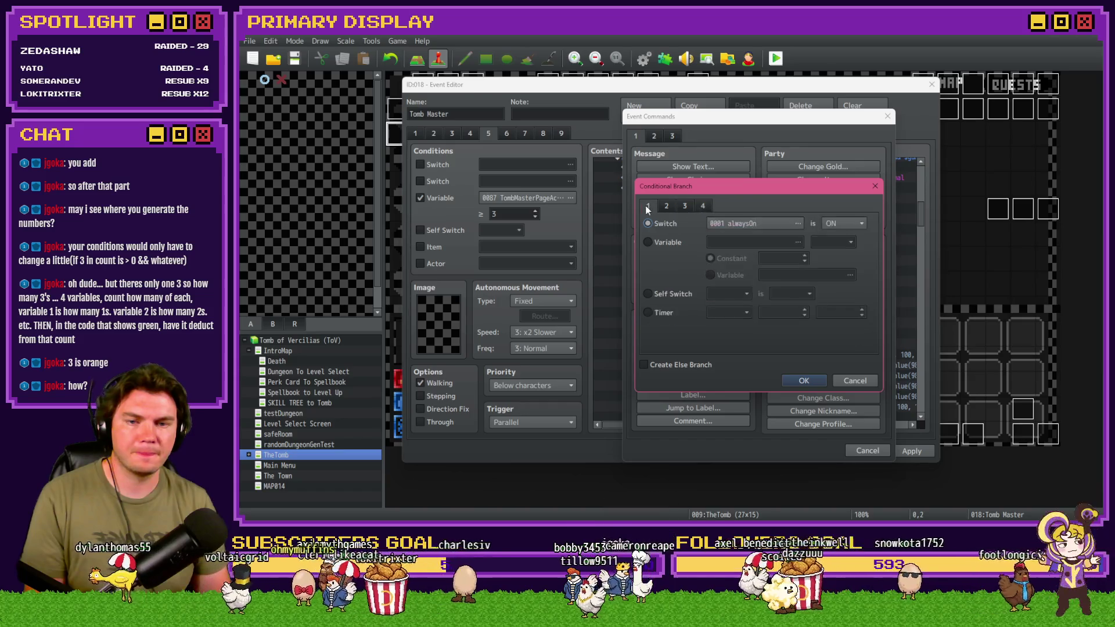
left_click(702, 206)
left_click(648, 340)
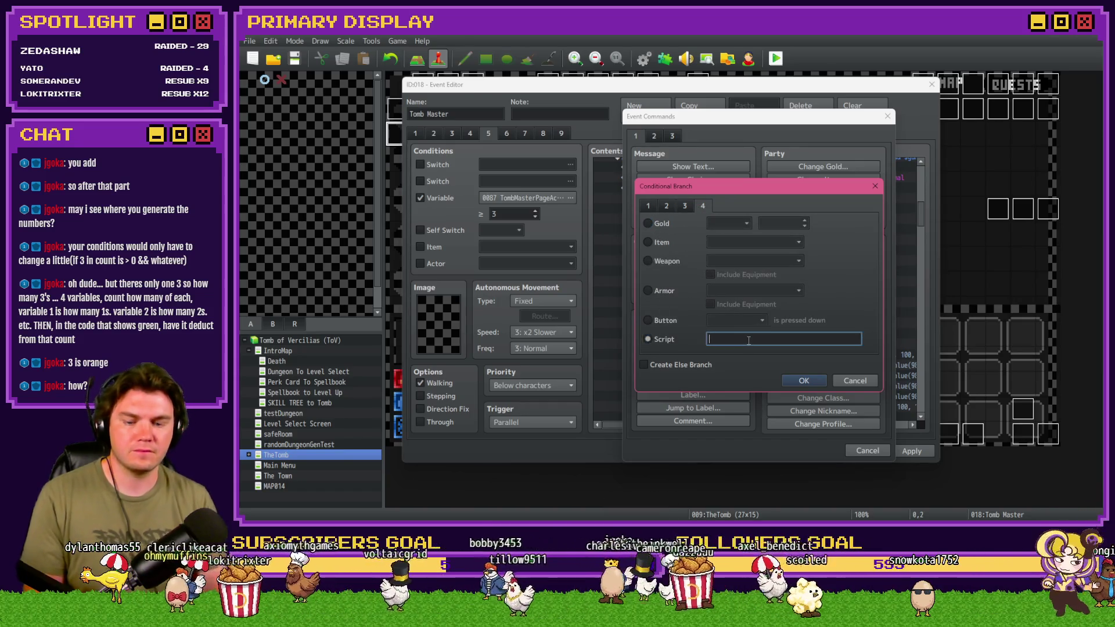
type("$ga,me")
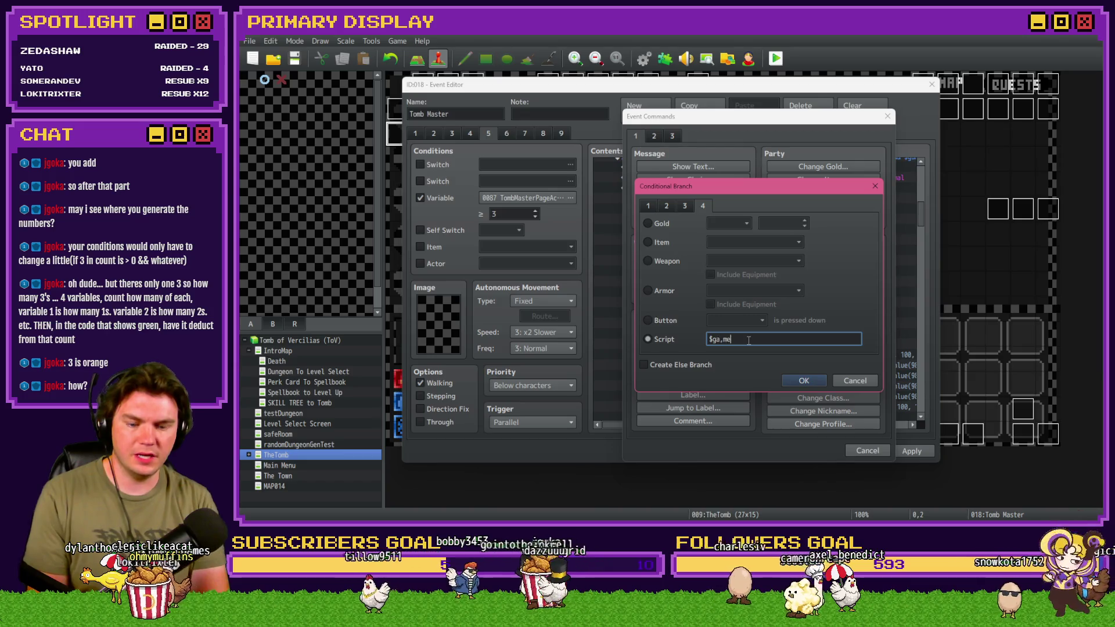
type("Variables.value(")
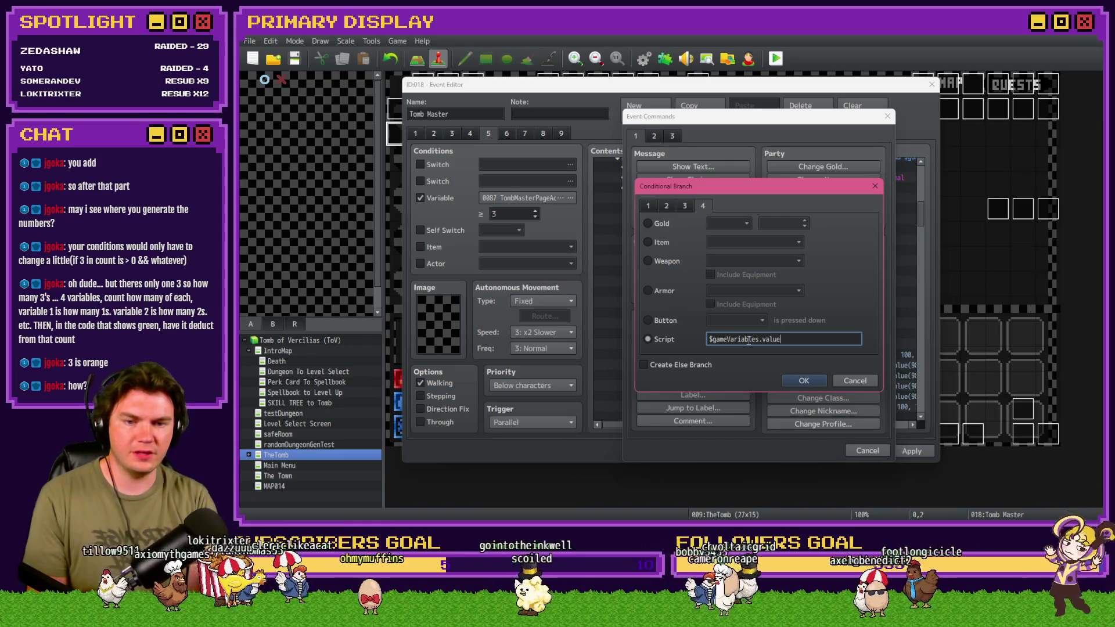
type("981")
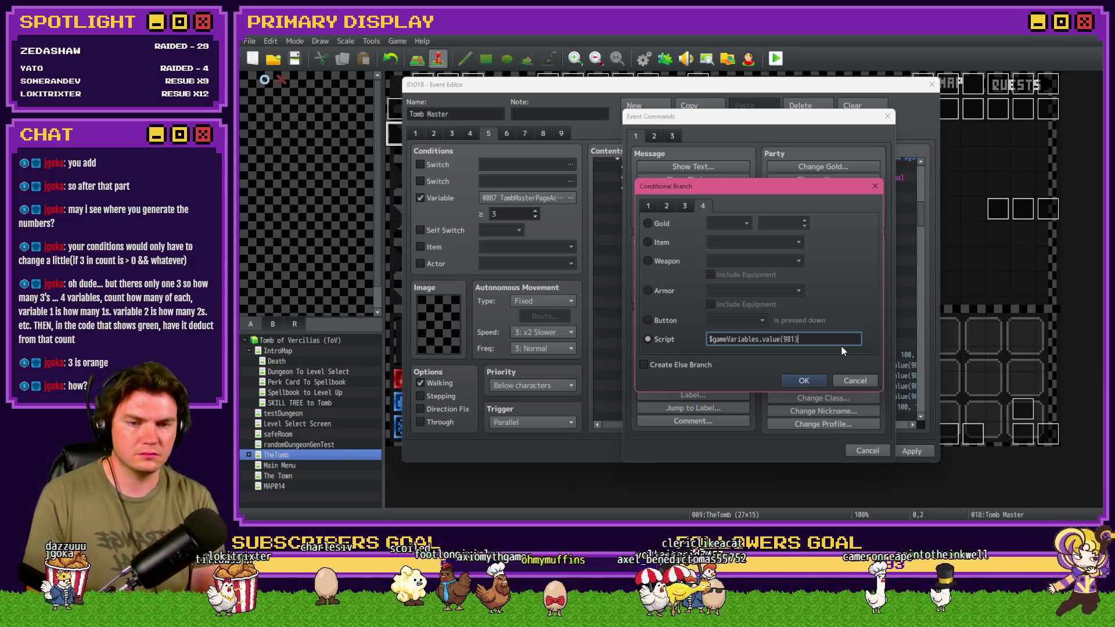
type("!=")
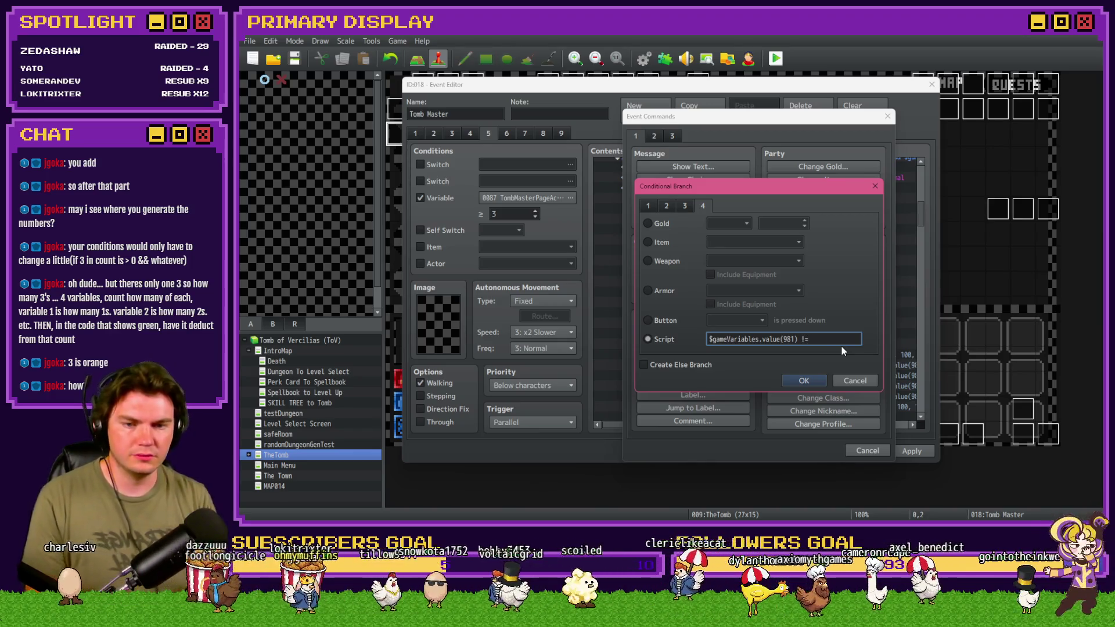
left_click_drag(801, 339, 704, 340)
key("ctrl+c")
left_click(809, 339)
key("ctrl+v")
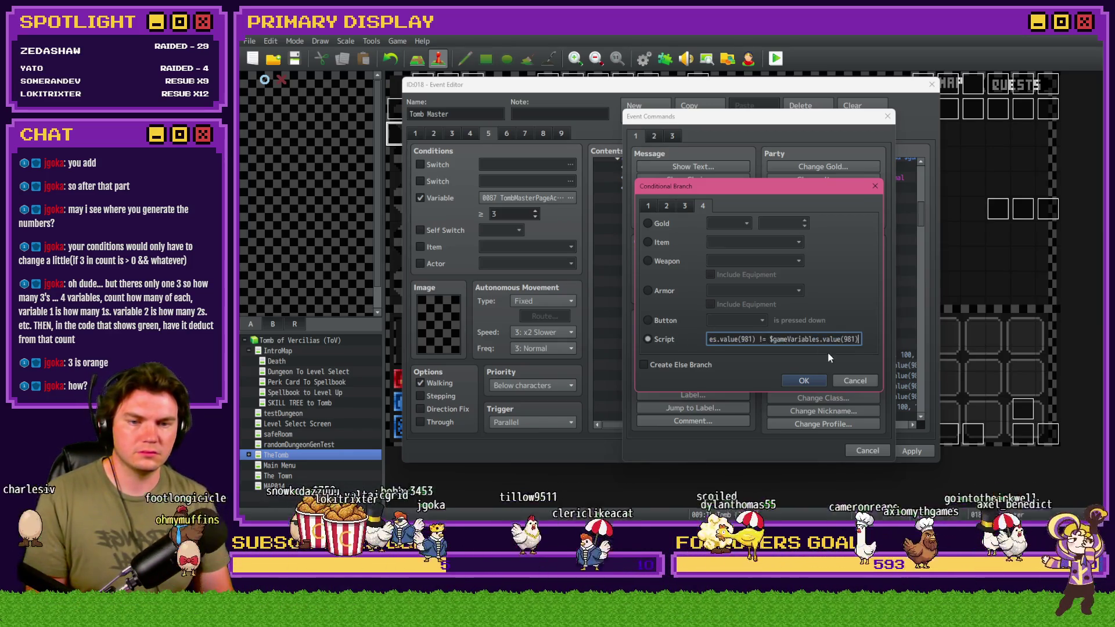
key("BackSpace")
type("2")
key("Return")
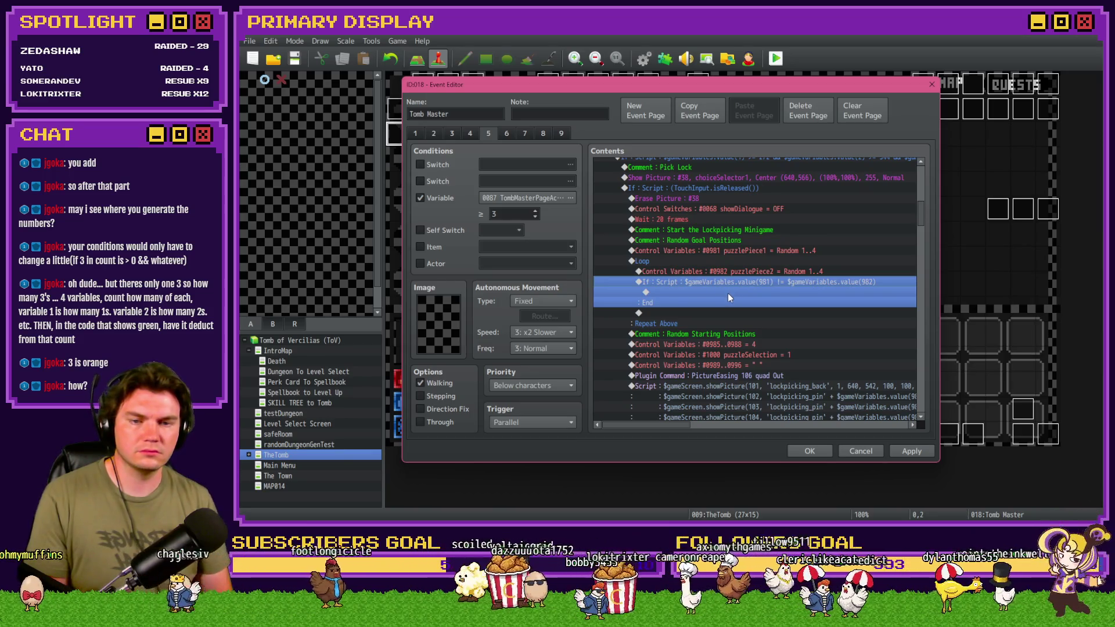
Inside the If, add a Loop that sets #0983 puzzlePiece3 to Random 1..4.
double_click(728, 290)
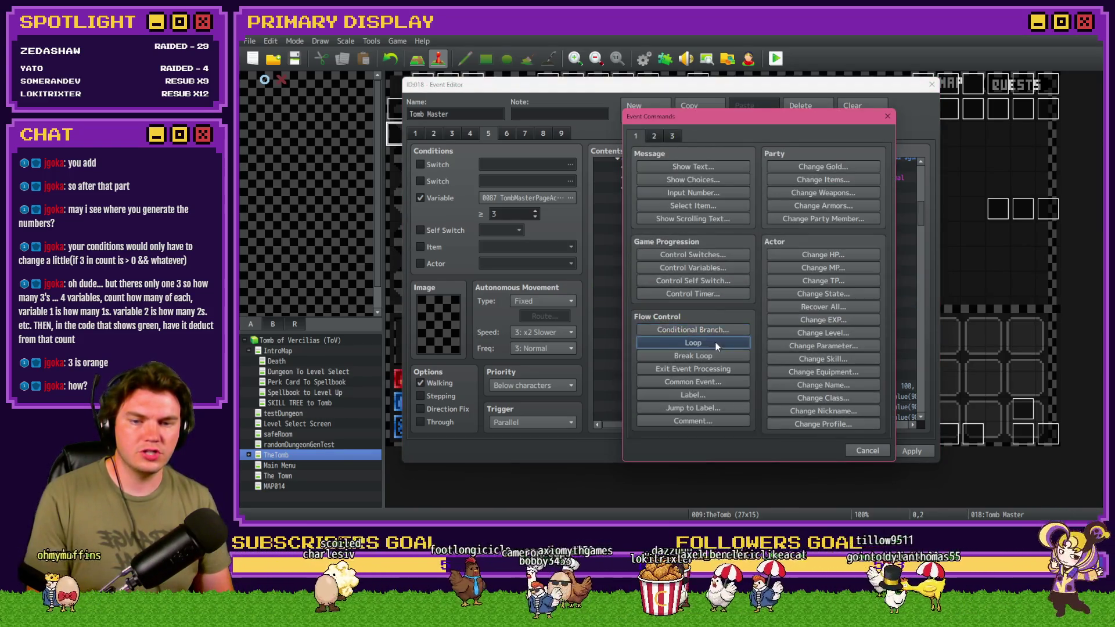
left_click(715, 342)
left_click(716, 290)
left_click(723, 273)
key("ctrl+c")
left_click(705, 302)
key("ctrl+v")
double_click(705, 302)
left_click(801, 212)
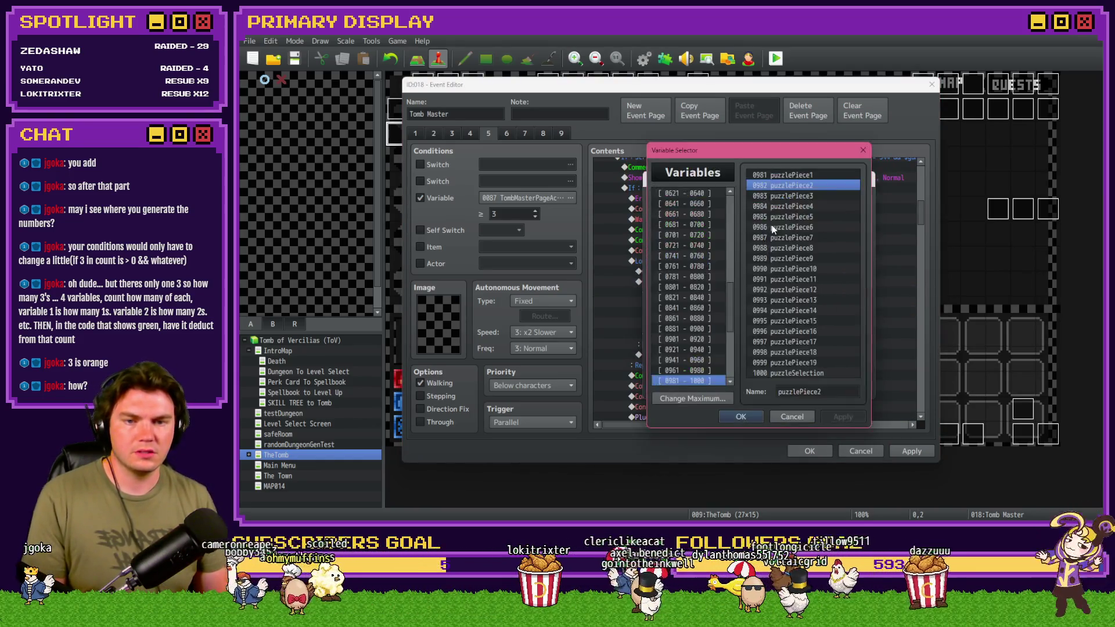
double_click(786, 201)
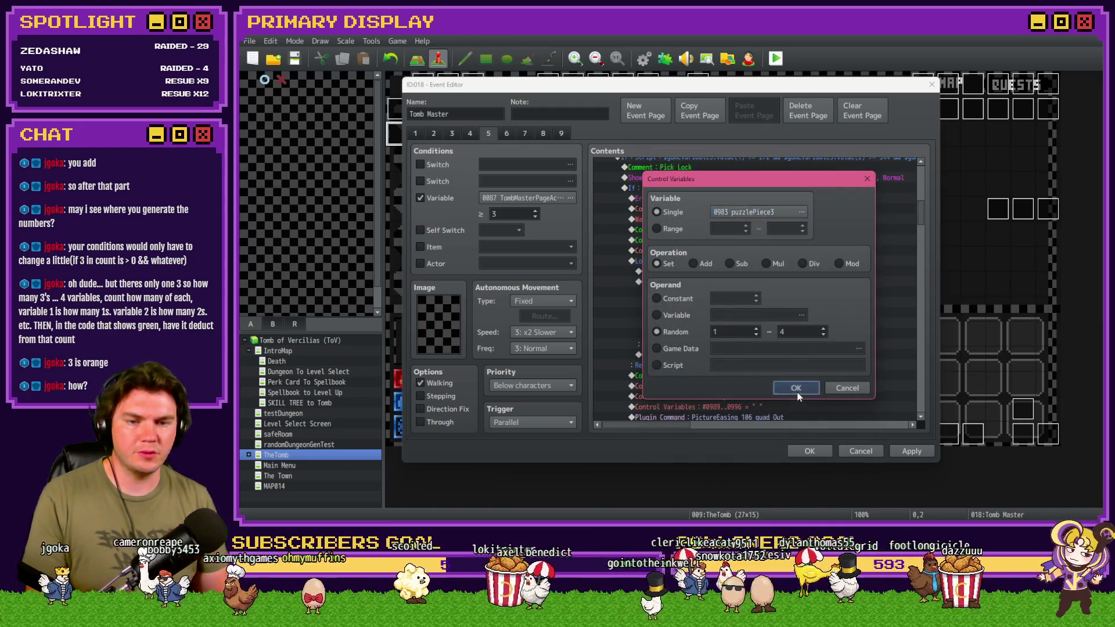
left_click(795, 388)
Below the puzzlePiece3 assignment, add a script Conditional Branch checking puzzlePiece3 against the earlier pieces.
left_click(734, 284)
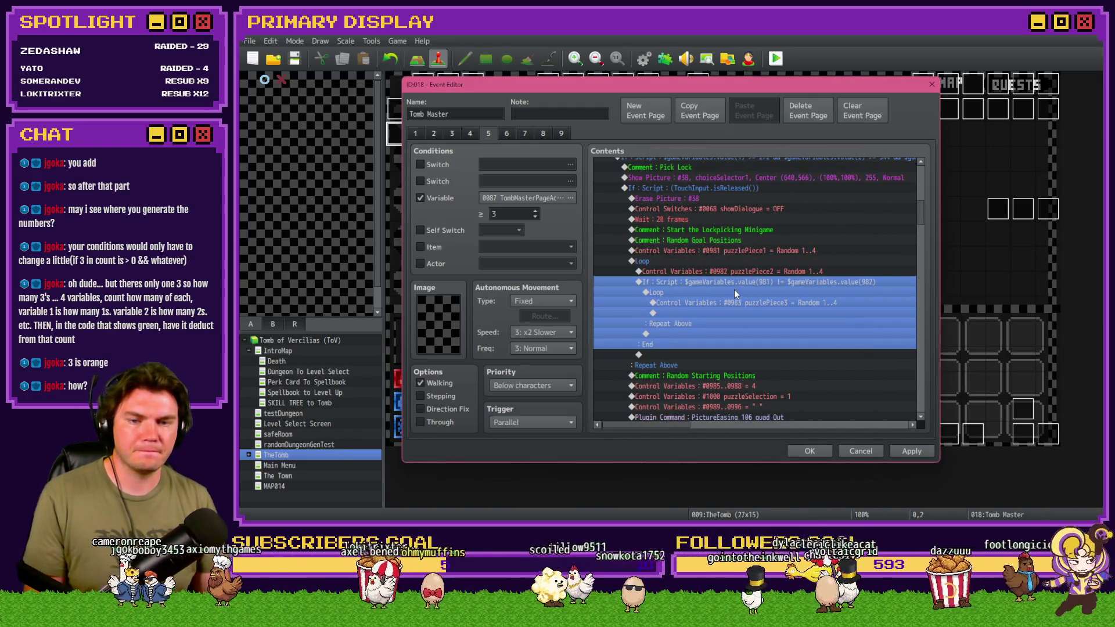
double_click(741, 282)
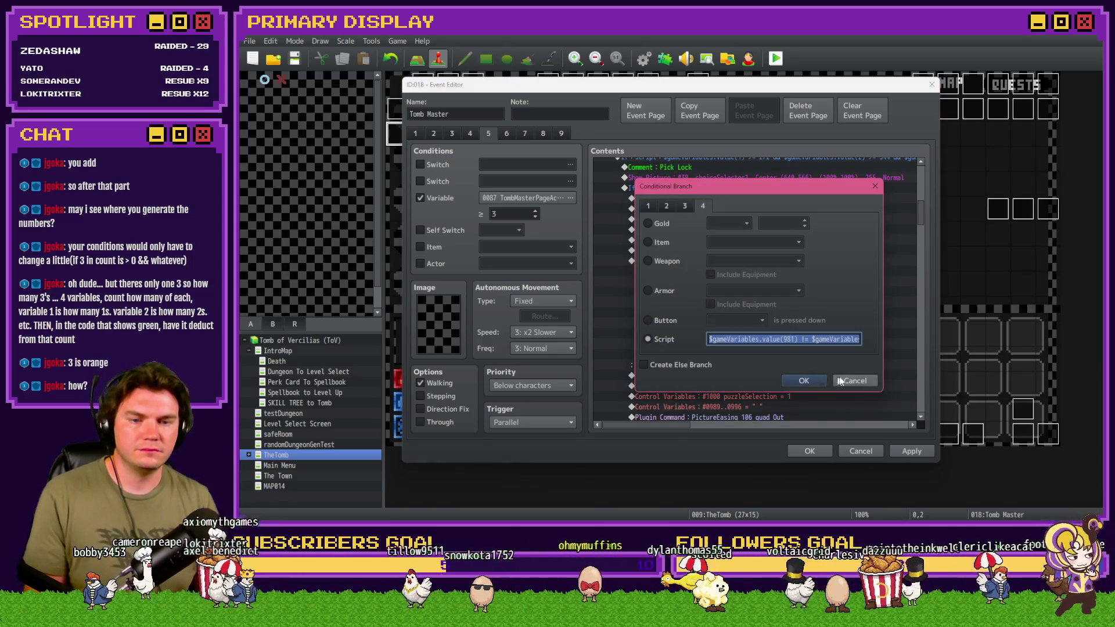
left_click(837, 378)
left_click(719, 292)
double_click(697, 313)
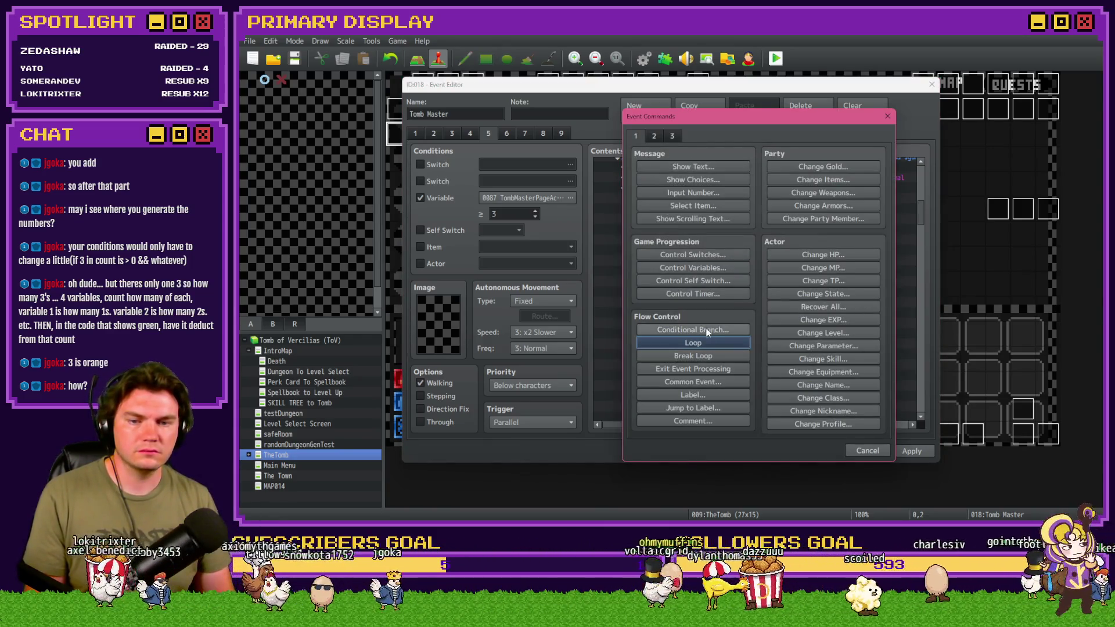
left_click(697, 331)
left_click(702, 206)
left_click(649, 339)
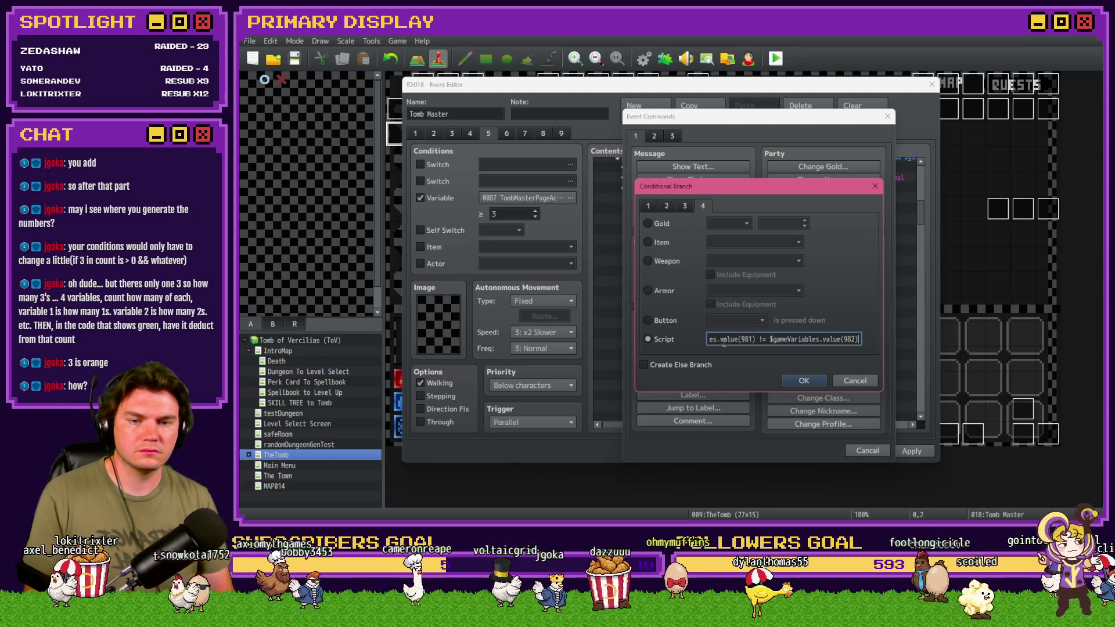
key("Home")
left_click(793, 340)
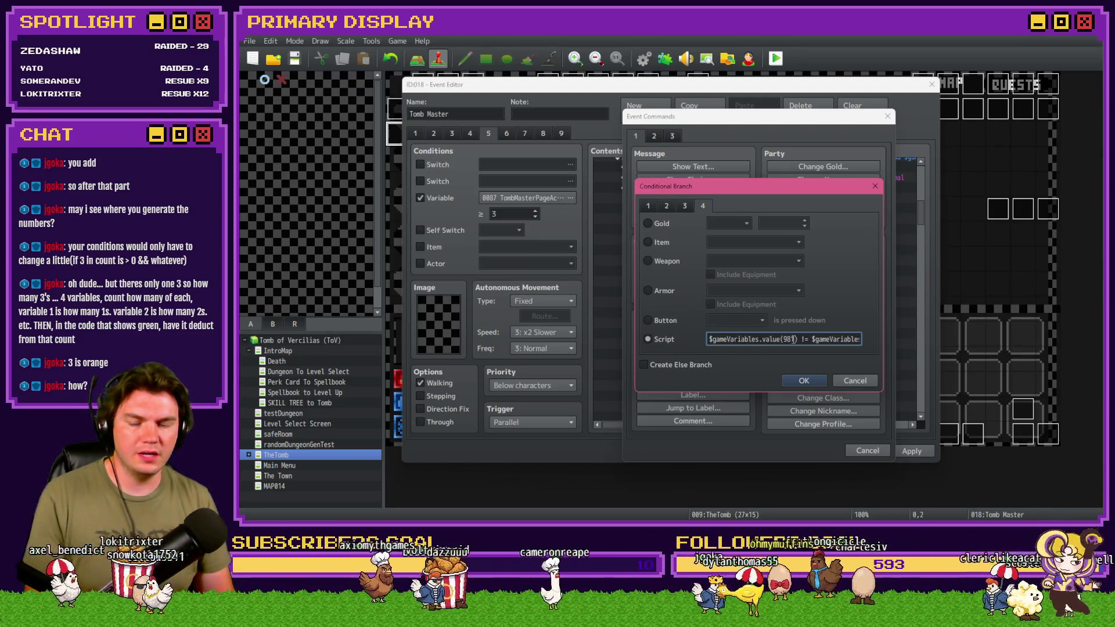
left_click_drag(793, 339, 870, 340)
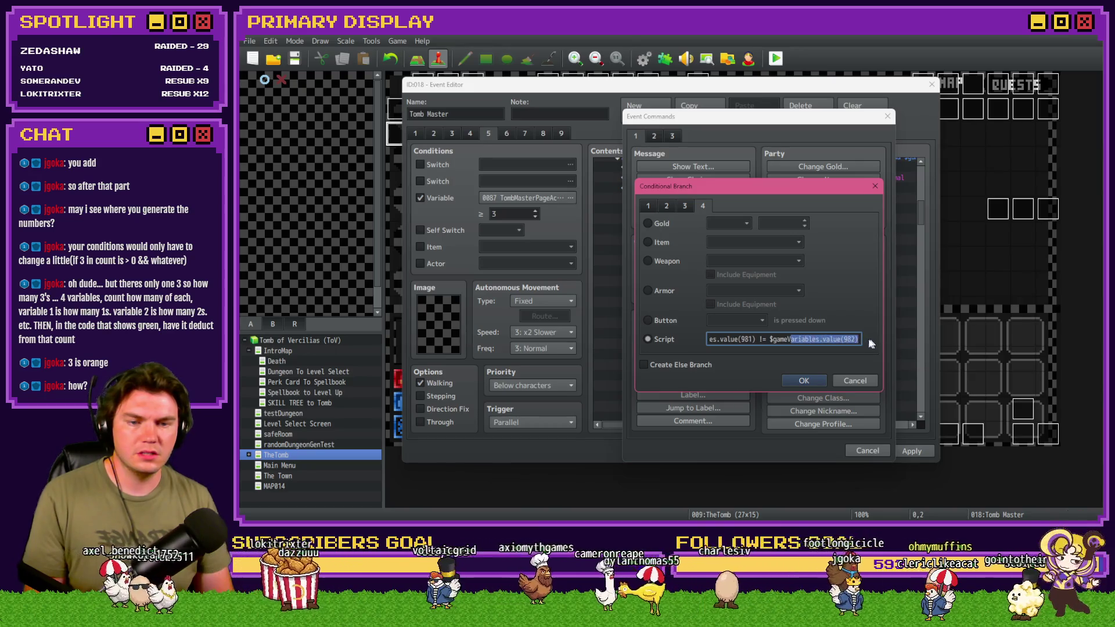
key("shift+Home")
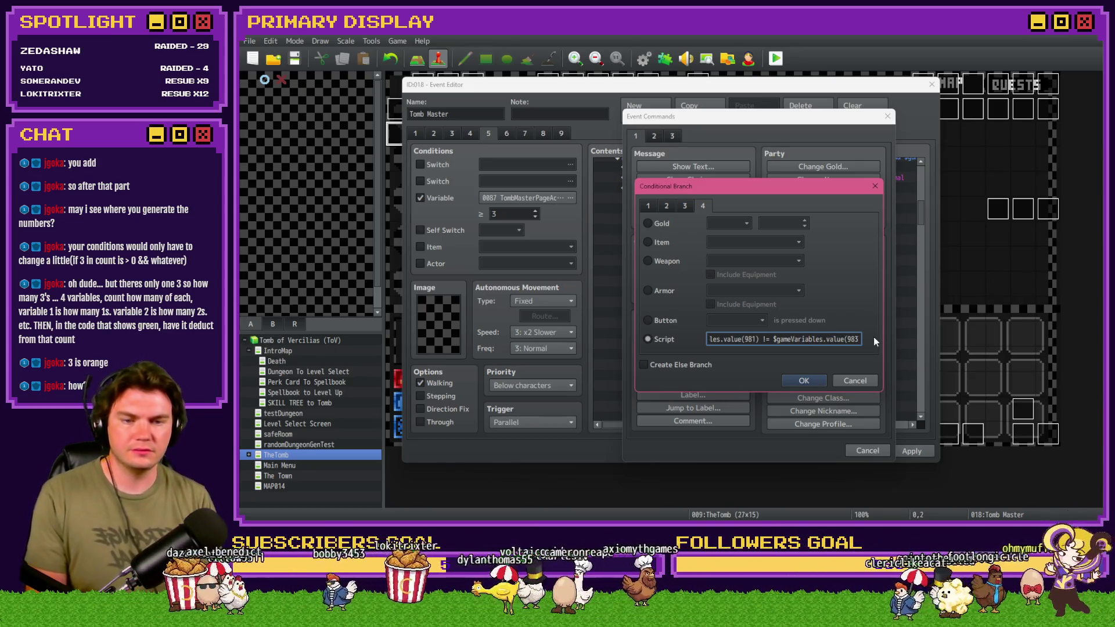
key("End")
type("&&")
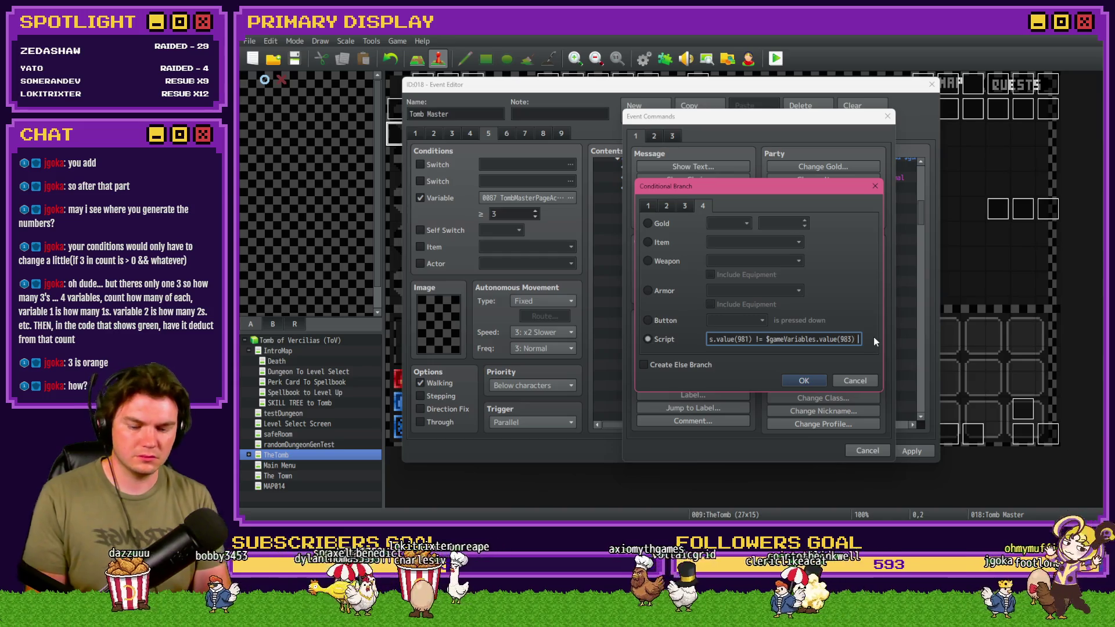
key("BackSpace")
key("BackSpace")
key("BackSpace")
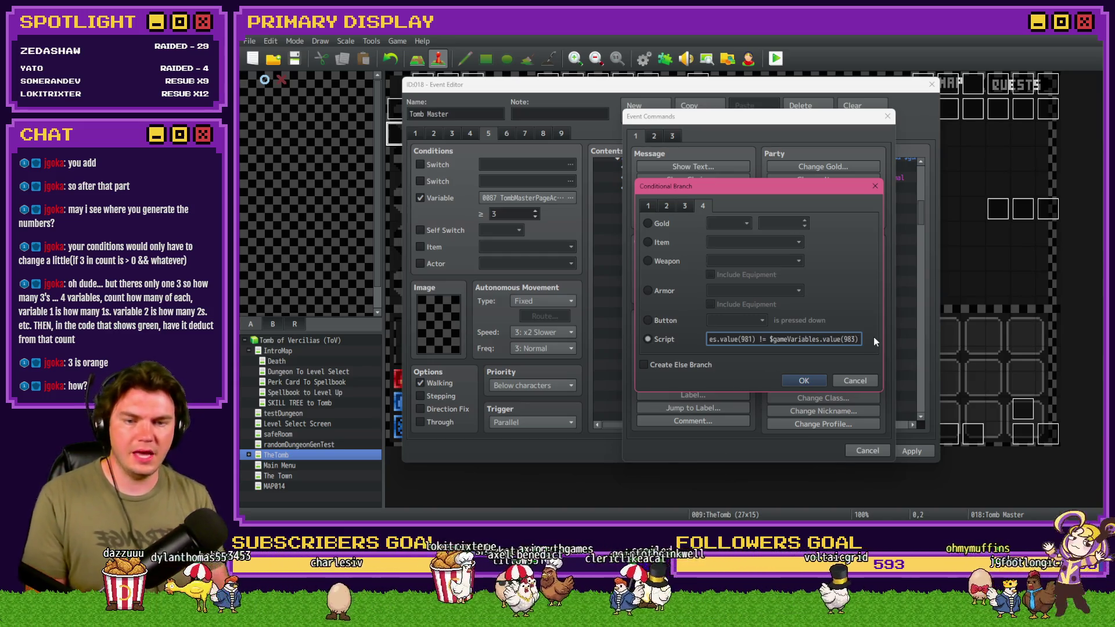
key("Delete")
type("2")
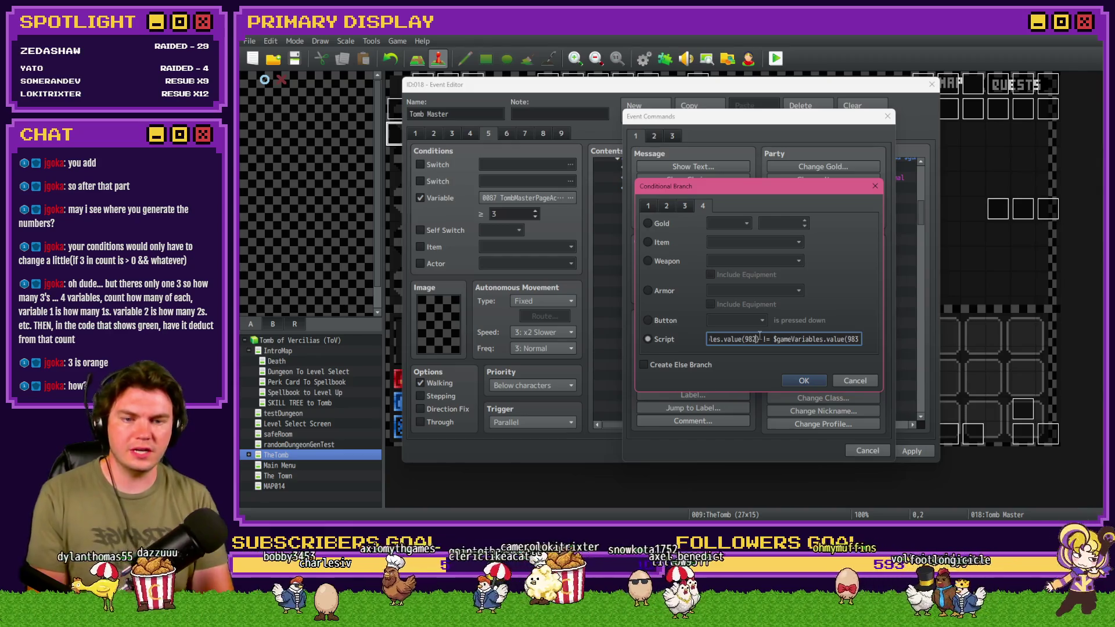
left_click(803, 382)
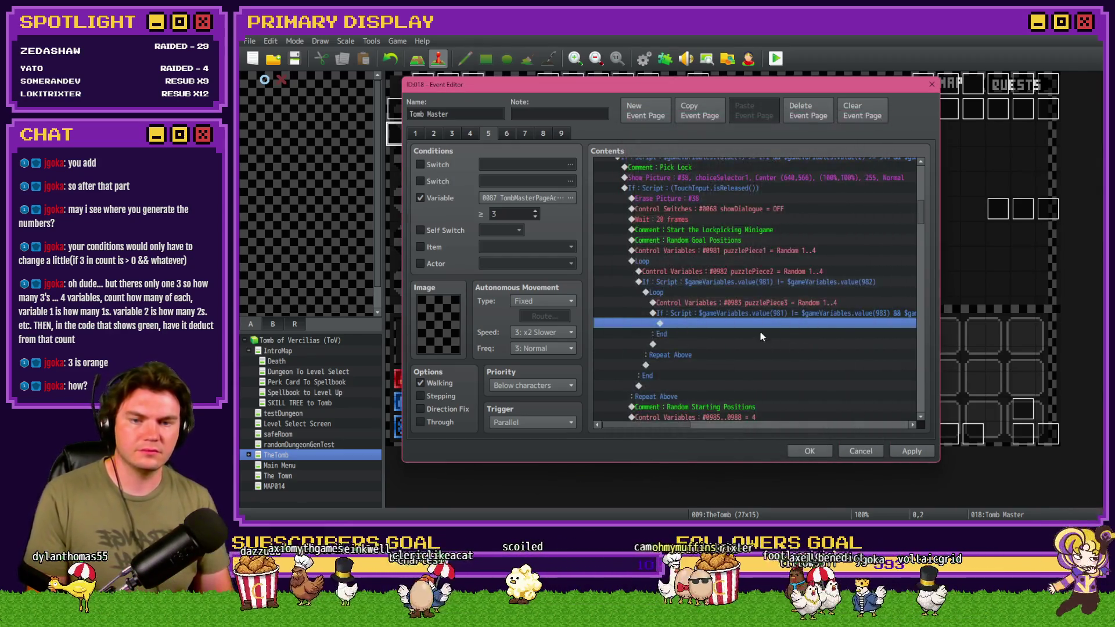
Copy the puzzlePiece3 loop into the inner If and make it set #0984 puzzlePiece4.
left_click(704, 294)
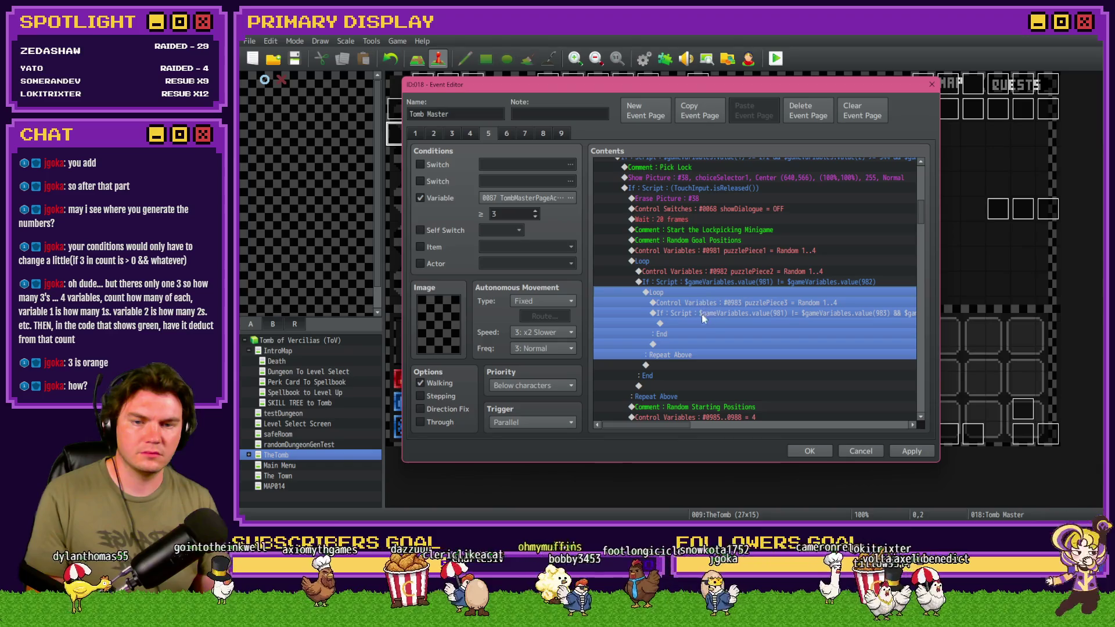
key("ctrl+c")
left_click(702, 318)
left_click(705, 322)
key("ctrl+v")
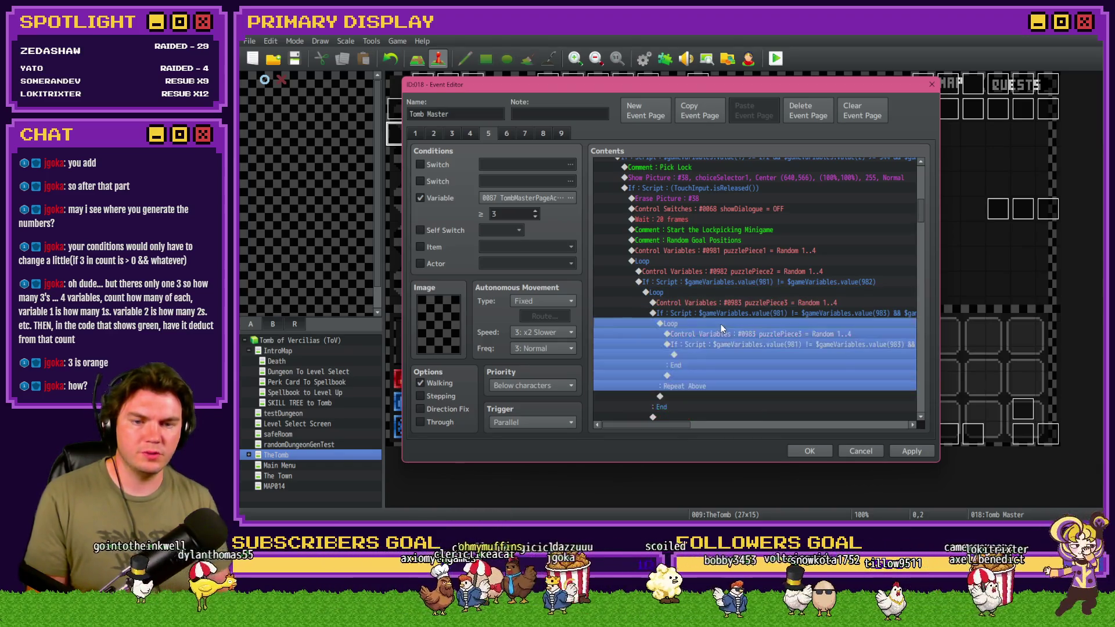
left_click(722, 333)
double_click(723, 333)
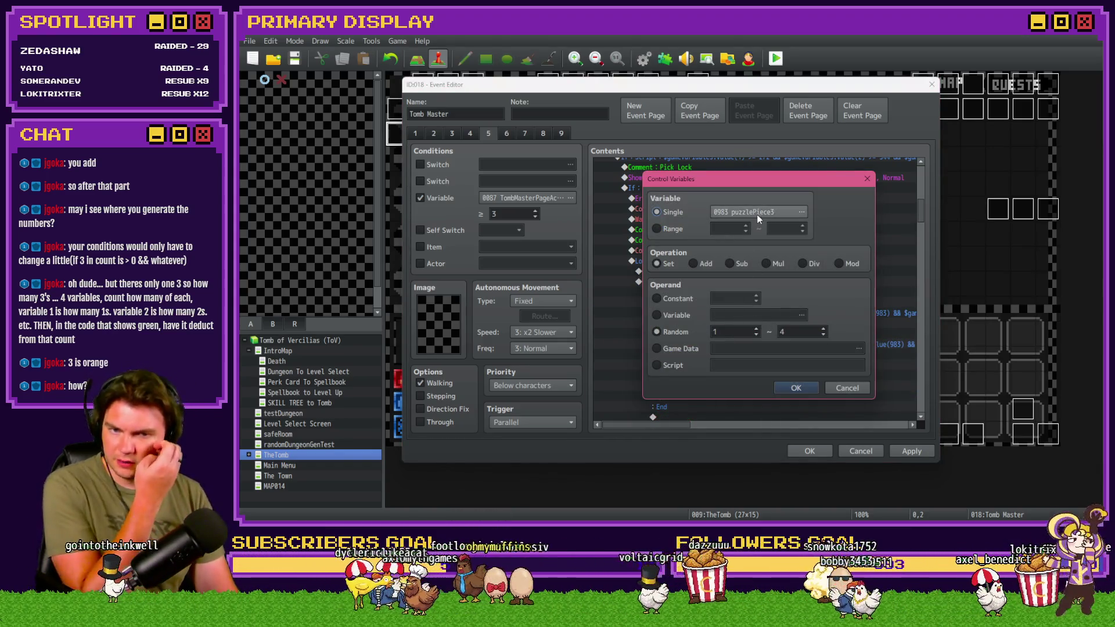
left_click(758, 215)
double_click(778, 206)
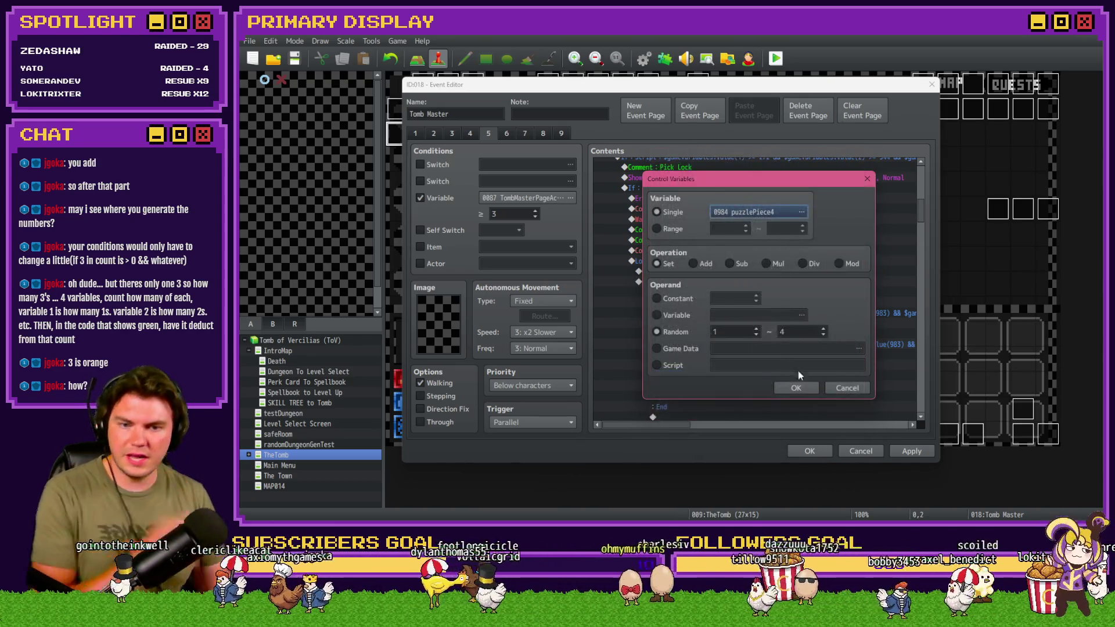
left_click(799, 387)
In the copied script condition, change the value(983) reference to value(984).
left_click(747, 346)
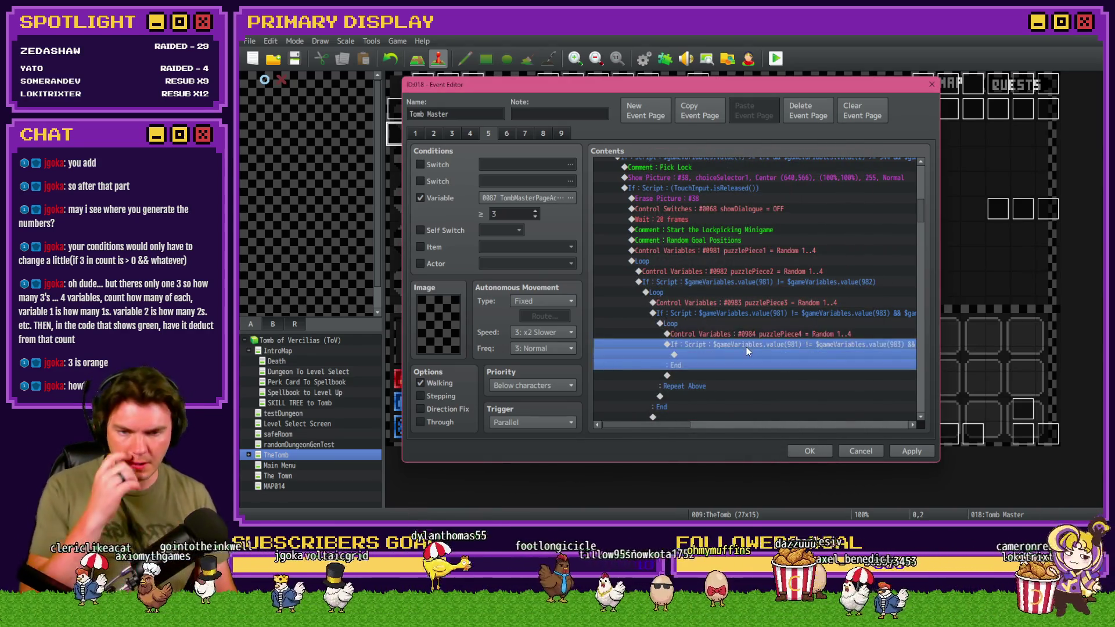
left_click(752, 335)
left_click(751, 343)
left_click(755, 337)
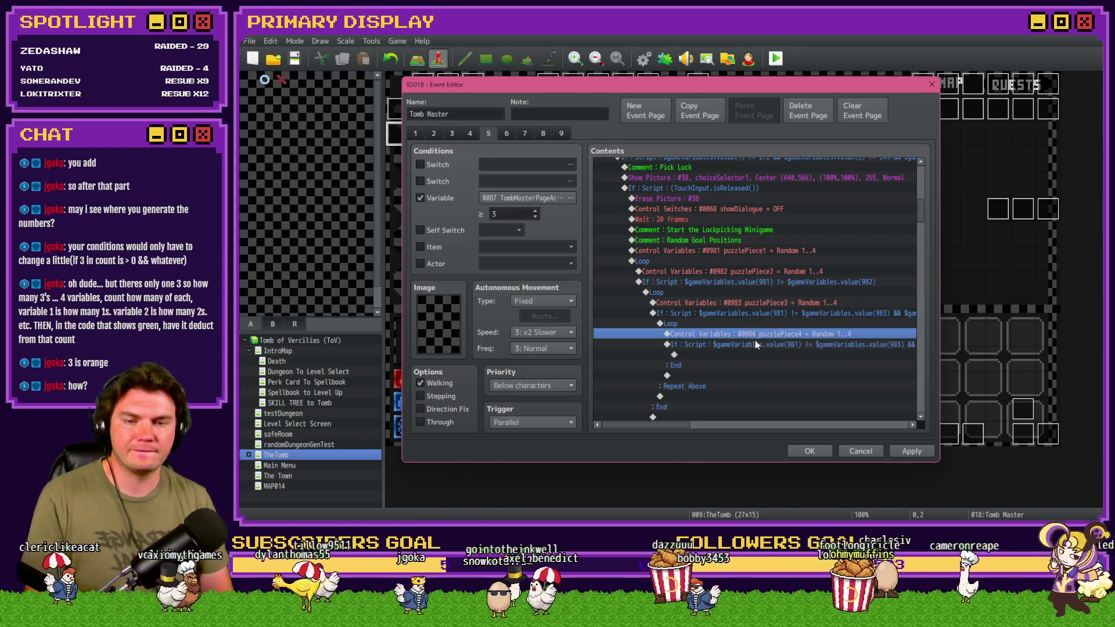
double_click(754, 346)
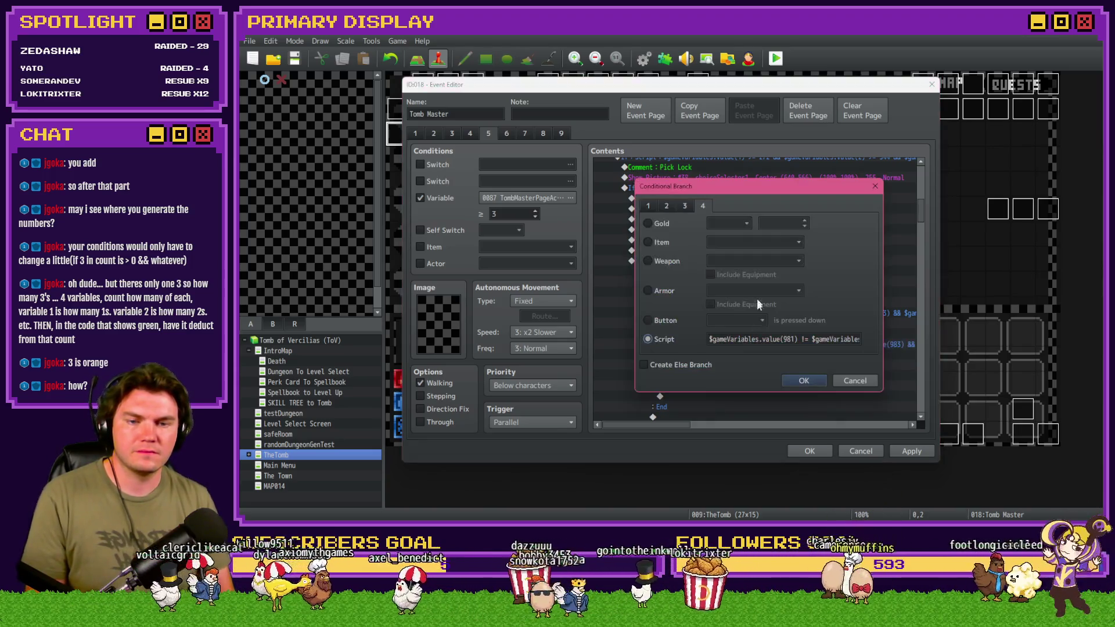
left_click(781, 346)
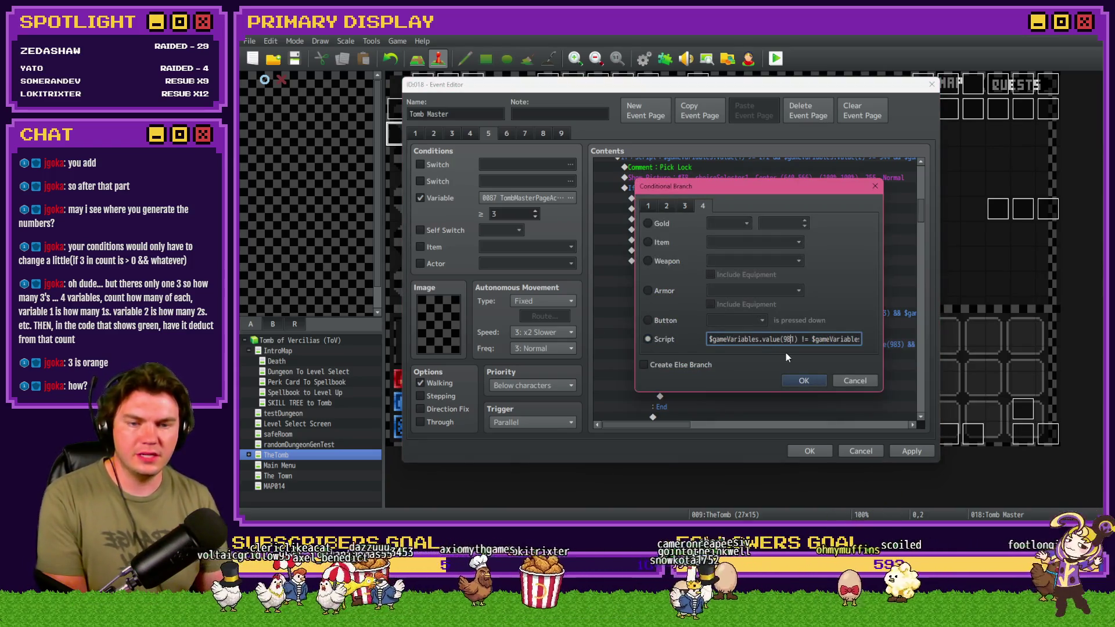
key("Right")
key("Right")
key("Right")
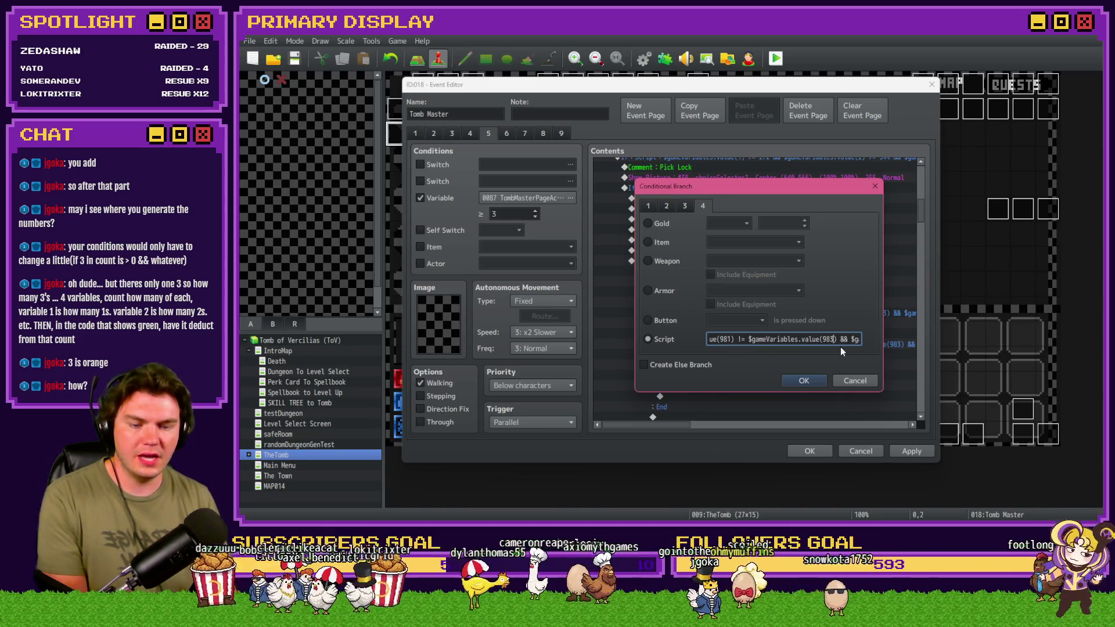
key("Right")
key("Right")
key("Right")
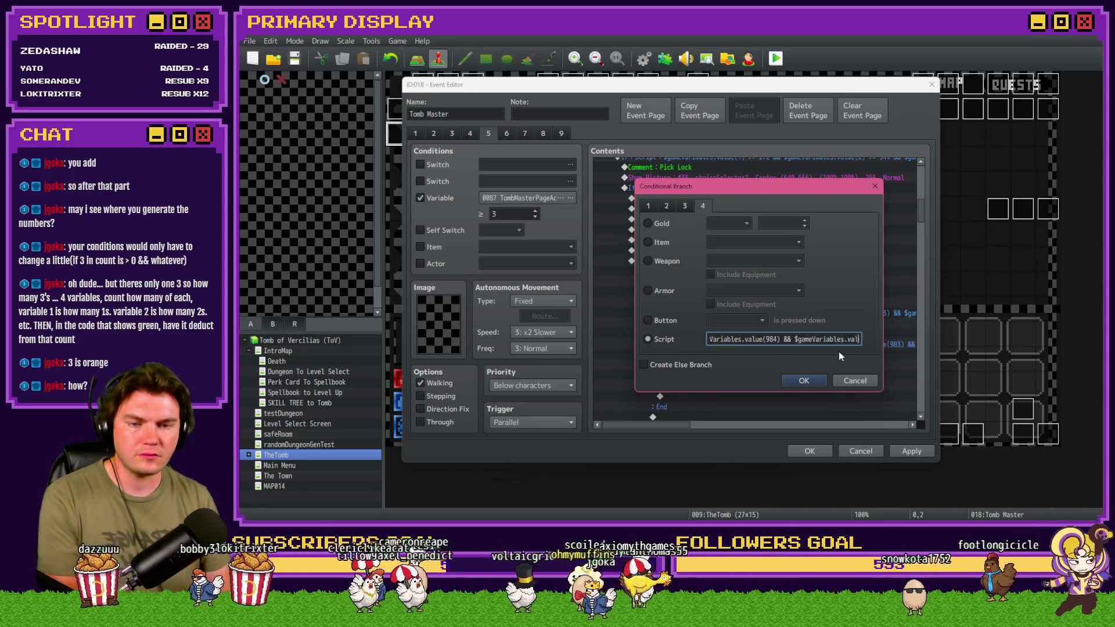
key("Right")
key("Right")
key("Right")
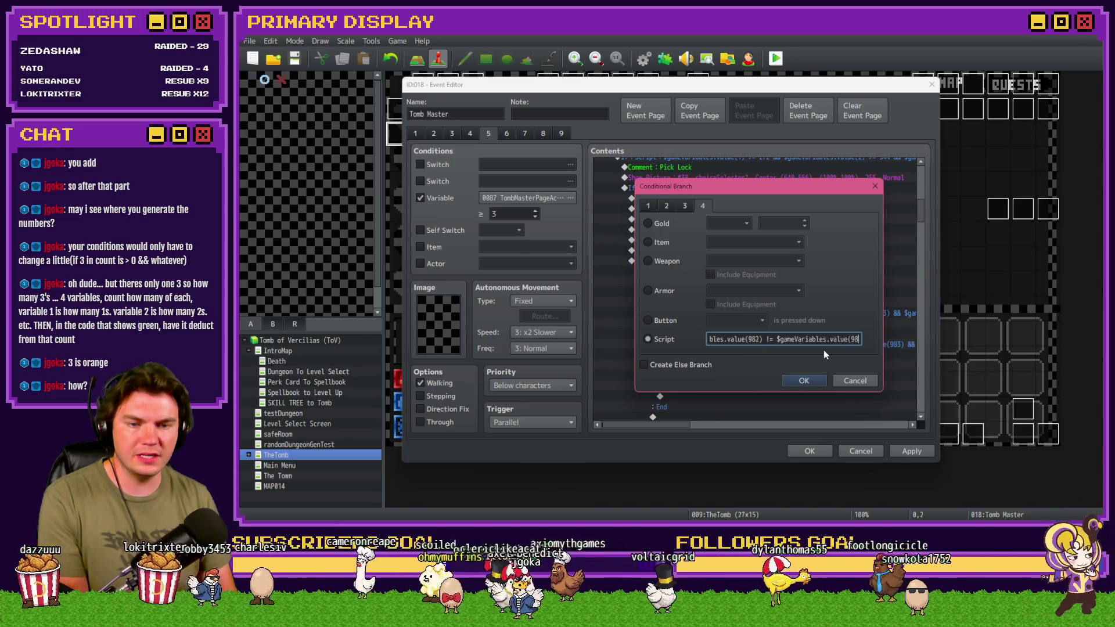
key("BackSpace")
type("4")
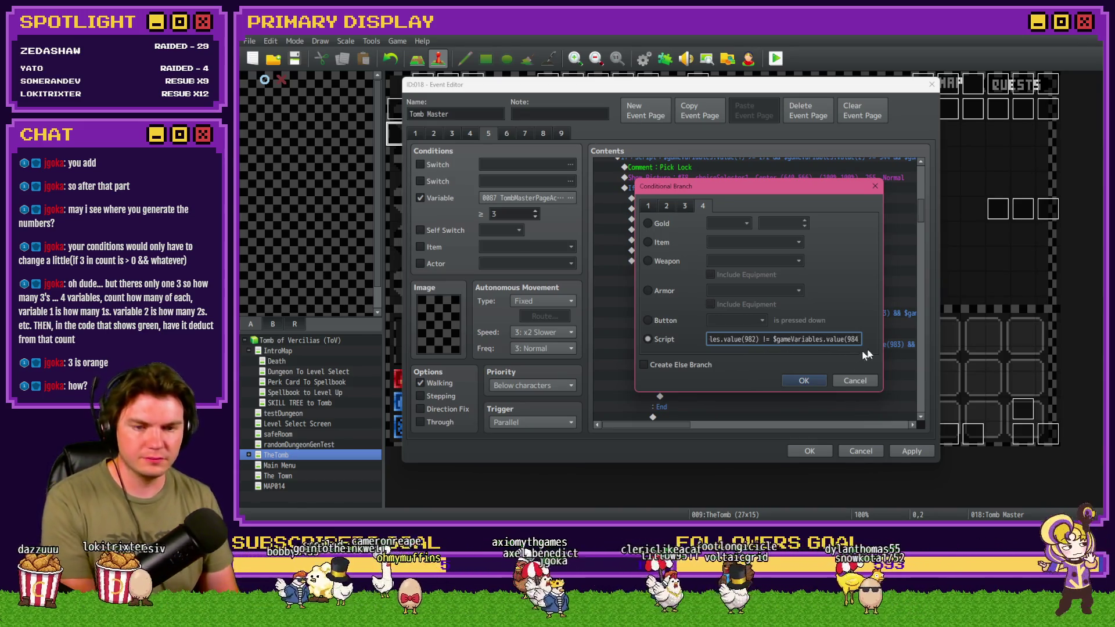
Change value(982) to value(983), restore the closing parenthesis, and confirm the condition.
key("shift+Left")
key("shift+Left")
key("shift+Left")
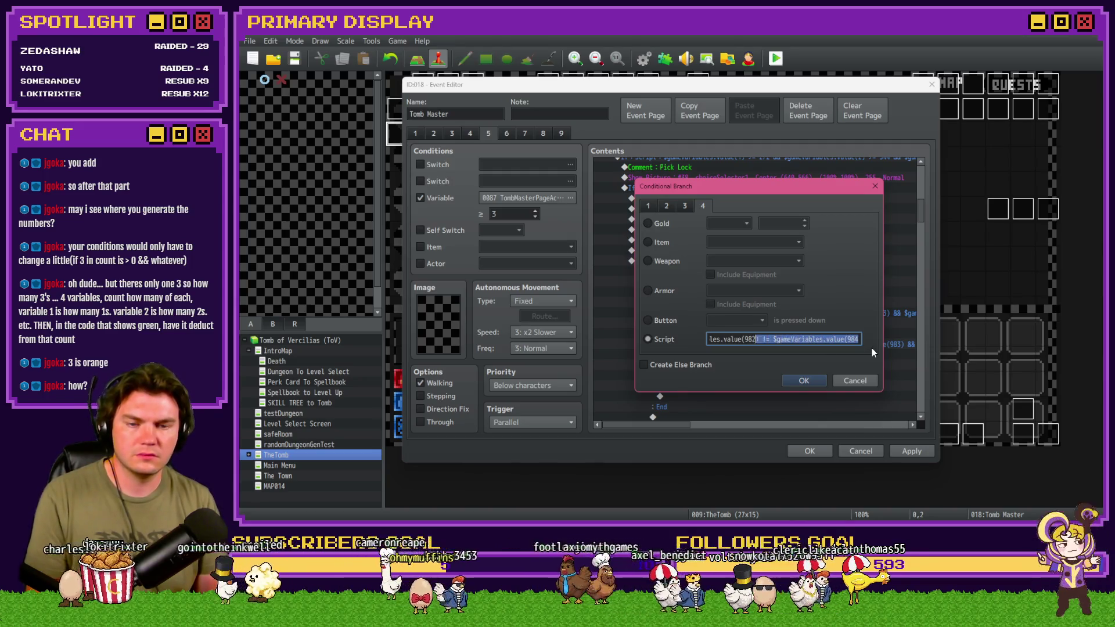
key("shift+Left")
key("shift+Left")
key("shift+Left")
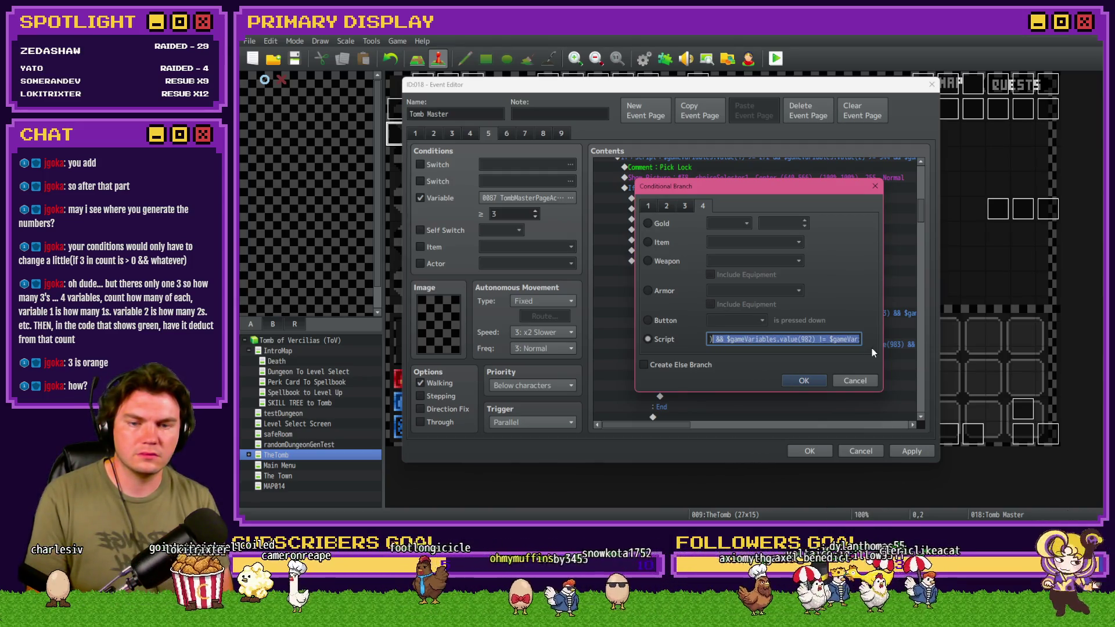
key("End")
key("BackSpace")
key("ctrl+Left")
key("ctrl+Left")
key("ctrl+Left")
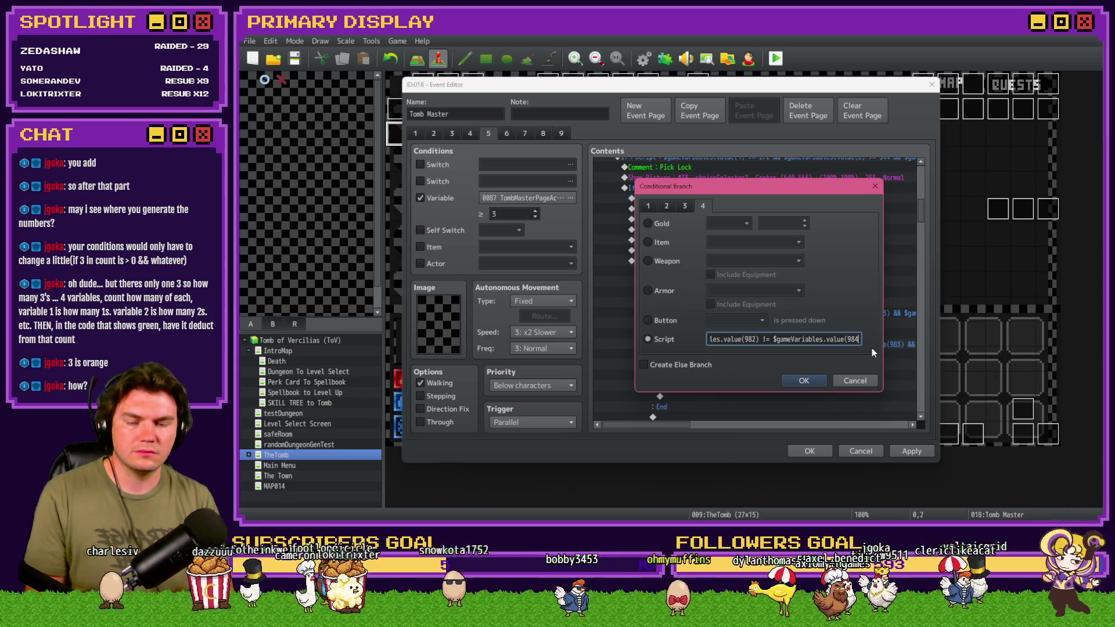
key("Left")
key("Left")
key("Left")
key("BackSpace")
type("3")
key("End")
type(")")
left_click(801, 383)
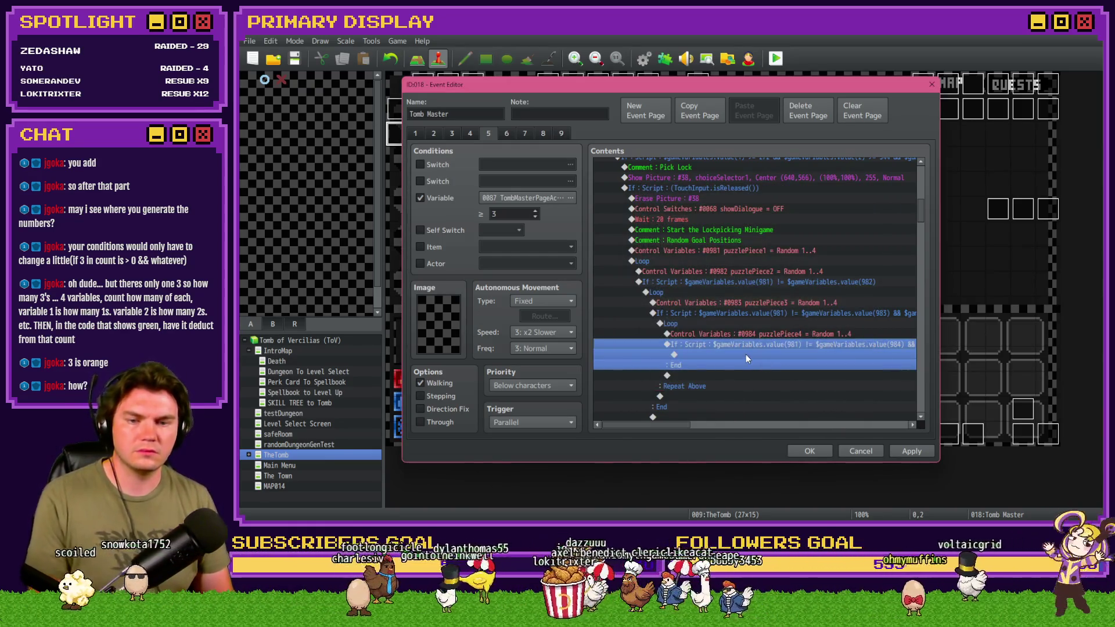
Insert a Break Loop inside the innermost If branch.
double_click(716, 355)
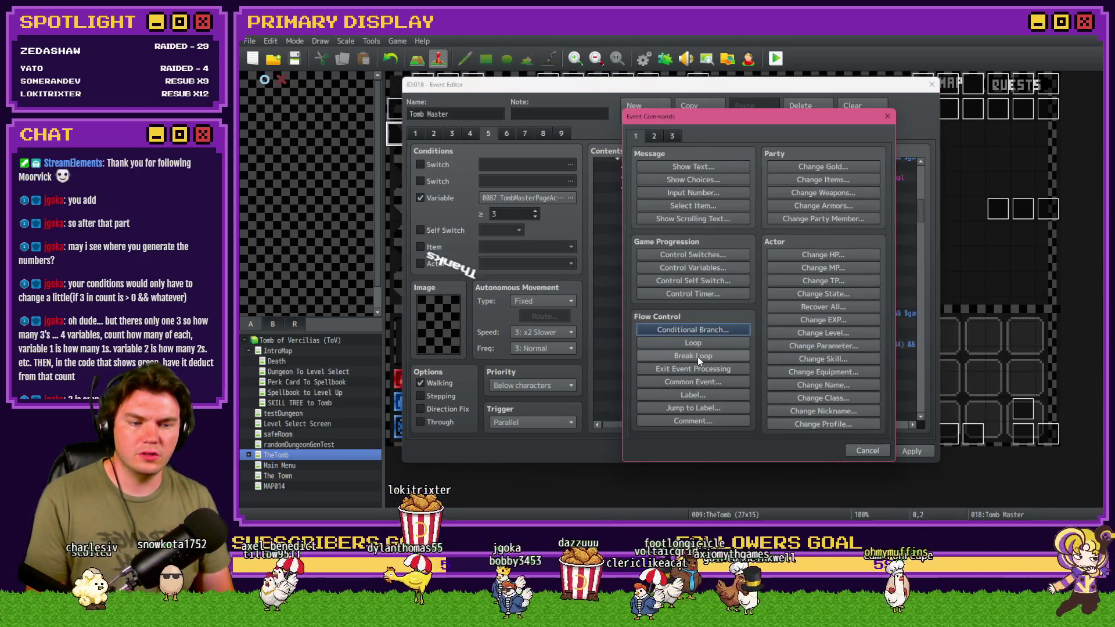
left_click(698, 356)
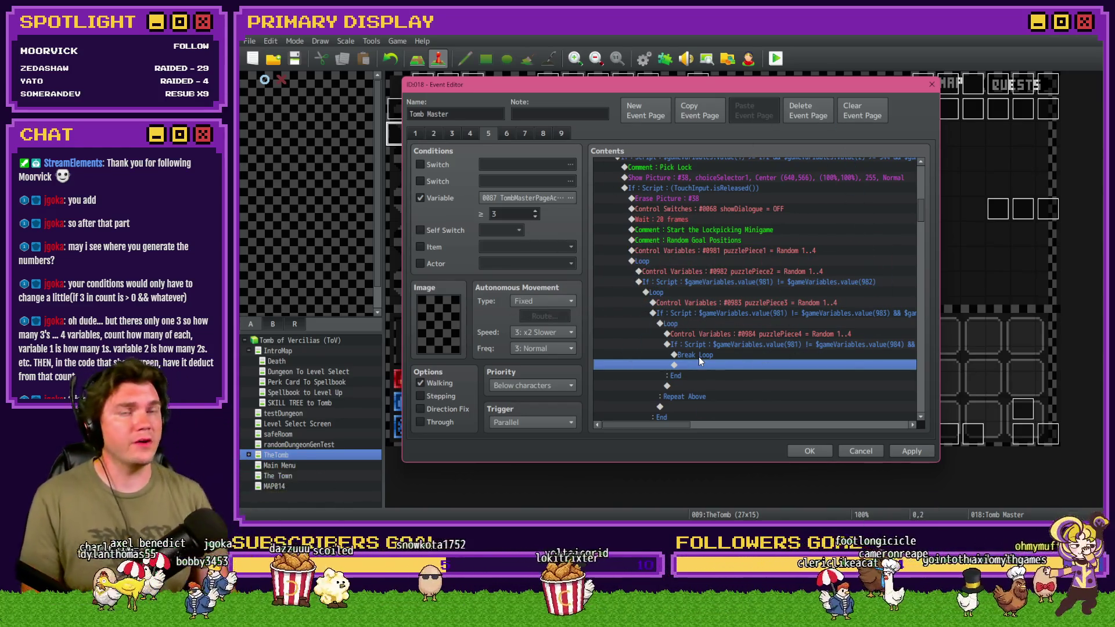
left_click(716, 356)
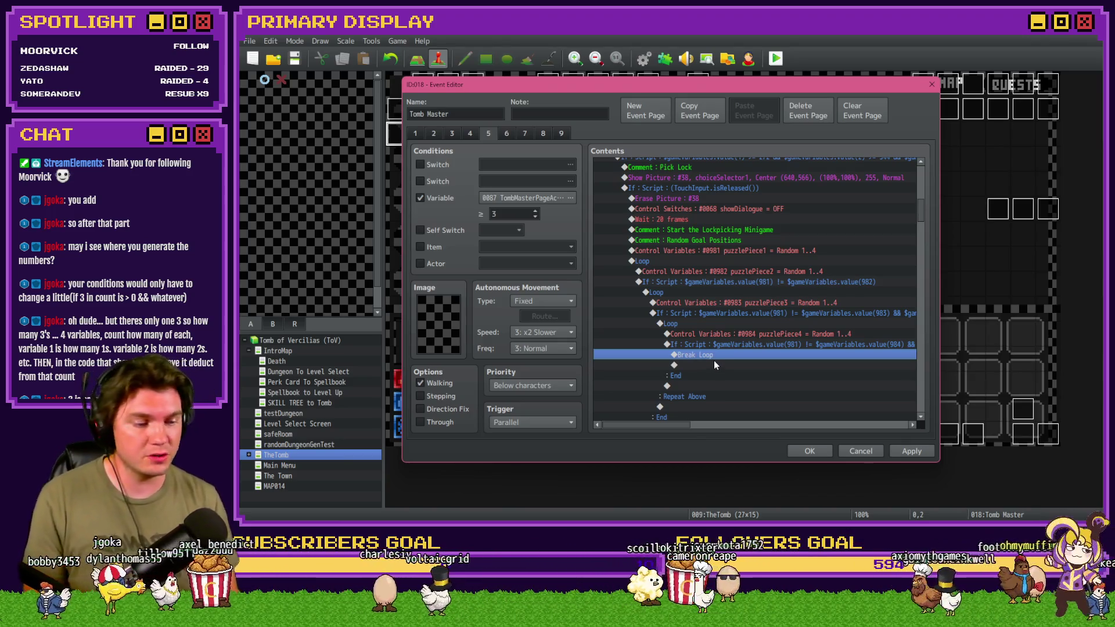
scroll(715, 362, "down", 2)
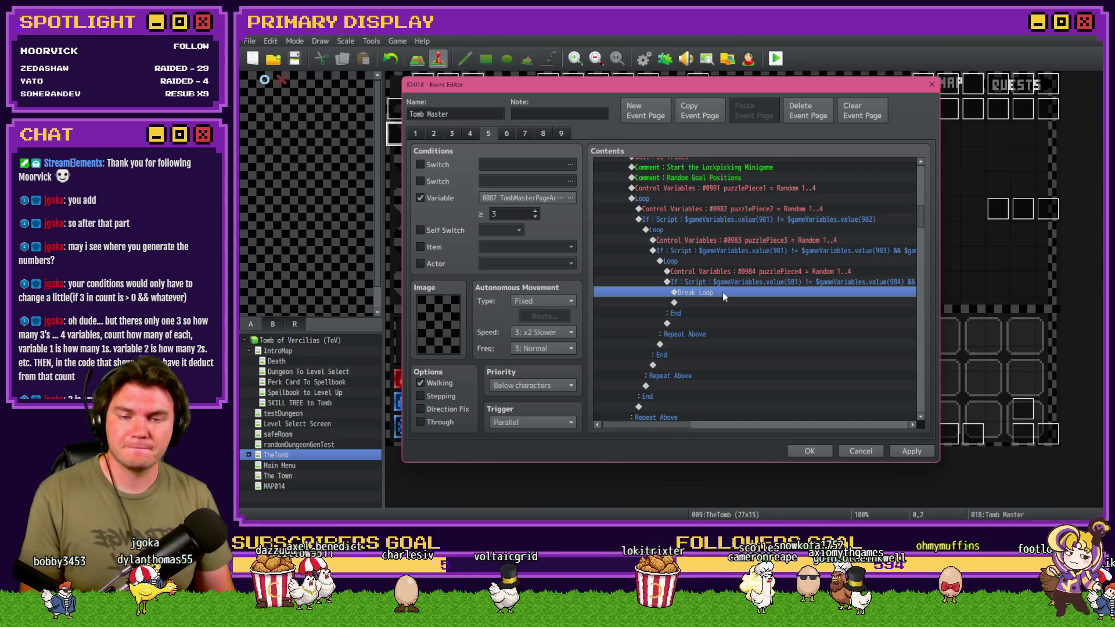
Paste Break Loop after each inner Loop block and save the Tomb Master event.
left_click(686, 262)
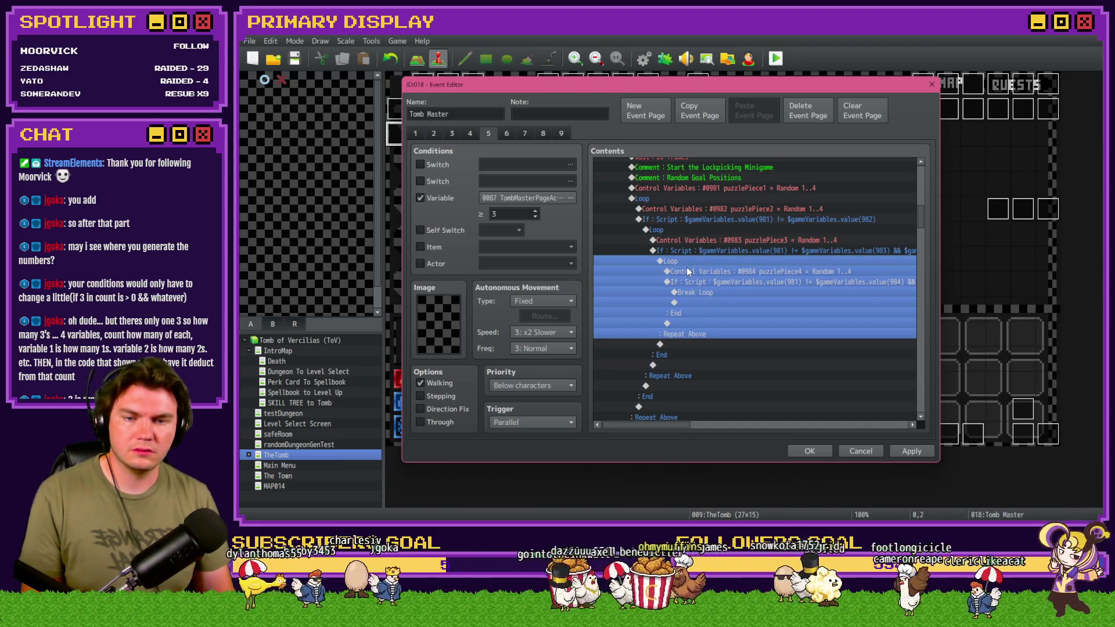
left_click(687, 345)
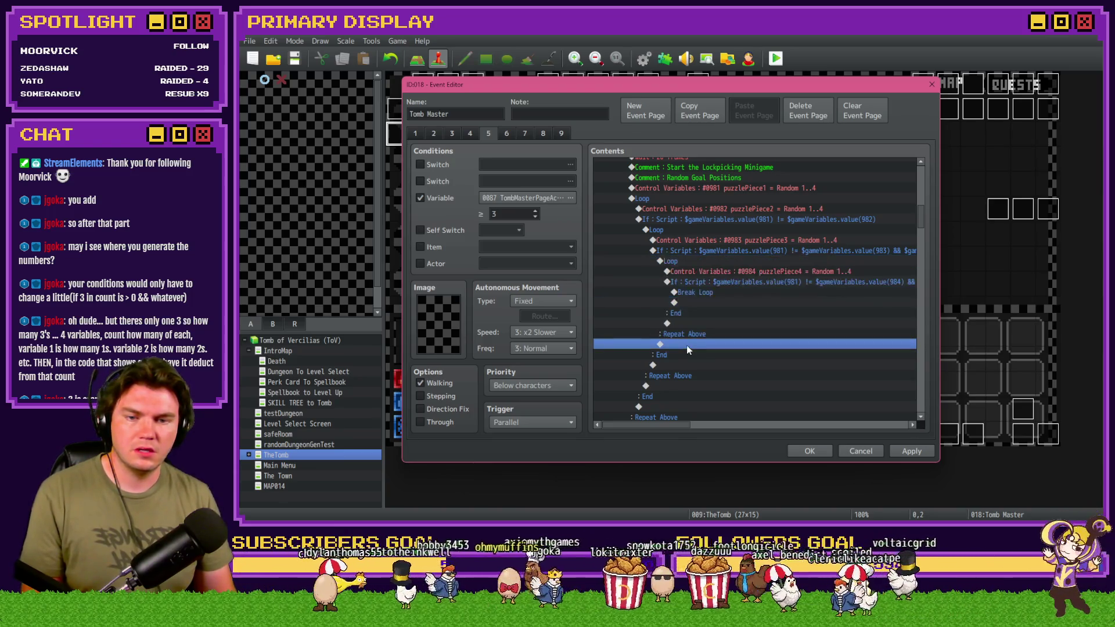
key("ctrl+v")
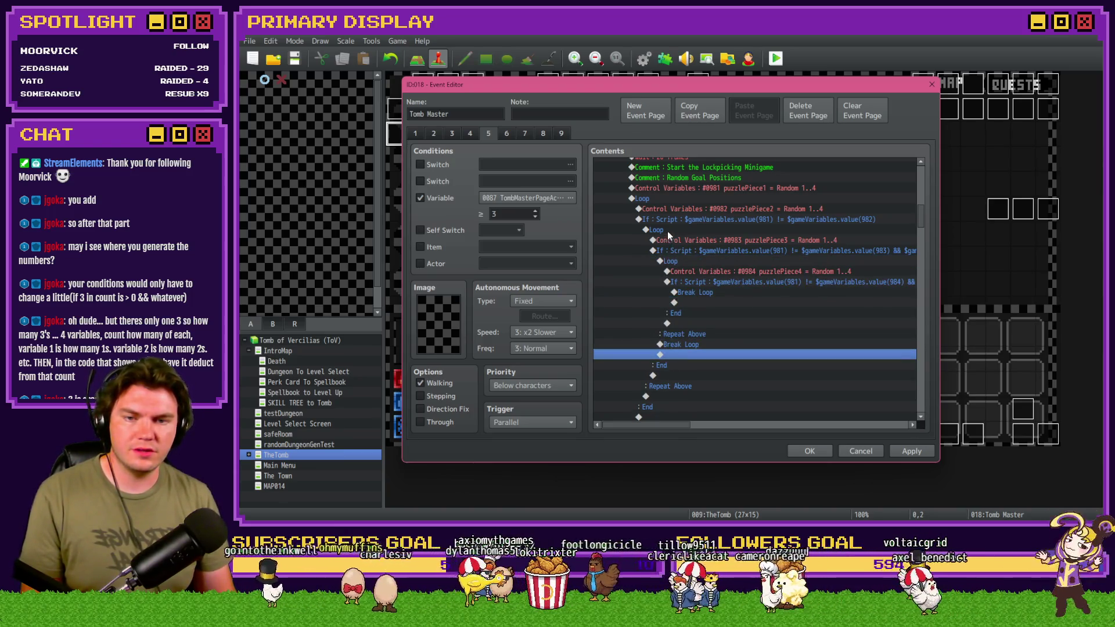
left_click(668, 231)
scroll(669, 250, "down", 2)
scroll(653, 326, "up", 2)
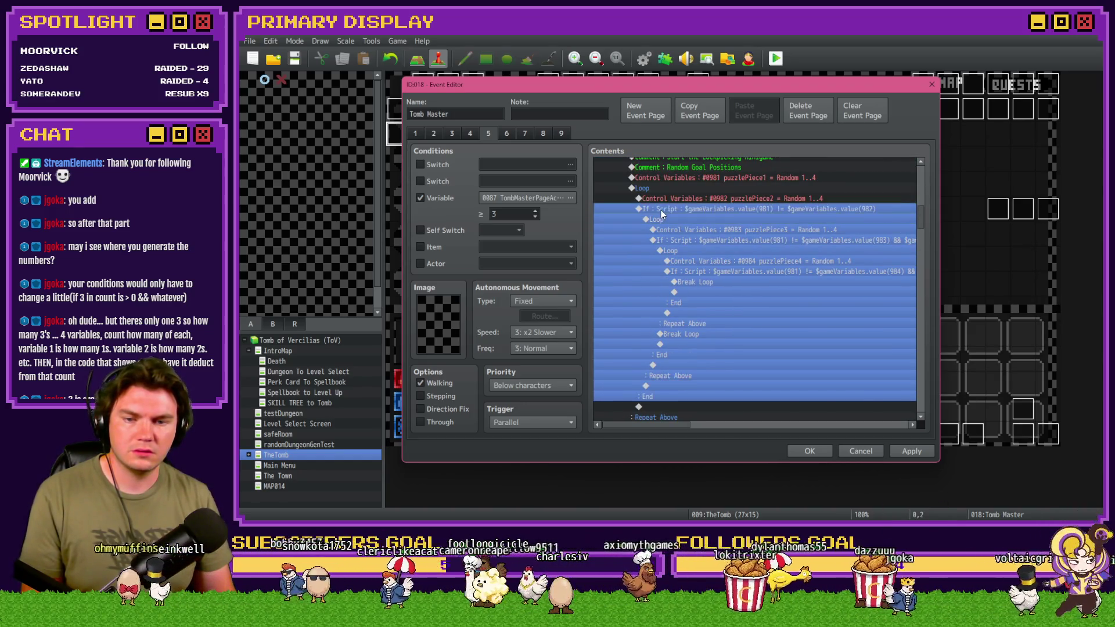
left_click(661, 386)
key("ctrl+v")
scroll(672, 390, "down", 3)
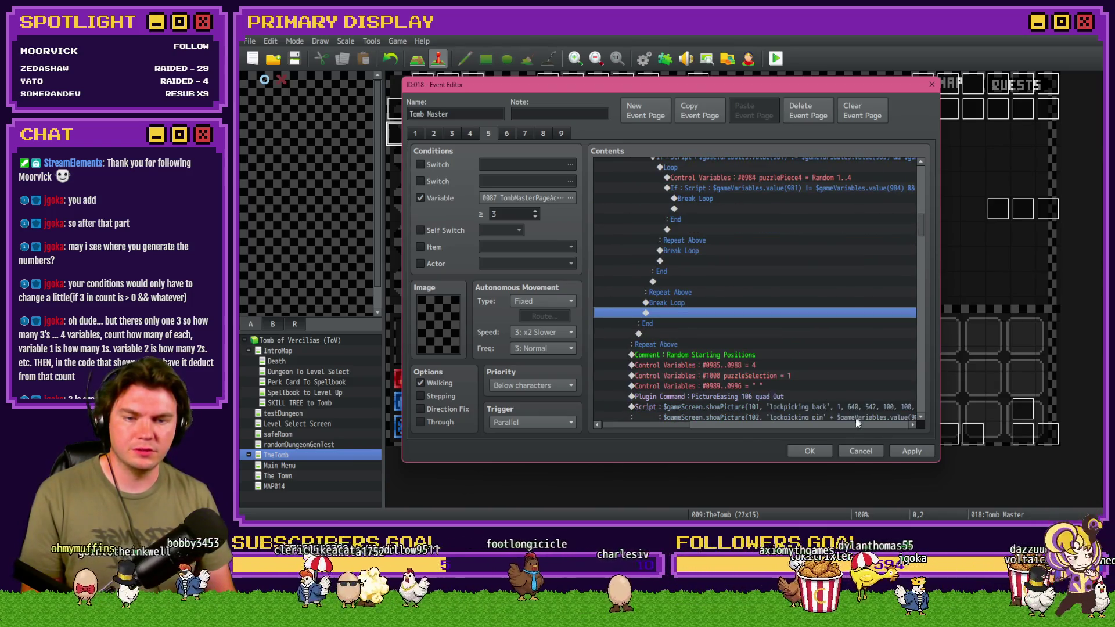
left_click(825, 452)
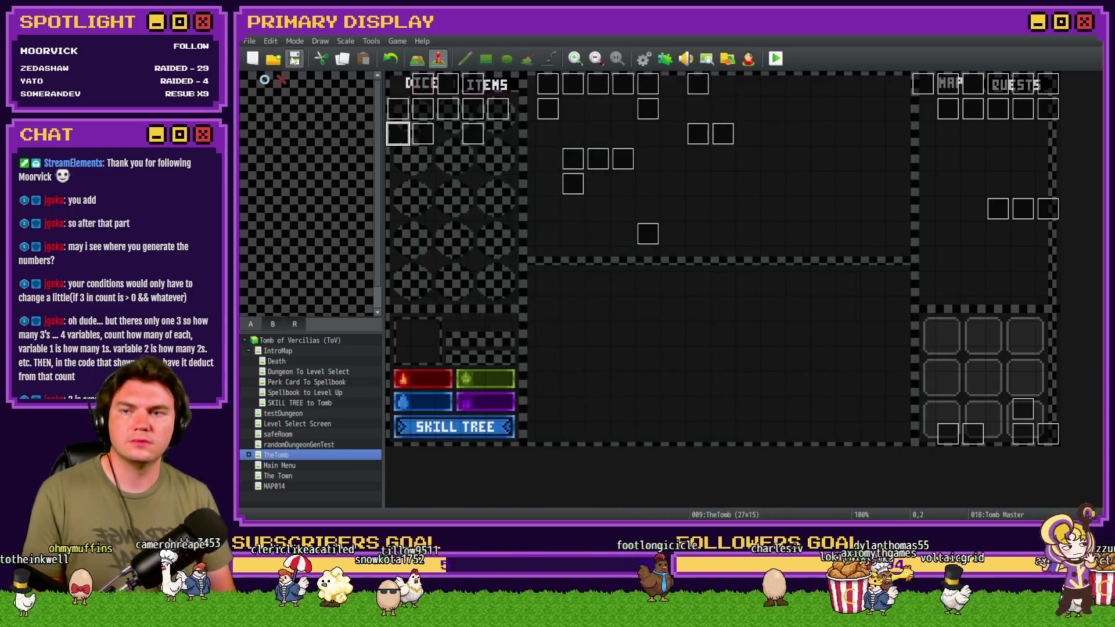
Start a playtest, choose the Spiked Pauldron perk card, and step forward a room.
left_click(776, 58)
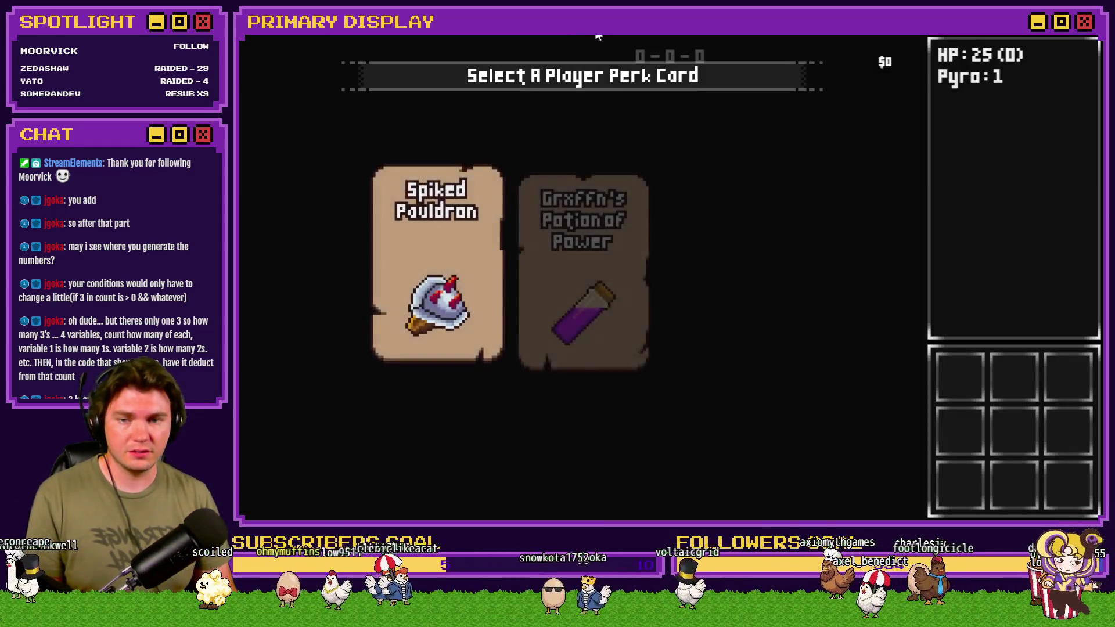
left_click(501, 193)
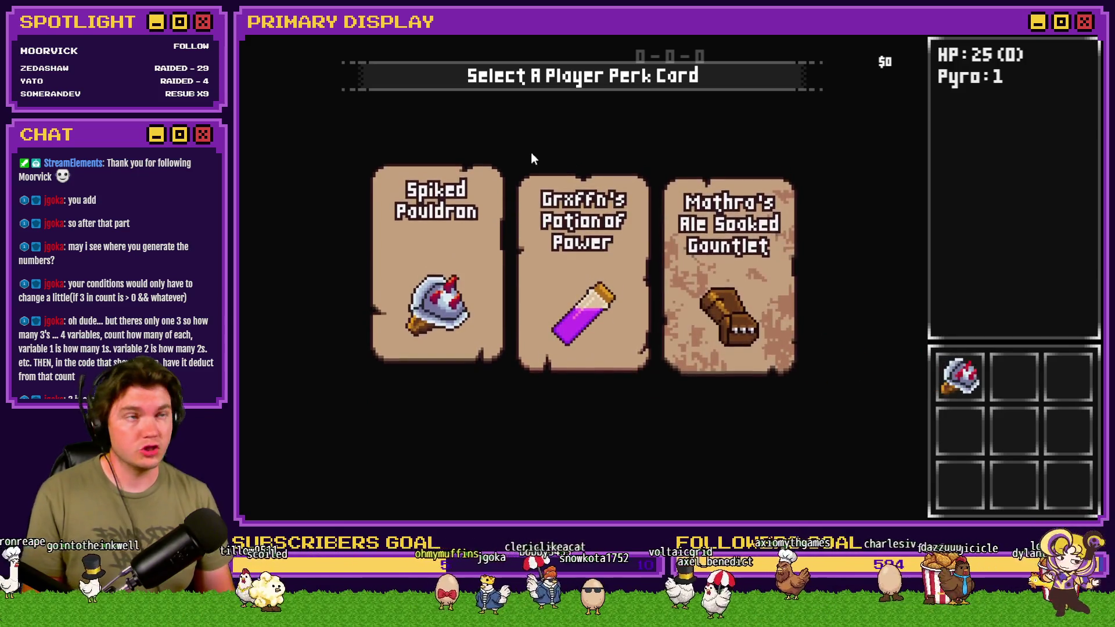
key("w")
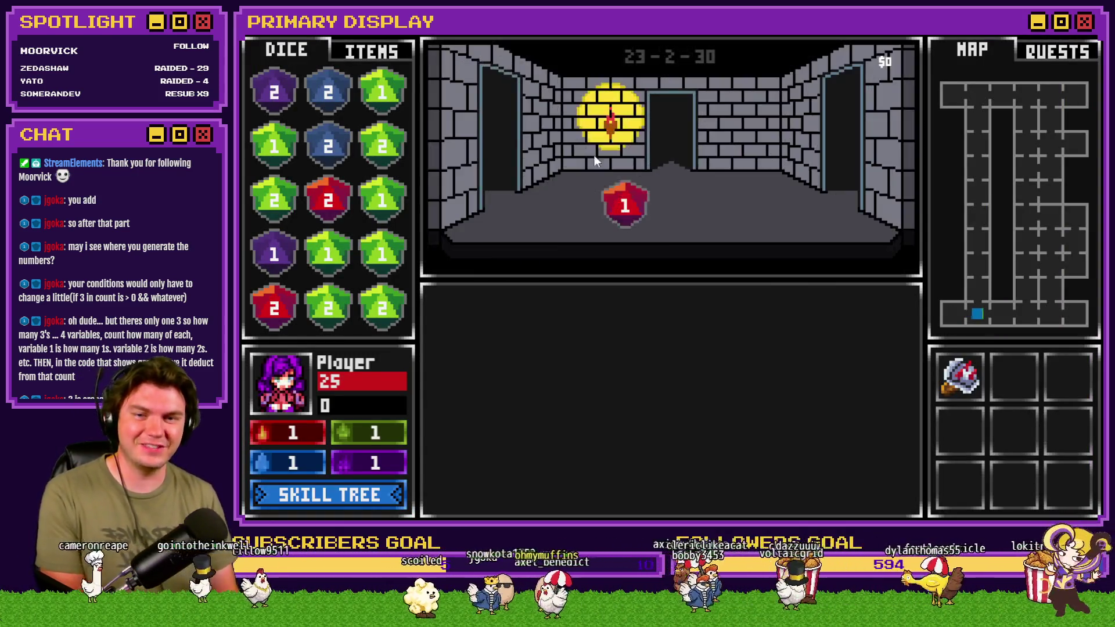
Set roomTrap1 to -1 in the debug menu, then walk to the locked chest.
key("F3")
scroll(354, 189, "up", 5)
scroll(353, 190, "up", 6)
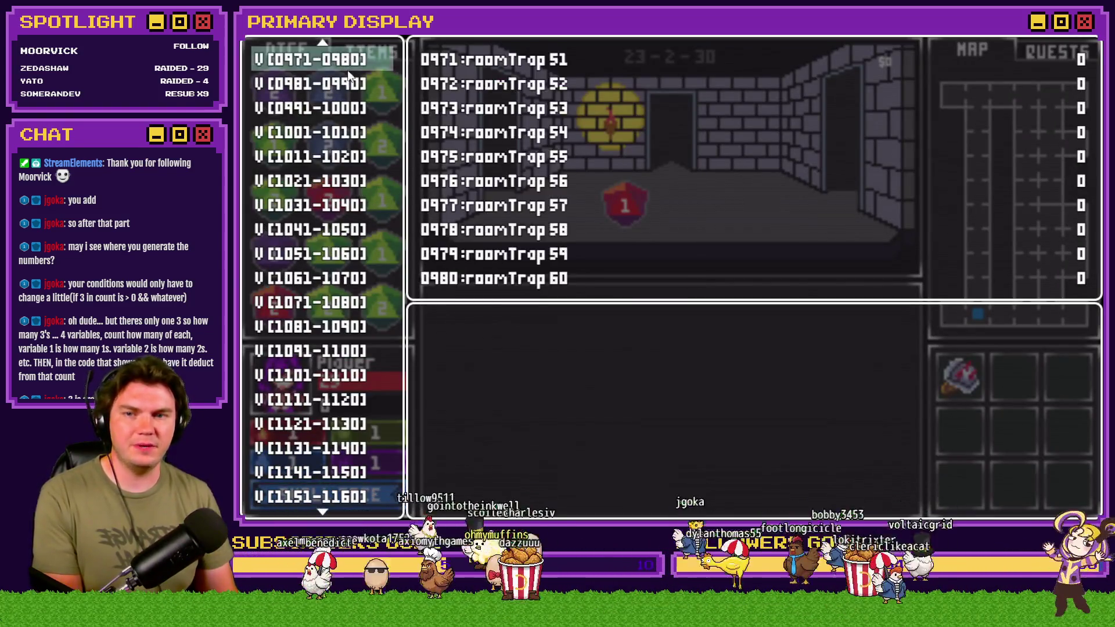
key("Up")
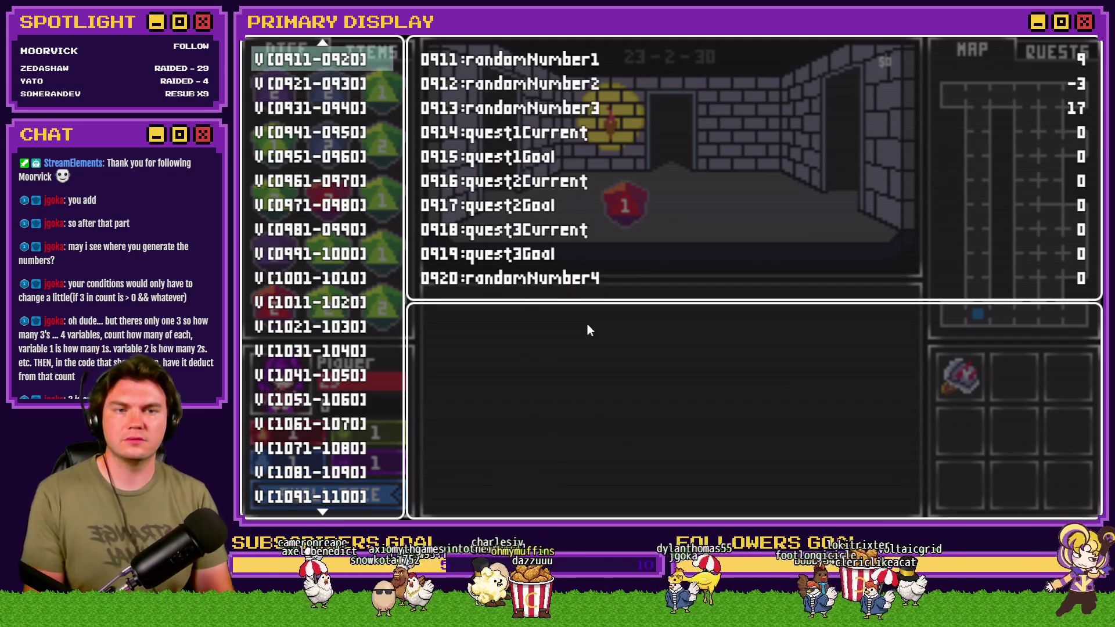
key("Down")
key("Return")
key("Right")
key("Down")
key("Left")
key("Up")
key("Left")
key("Left")
key("Down")
key("Right")
key("Escape")
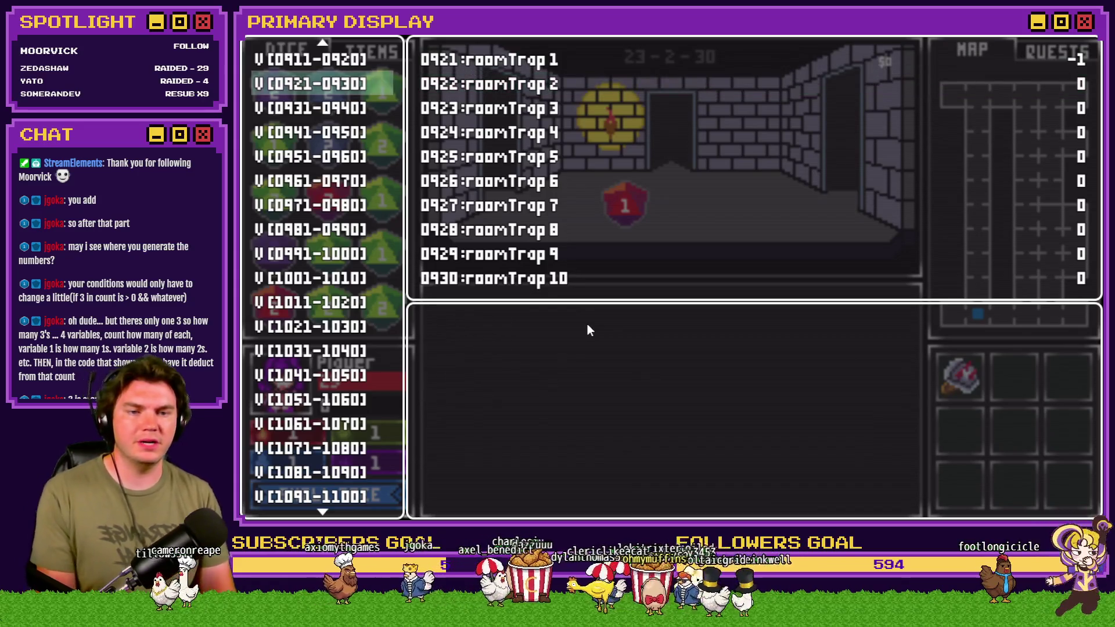
key("Escape")
key("Left")
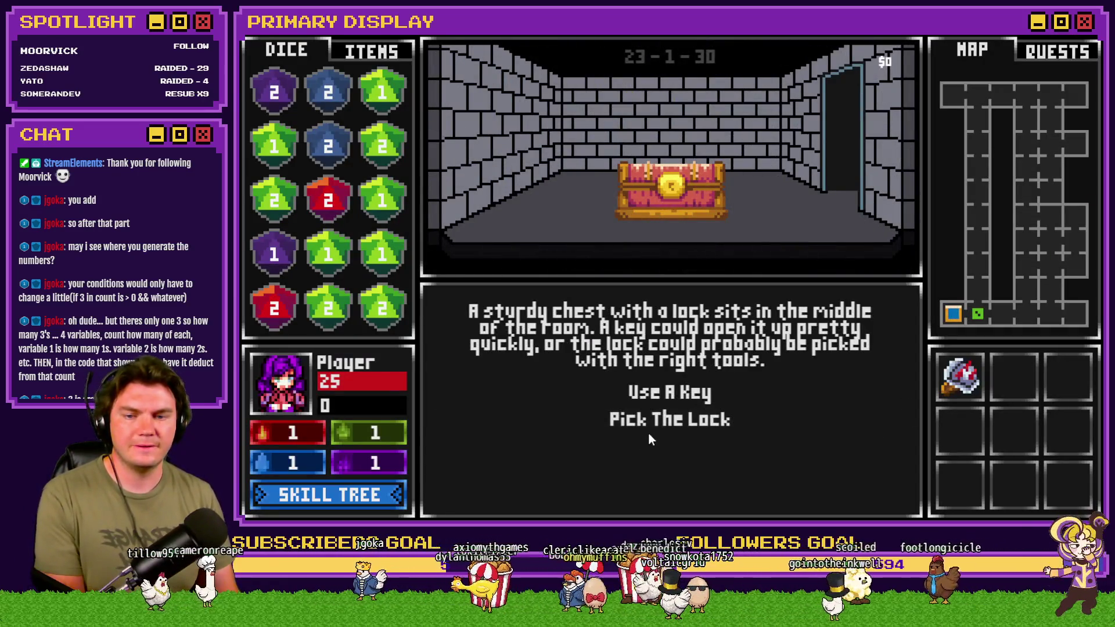
Choose Pick The Lock at the chest and inspect the roomTrap and puzzlePiece variables in the debug list.
left_click(656, 423)
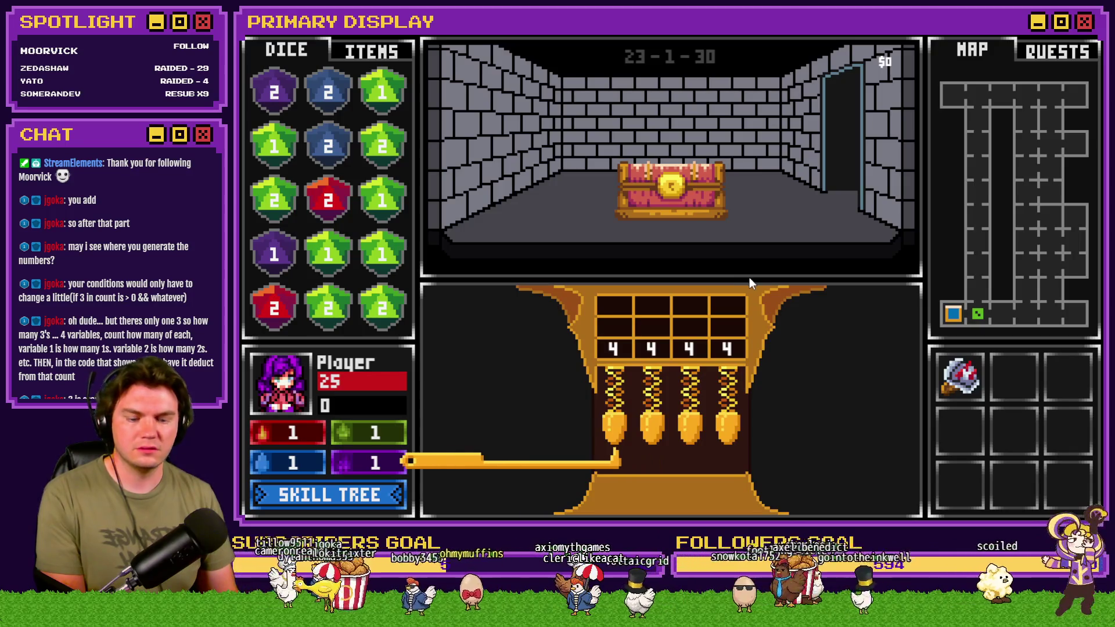
key("F1")
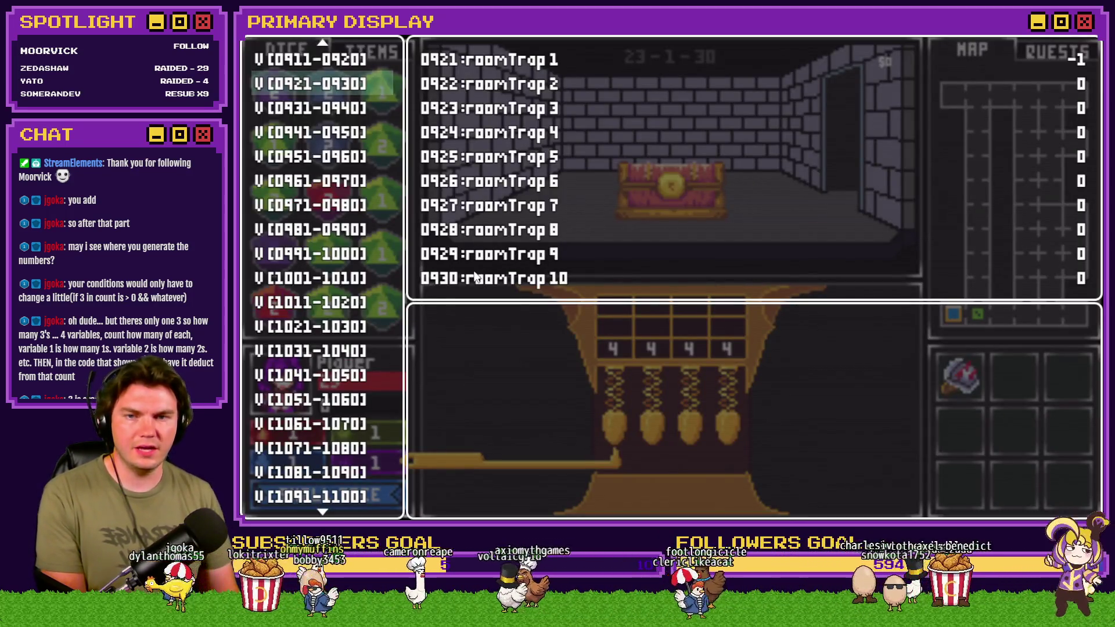
key("Down")
key("Down")
key("Down")
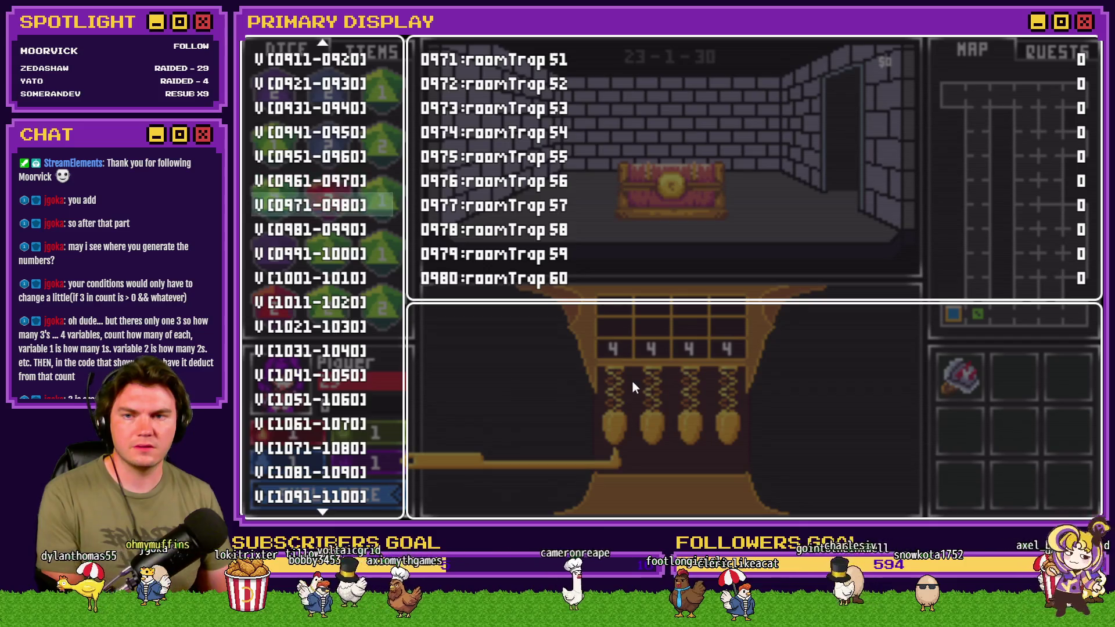
key("Down")
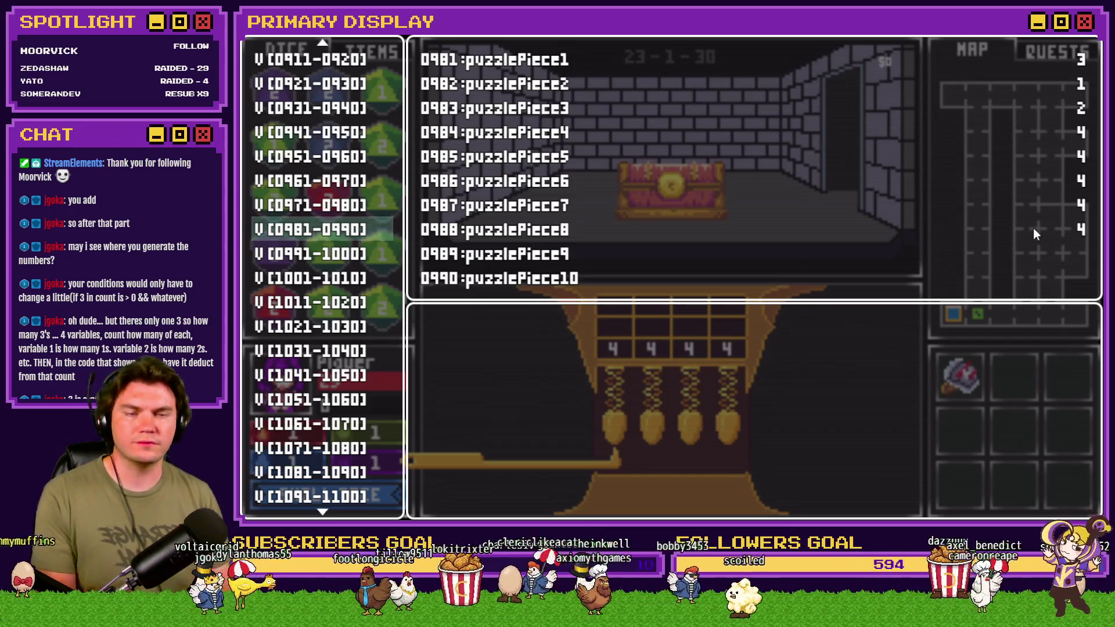
key("Escape")
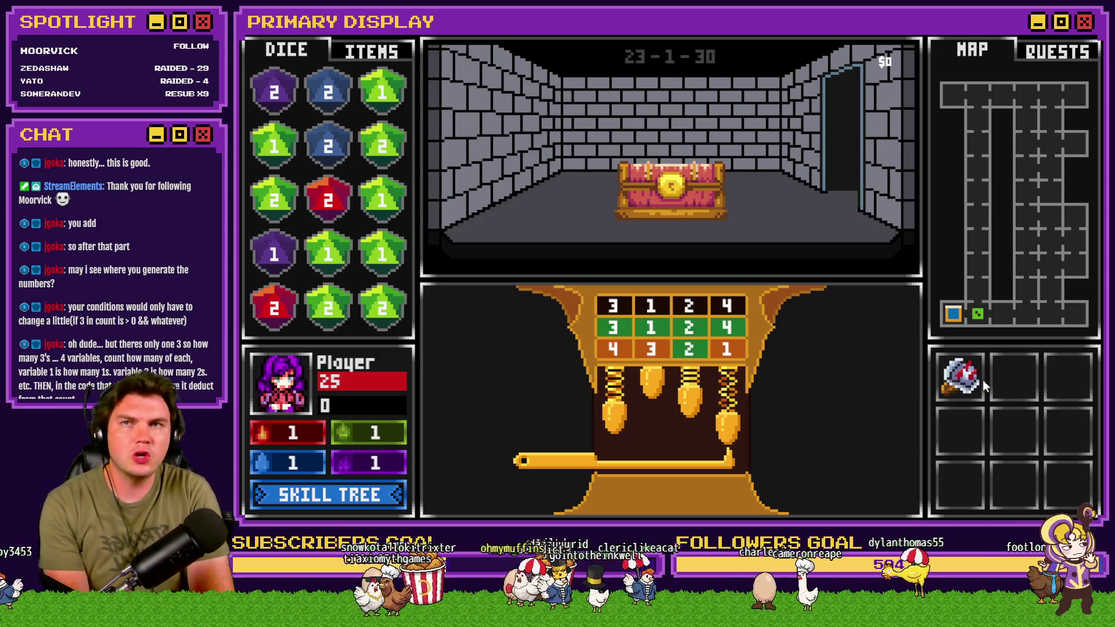
Restart the game, take the third perk card and advance one room into the dungeon.
key("r")
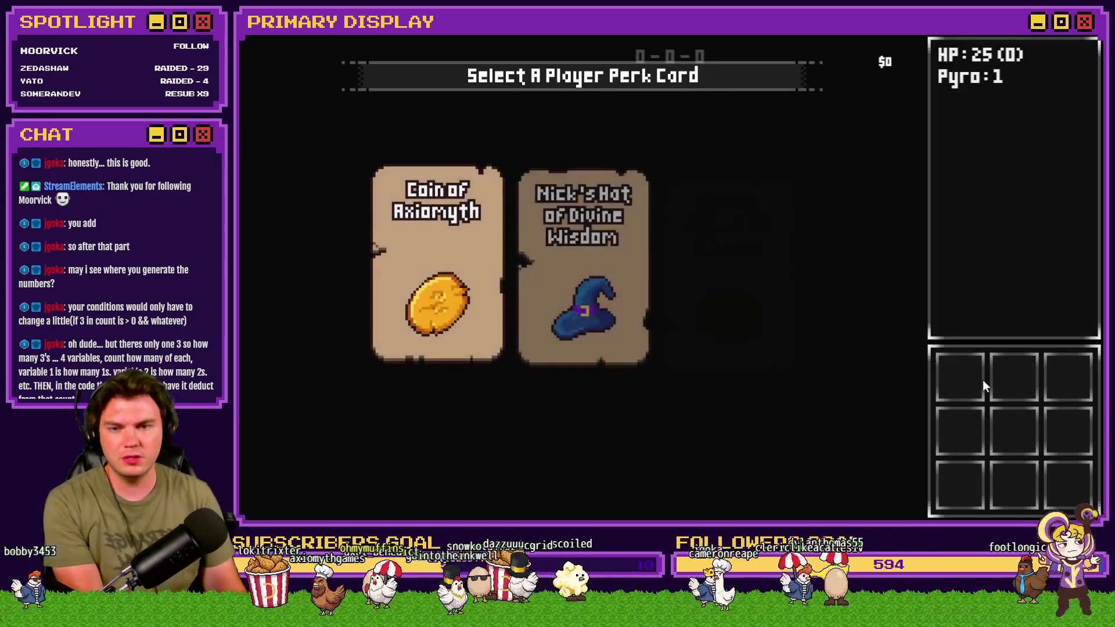
left_click(758, 277)
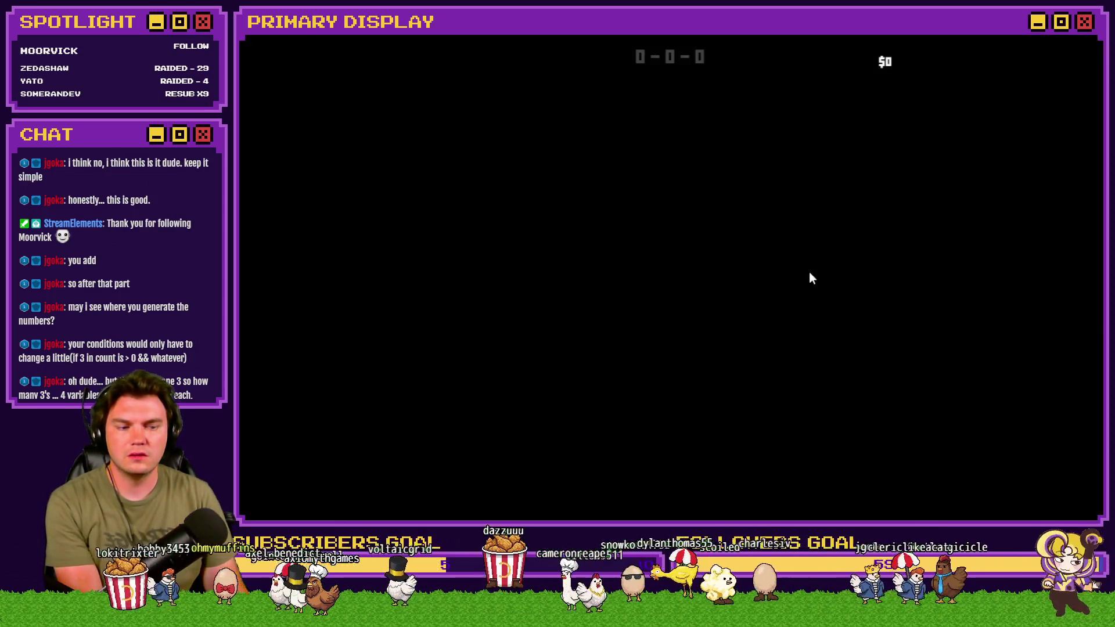
key("w")
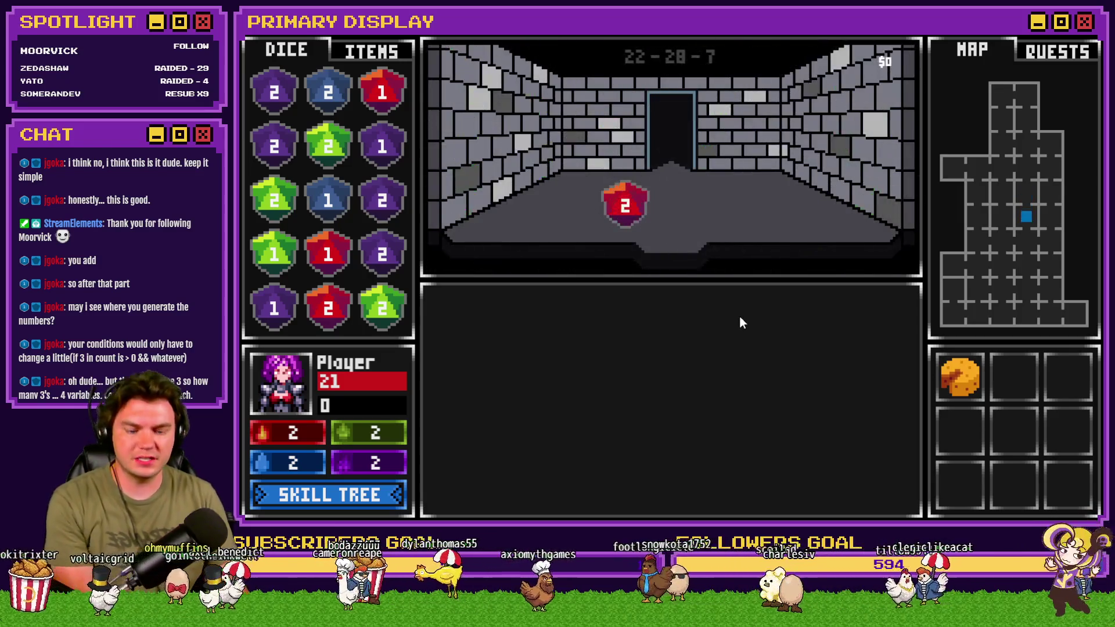
Check variable 0954 in the 0951–0960 range of the F9 debug list, then resume play.
key("F9")
key("Up")
scroll(327, 134, "up", 10)
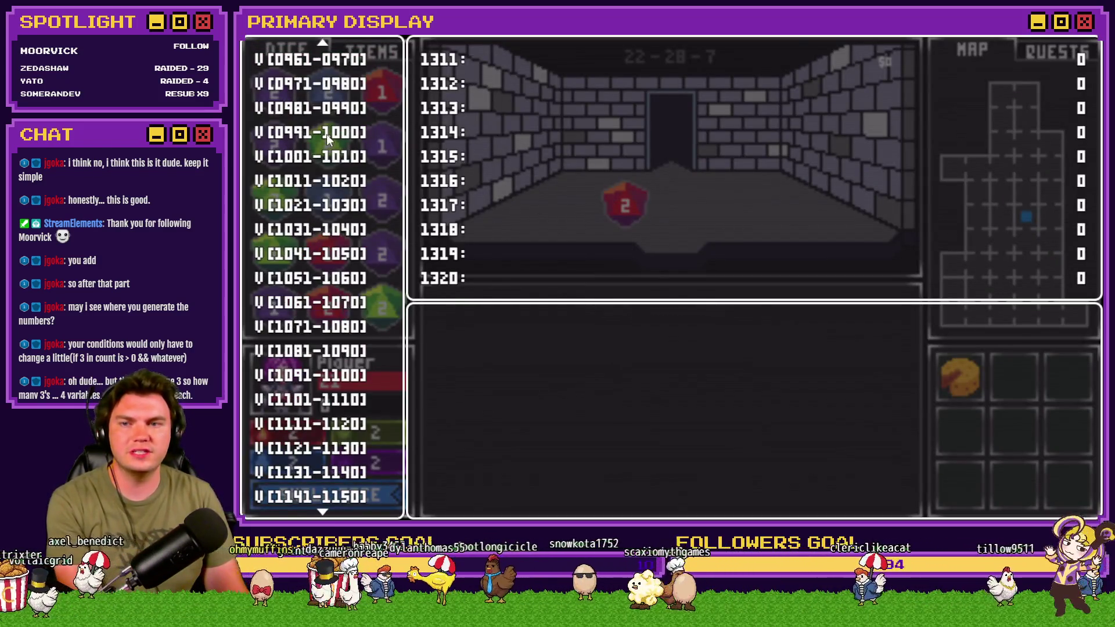
left_click(327, 134)
key("Up")
key("Up")
key("Up")
key("Down")
key("Return")
key("Down")
key("Down")
key("Down")
key("Escape")
key("Escape")
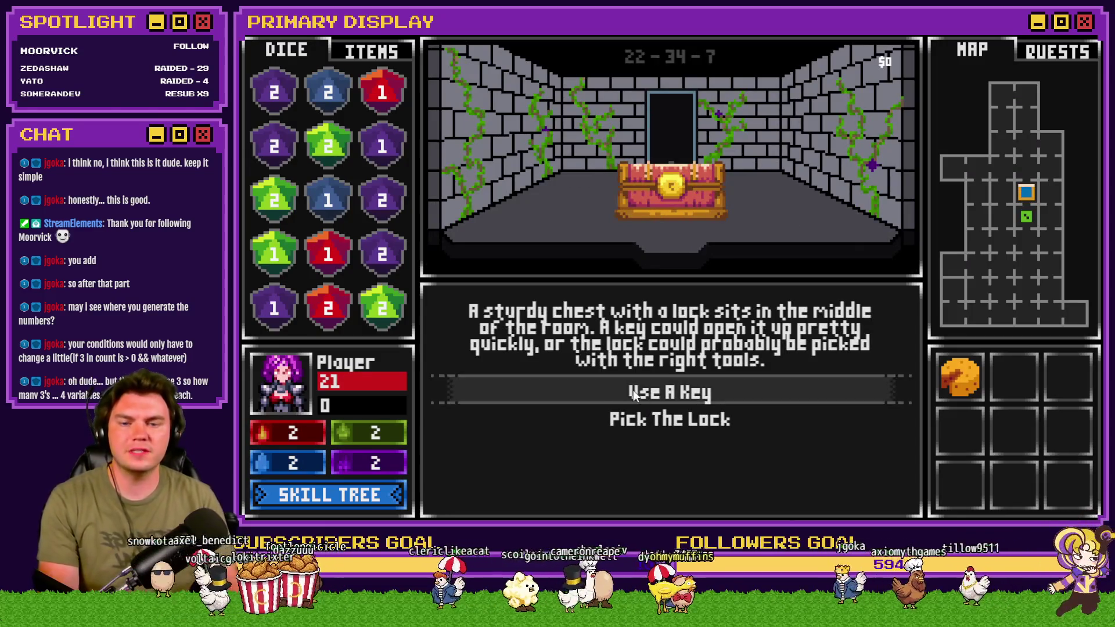
Show the inventory, pick the chest's lock to run the four-pin minigame, then end the playtest.
left_click(371, 51)
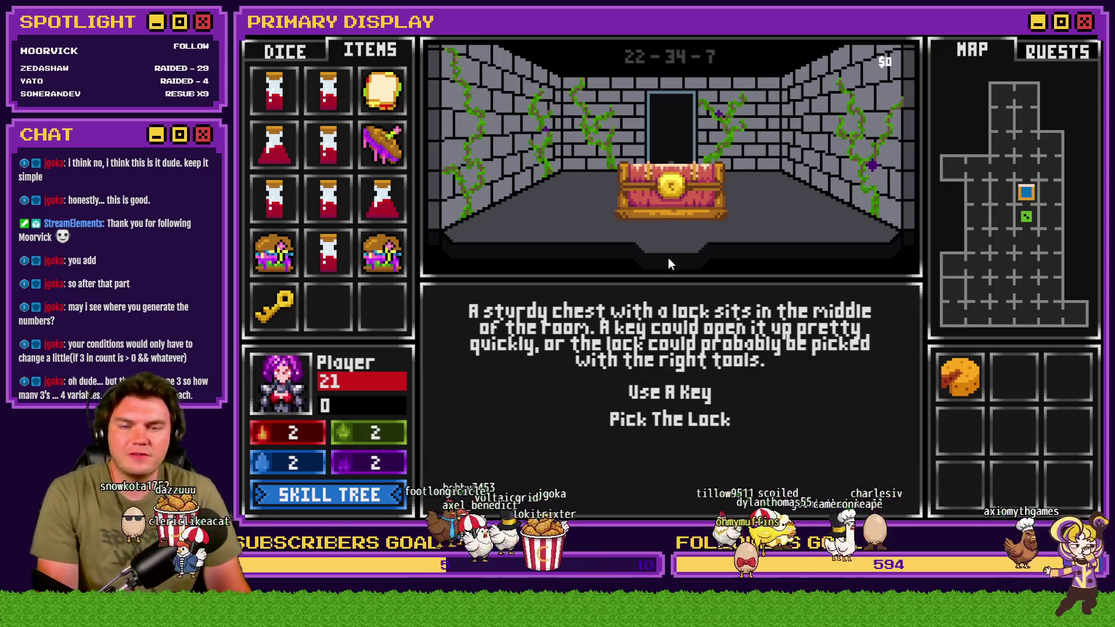
left_click(709, 416)
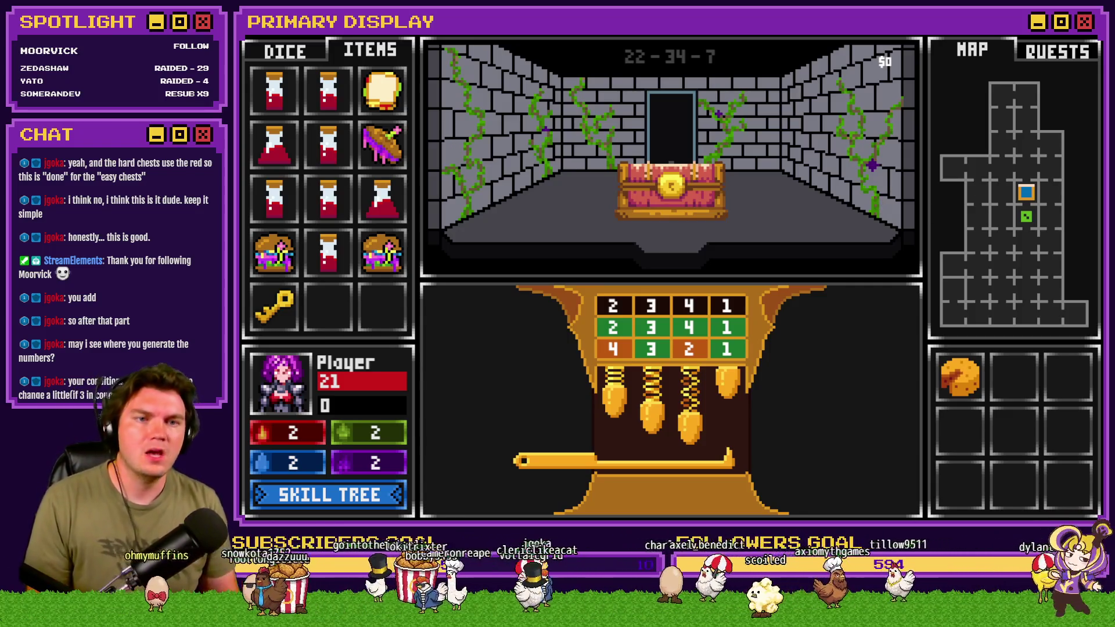
key("alt+F4")
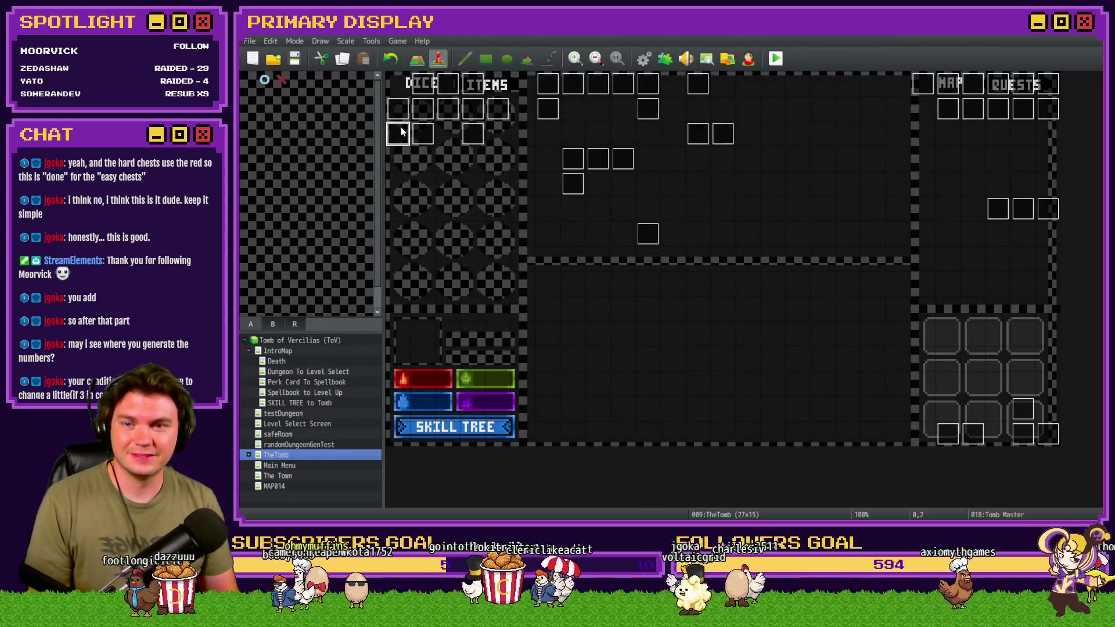
Reopen the Tomb Master event on page 5 and scroll through its pin-check and puzzlePiece19 commands.
double_click(401, 126)
left_click(488, 134)
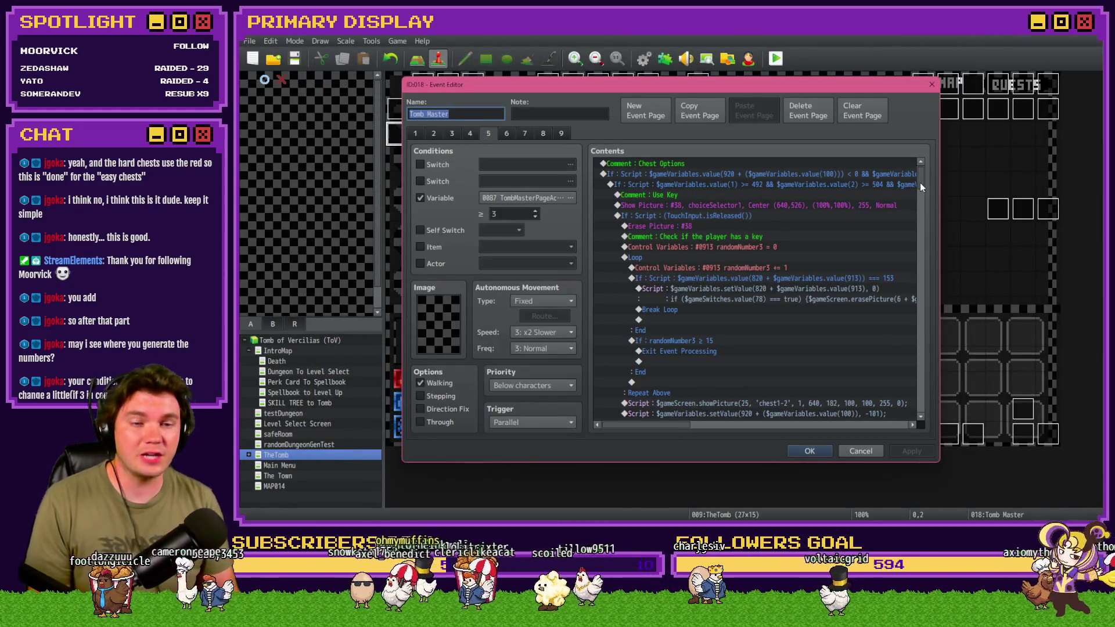
left_click_drag(921, 181, 922, 210)
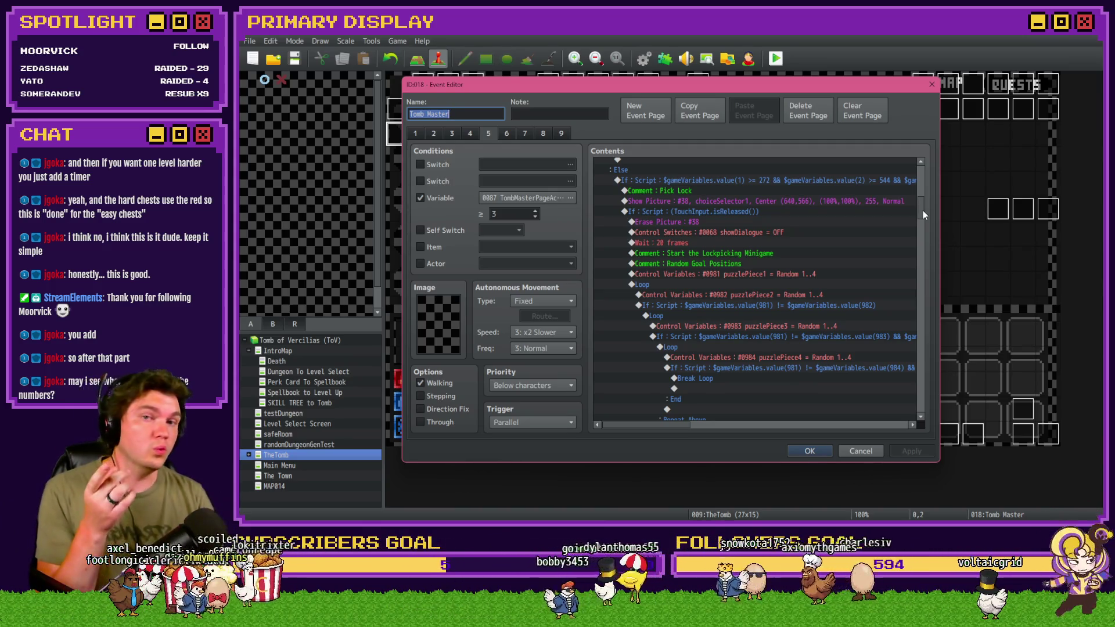
left_click_drag(922, 210, 922, 213)
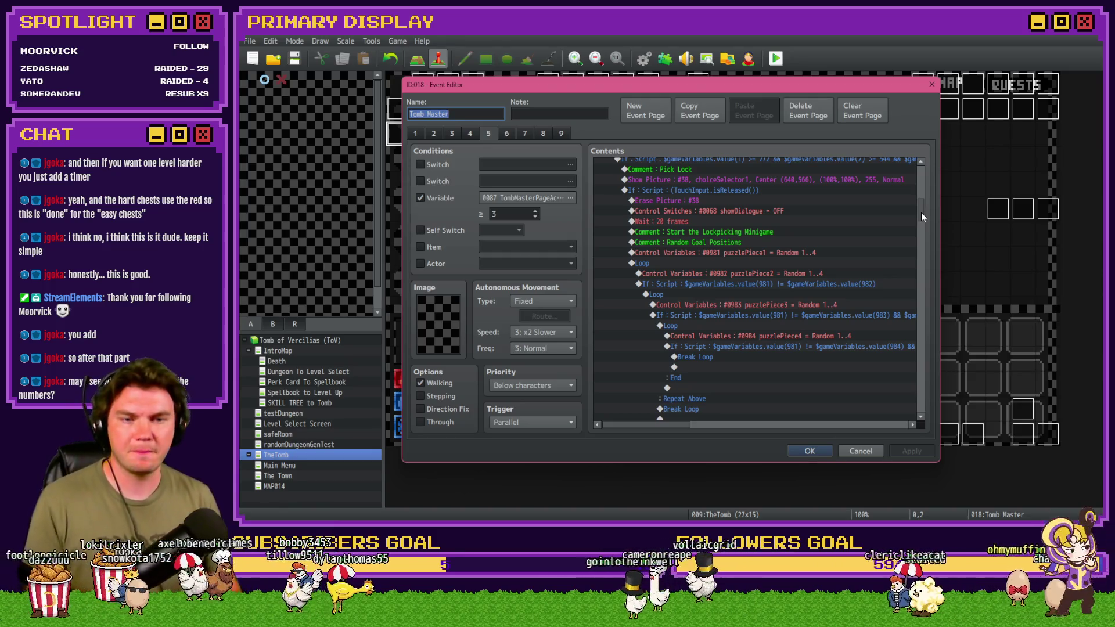
left_click_drag(920, 211, 934, 371)
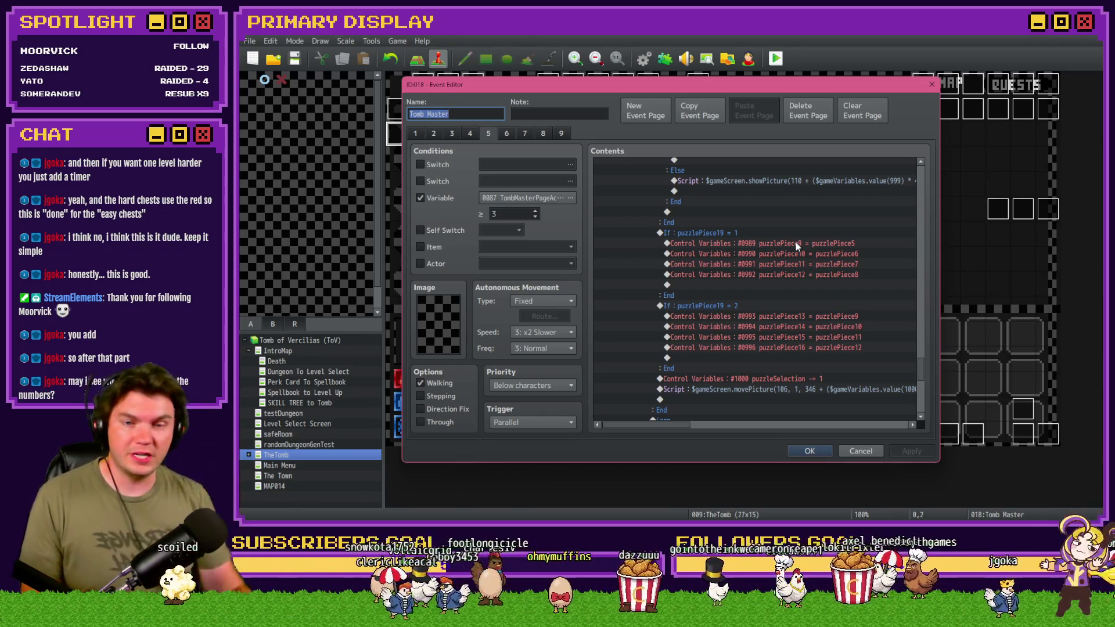
Insert an empty Script conditional branch above If puzzlePiece19 = 1.
left_click(723, 233)
key("Insert")
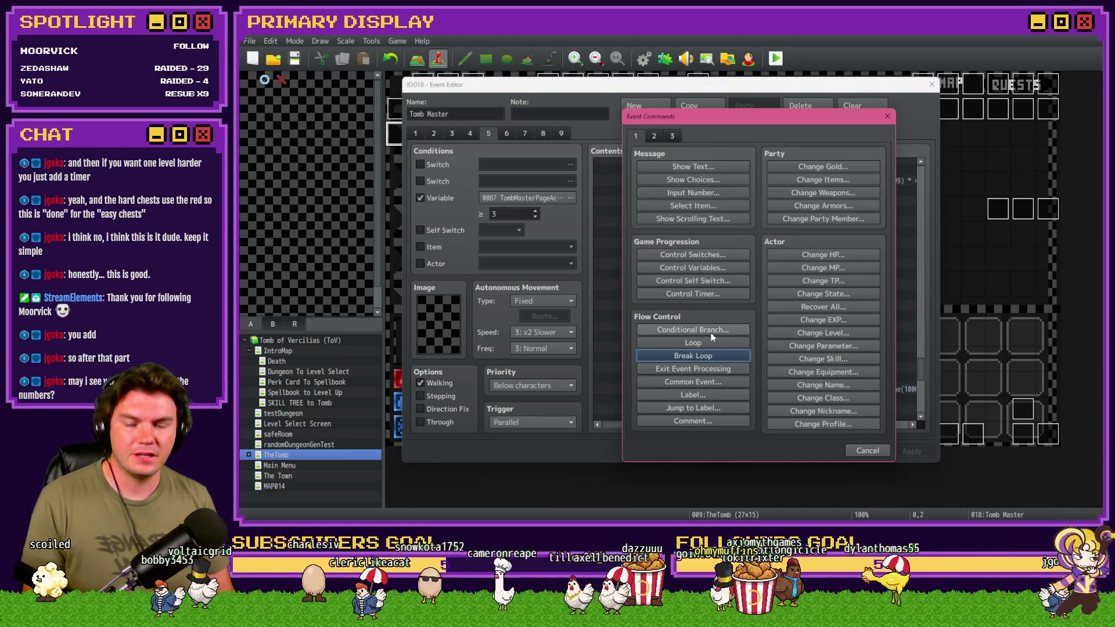
left_click(712, 331)
left_click(703, 206)
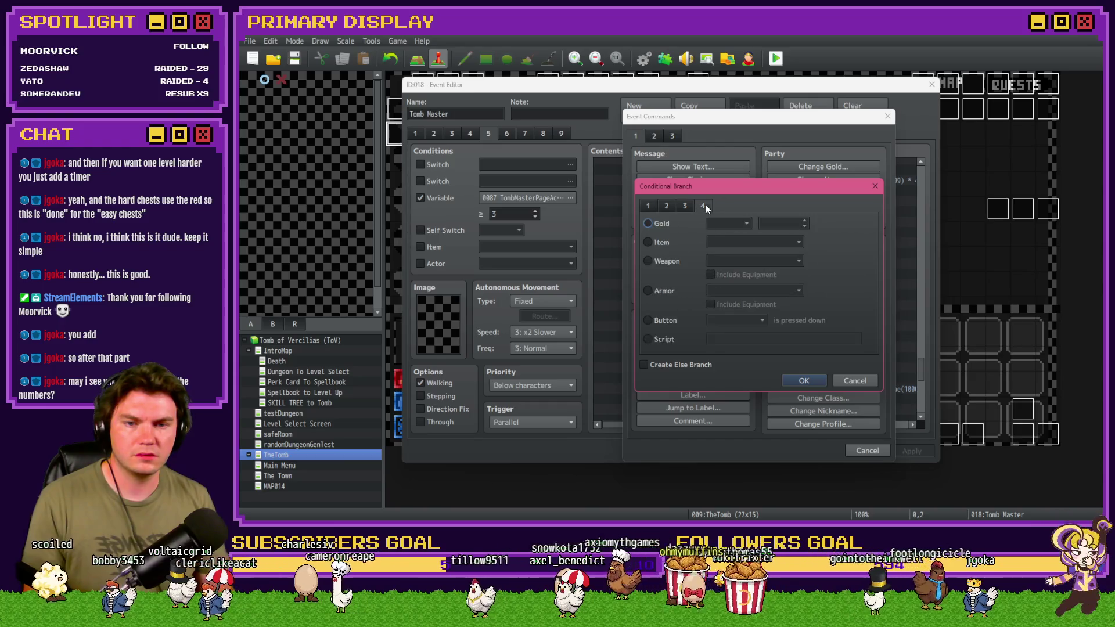
left_click(665, 340)
left_click(804, 380)
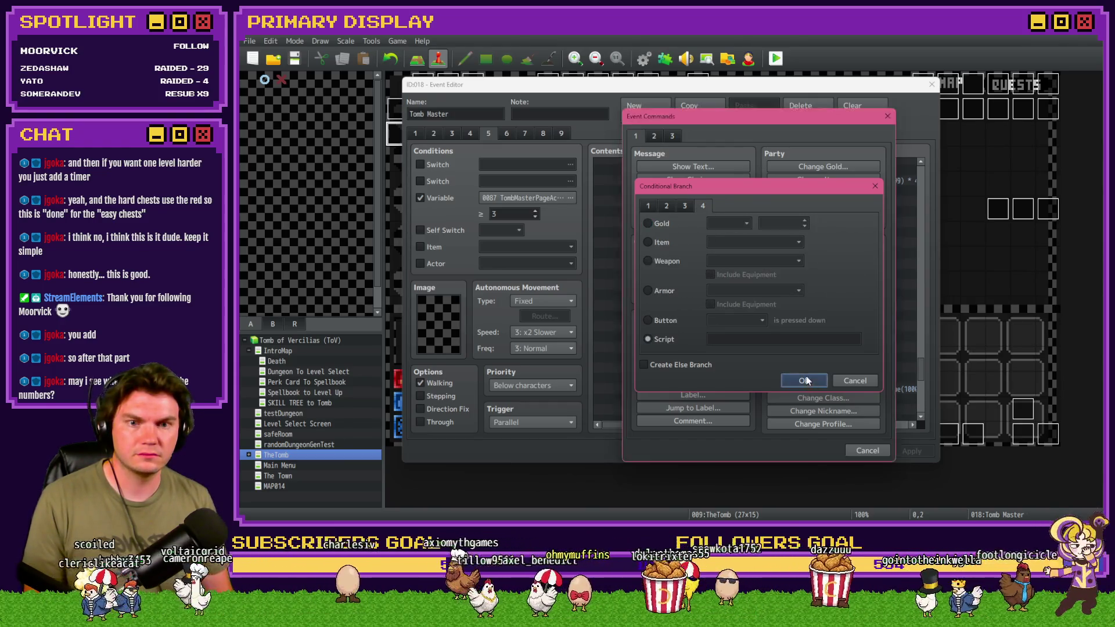
Add Control Variables puzzlePiece18 += 1 inside the first pin's success branch.
scroll(700, 363, "up", 1)
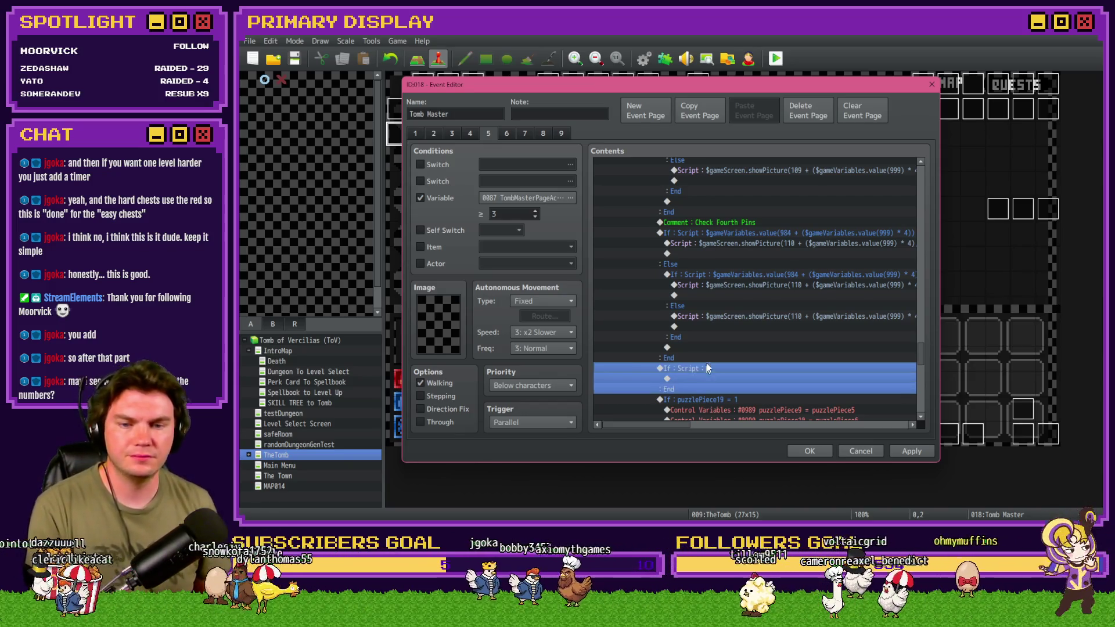
scroll(724, 343, "up", 12)
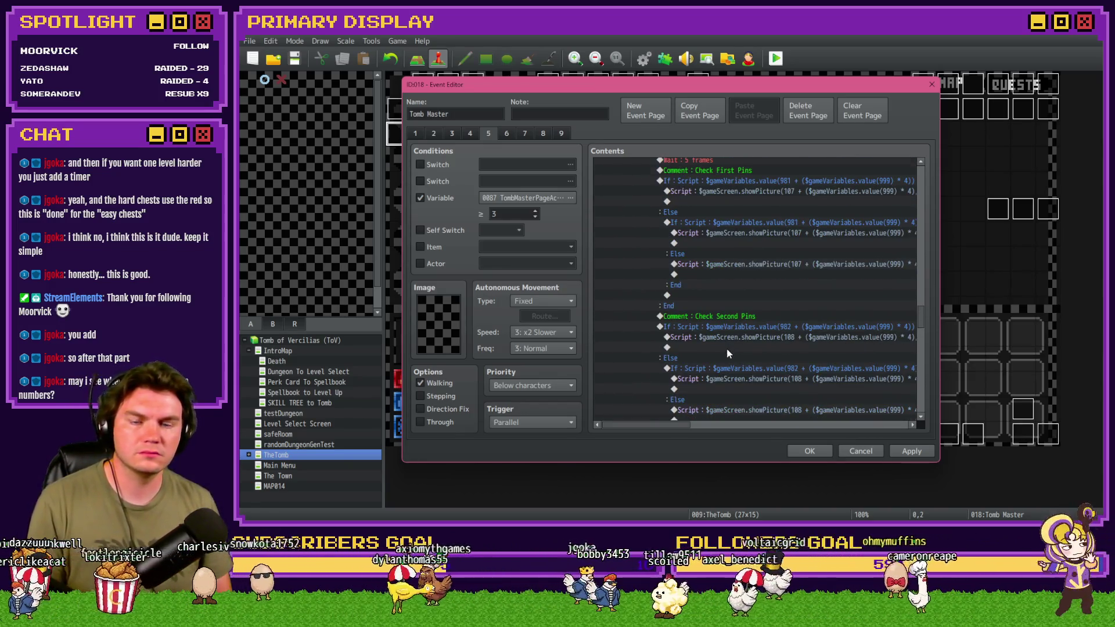
scroll(726, 337, "up", 3)
left_click(727, 243)
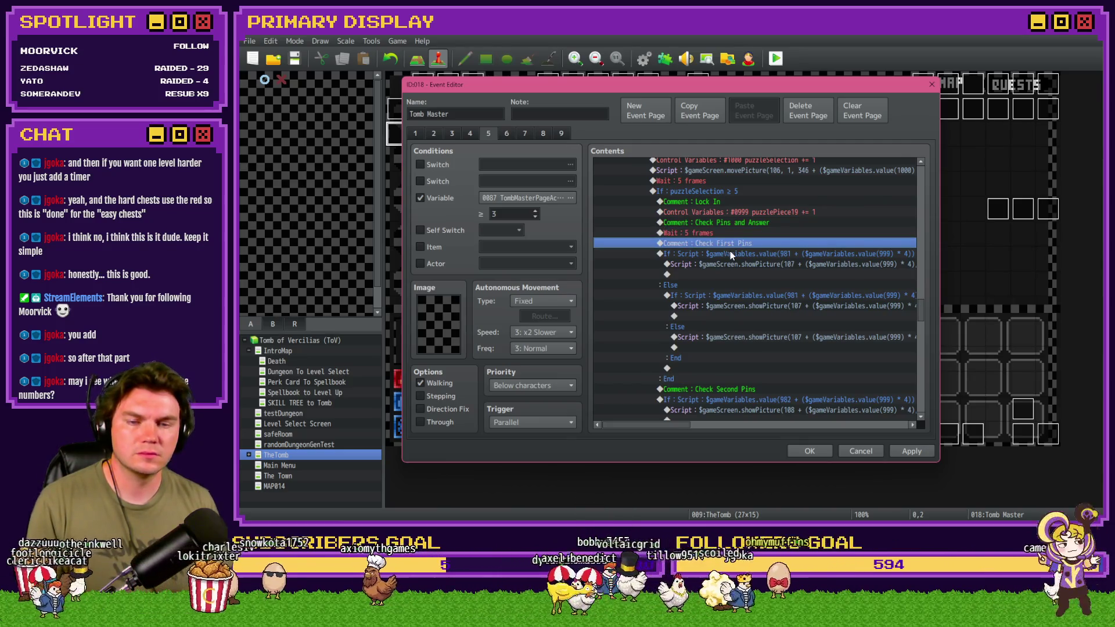
left_click(737, 254)
left_click(744, 265)
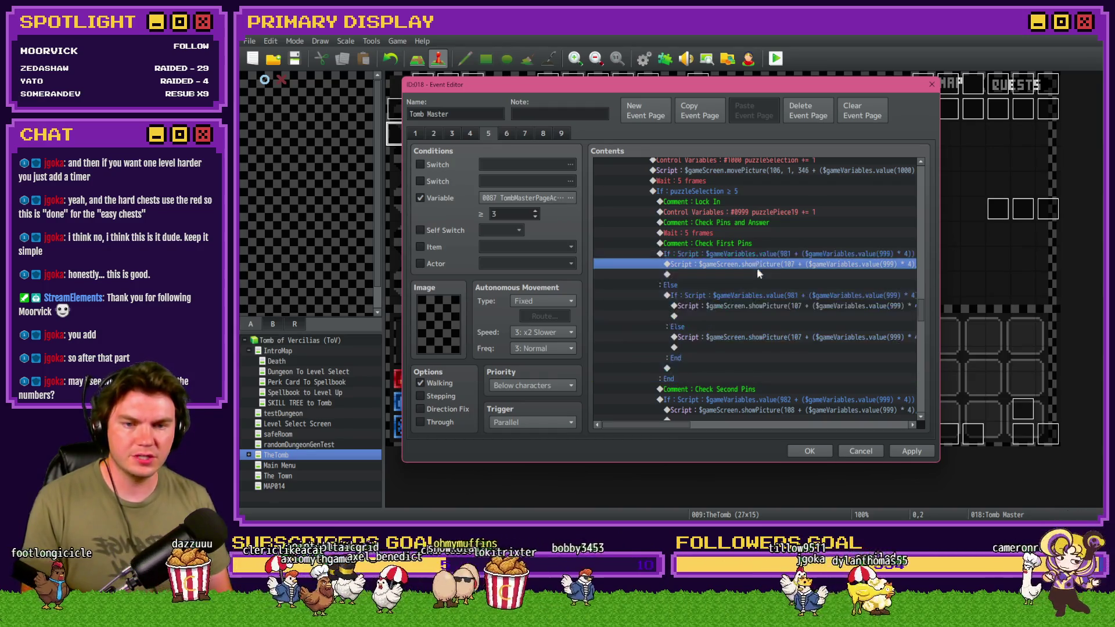
double_click(754, 274)
left_click(705, 268)
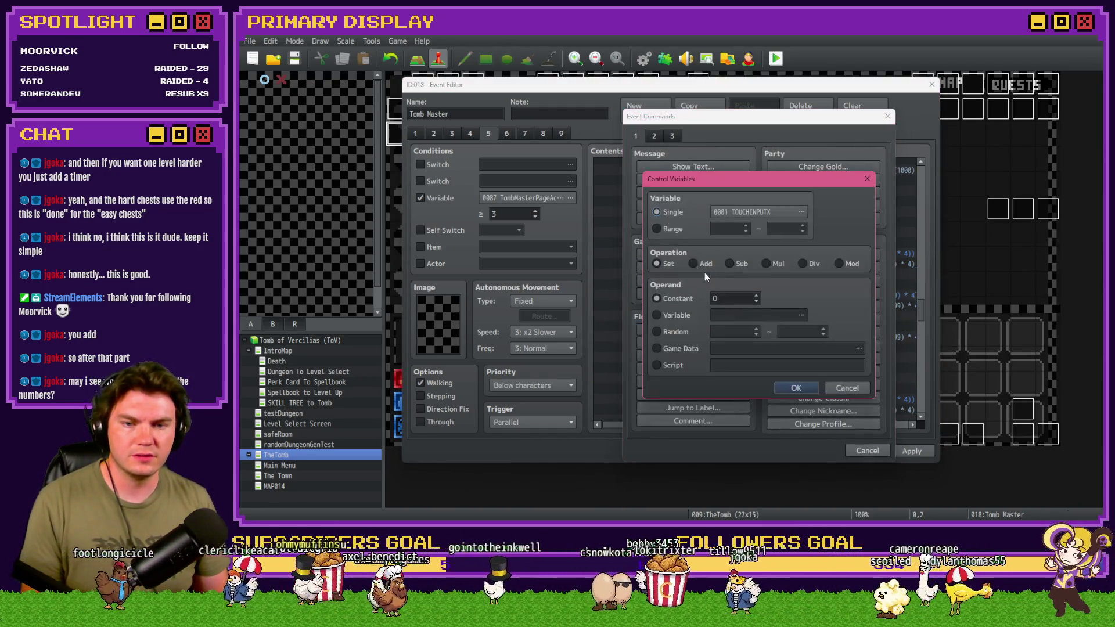
left_click(763, 230)
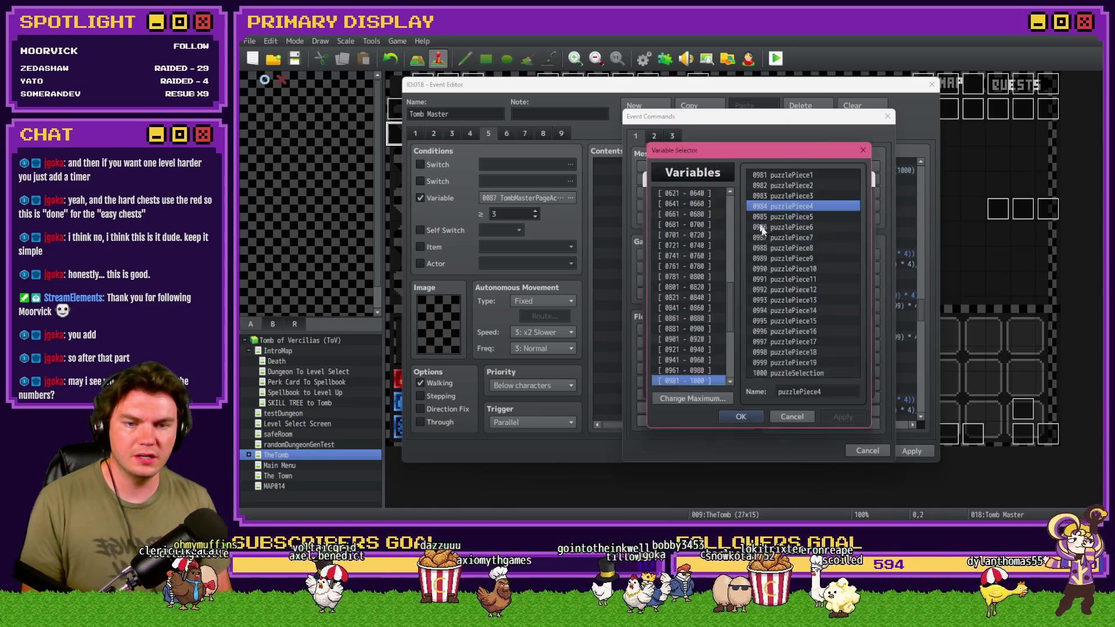
double_click(782, 353)
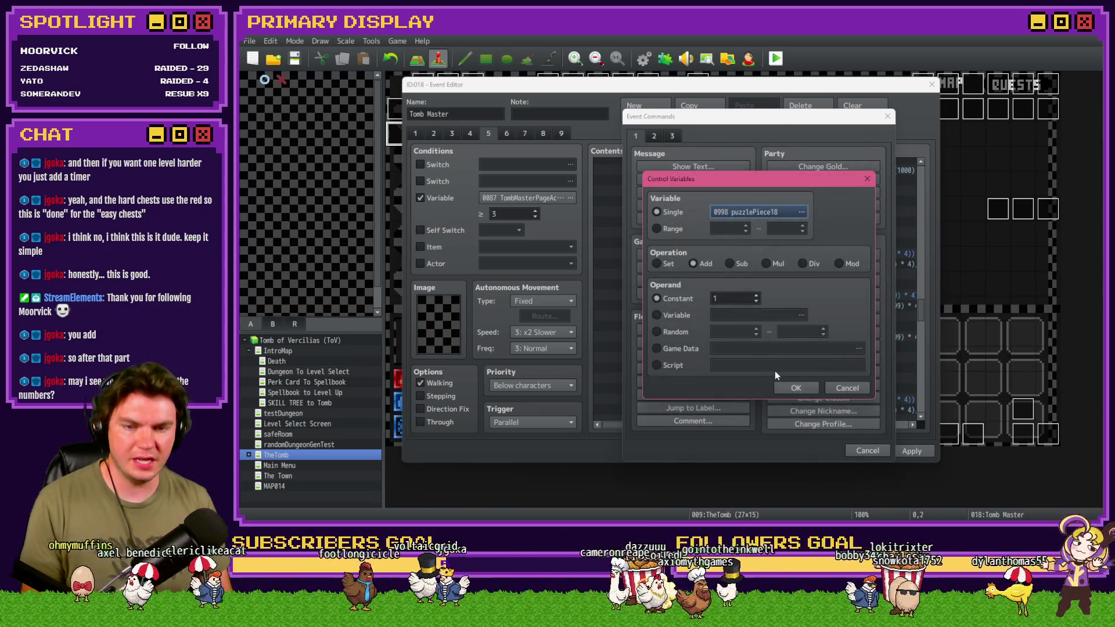
left_click(796, 388)
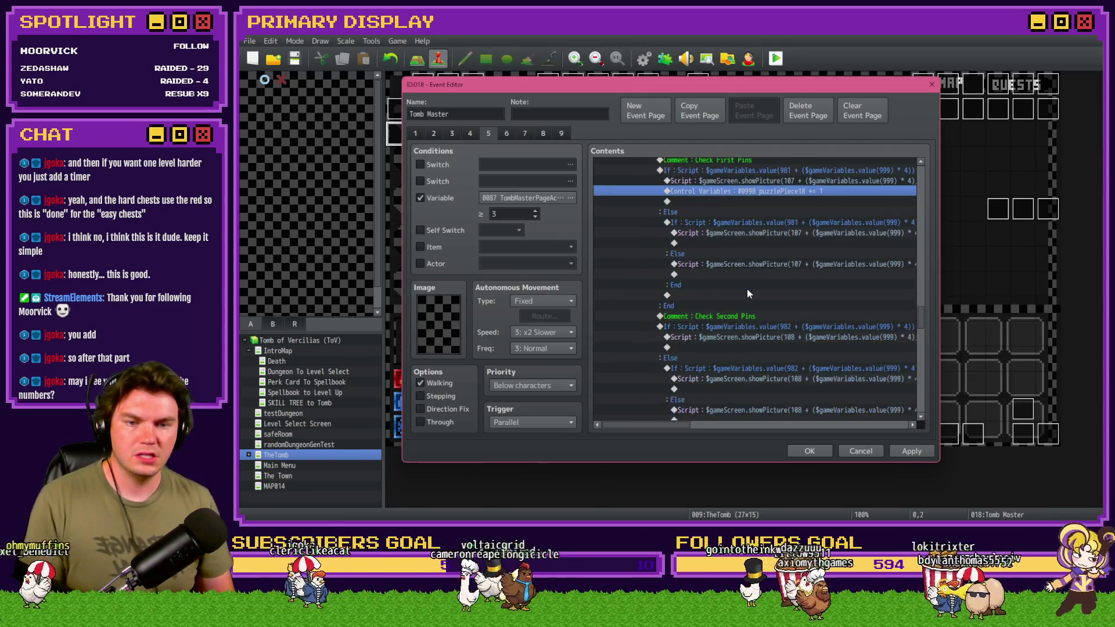
Paste the puzzlePiece18 += 1 increment into the fourth pin's success branch.
scroll(747, 288, "down", 3)
scroll(754, 284, "down", 4)
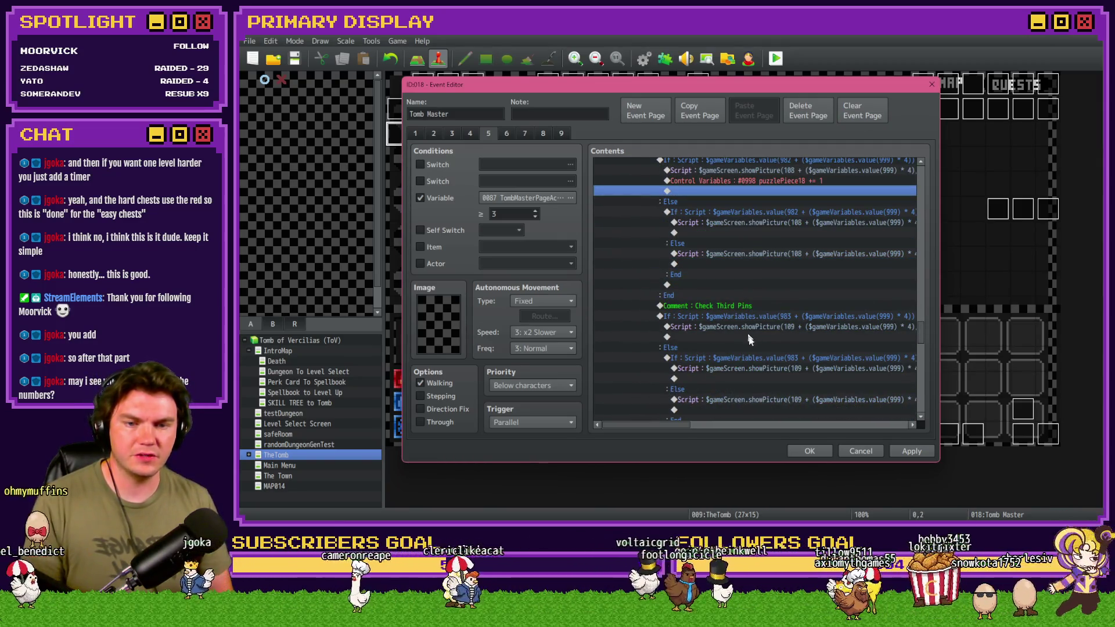
scroll(749, 339, "down", 5)
left_click(750, 284)
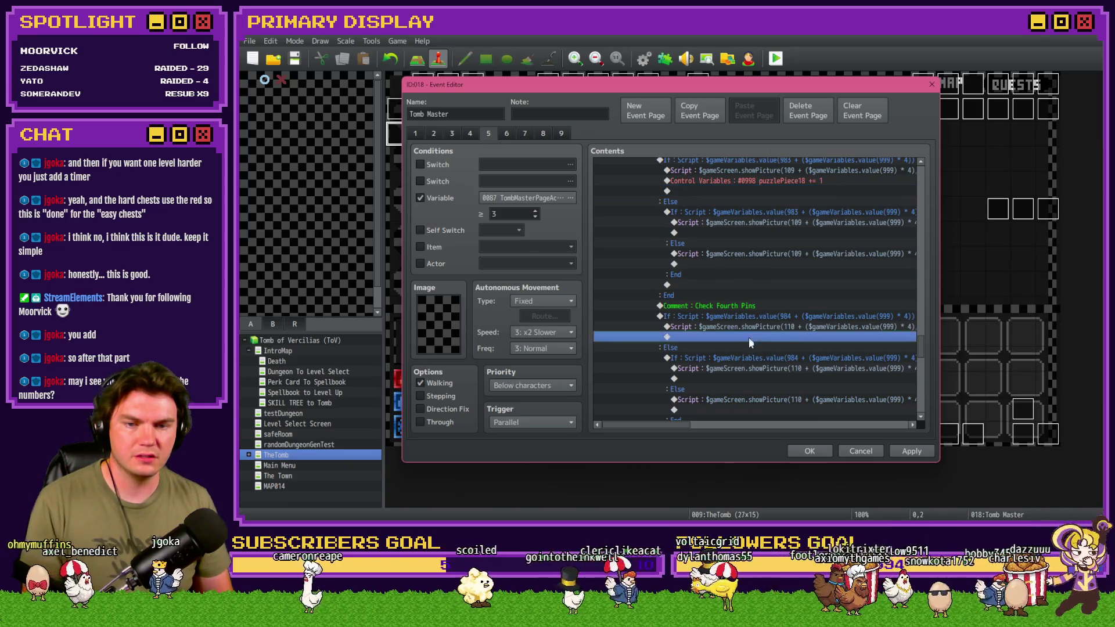
key("ctrl+v")
scroll(744, 354, "down", 1)
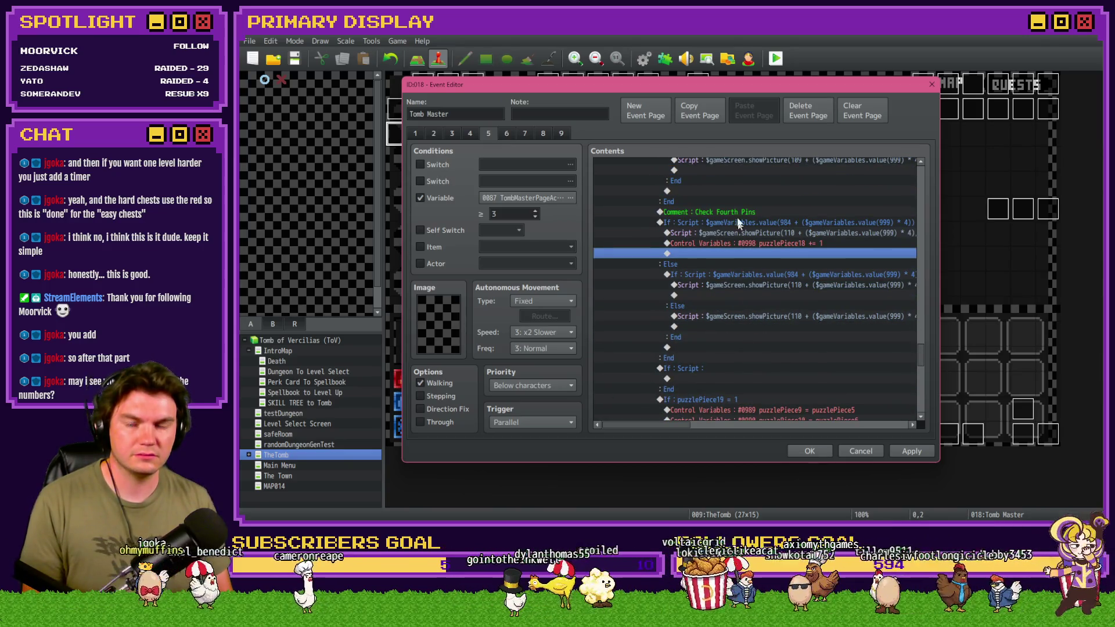
Turn the empty script condition into If puzzlePiece18 ≥ 4 with an else branch.
double_click(699, 368)
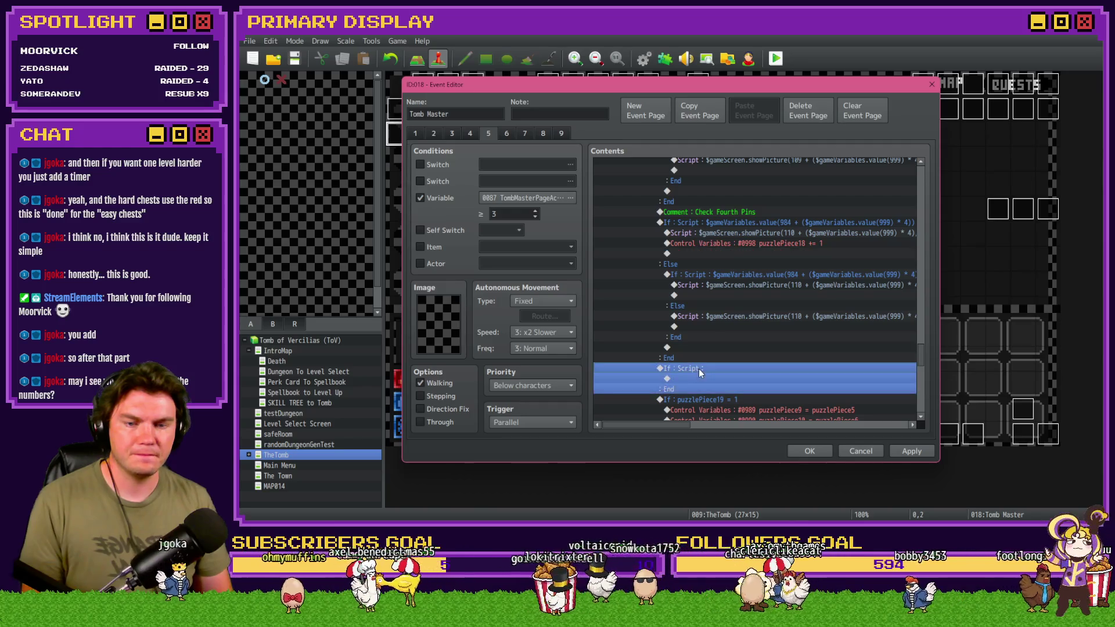
left_click(648, 206)
left_click(676, 242)
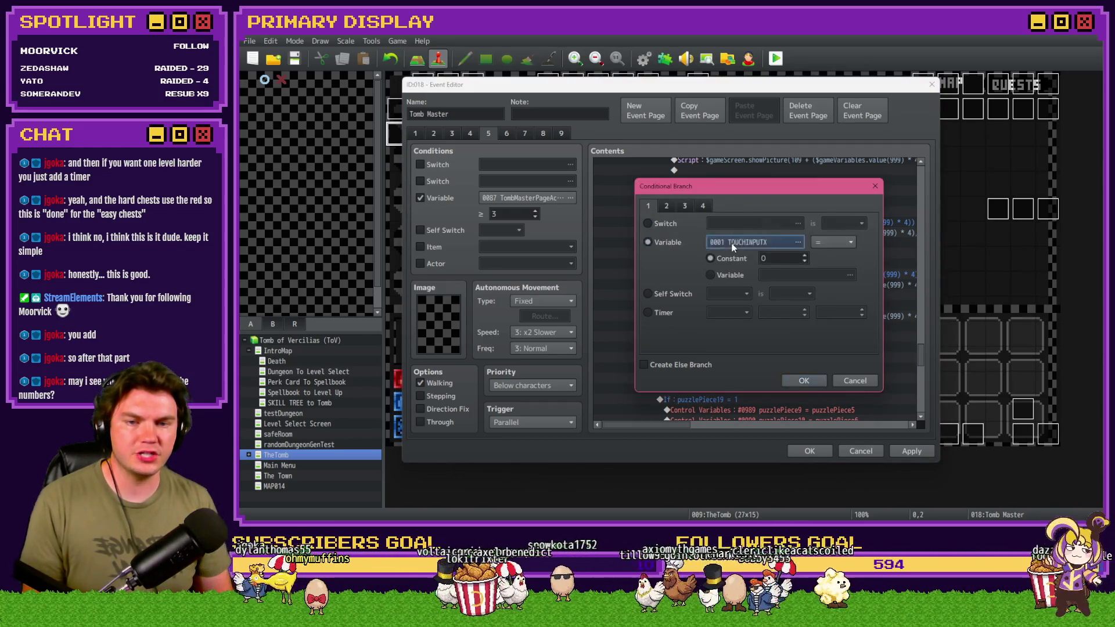
left_click(798, 242)
double_click(809, 353)
left_click(844, 244)
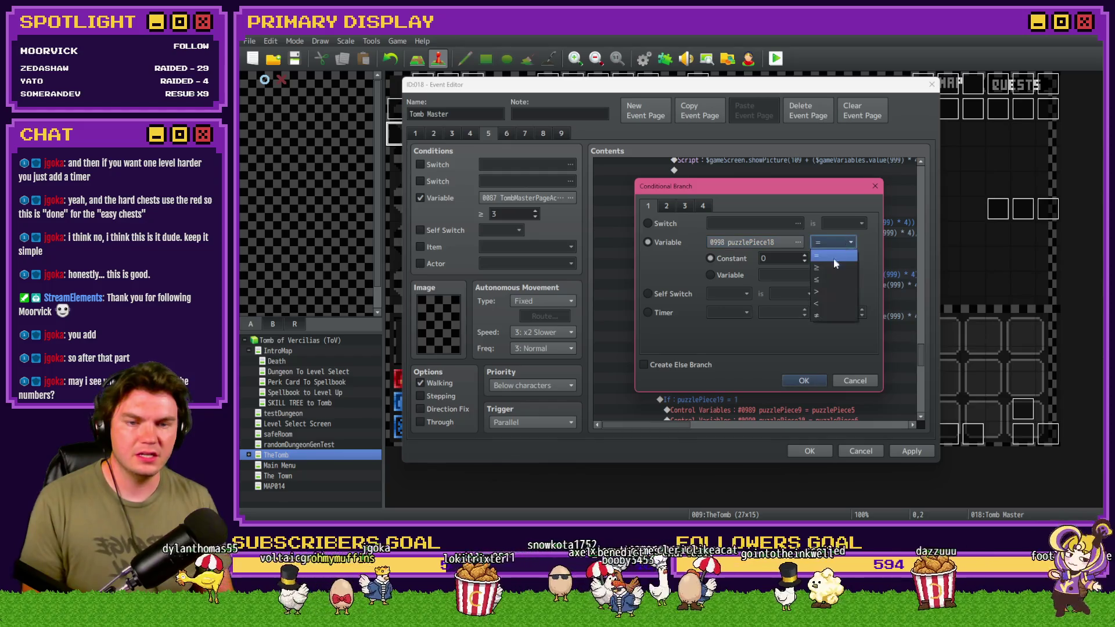
left_click(830, 271)
left_click(778, 261)
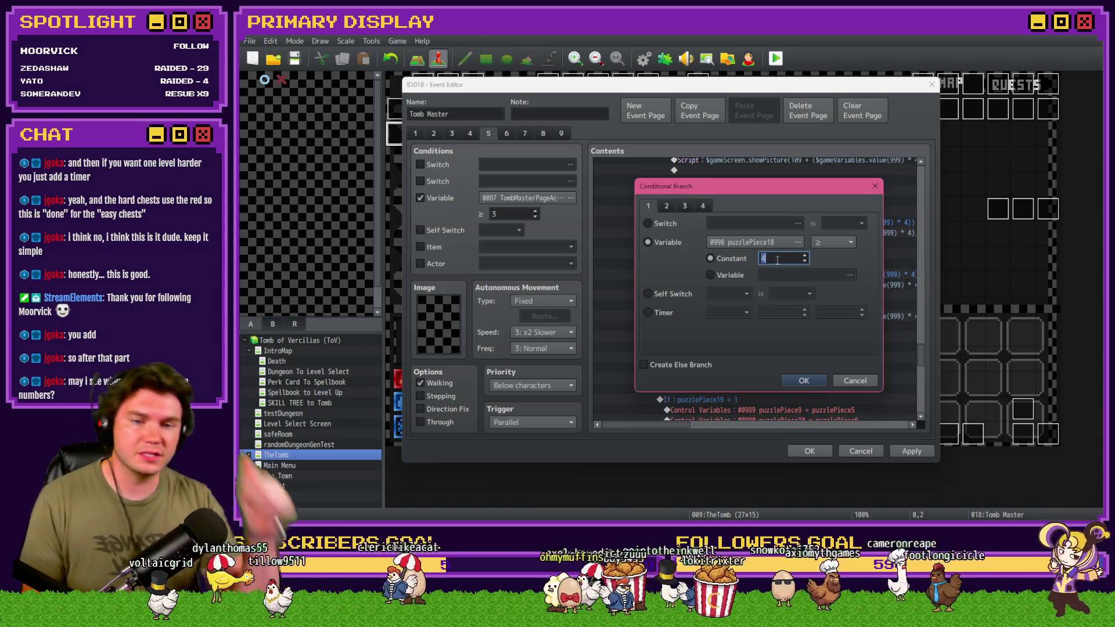
left_click(707, 366)
left_click(804, 380)
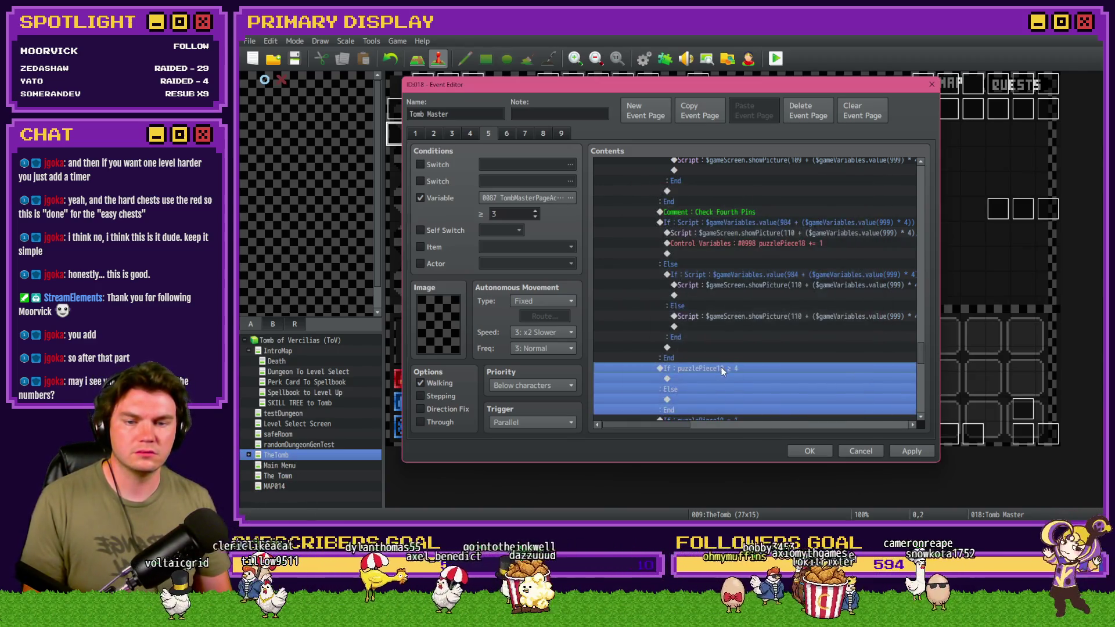
Add an 'Unlocked!' comment inside the puzzlePiece18 ≥ 4 branch.
left_click(738, 213)
key("ctrl+c")
left_click(702, 378)
key("ctrl+v")
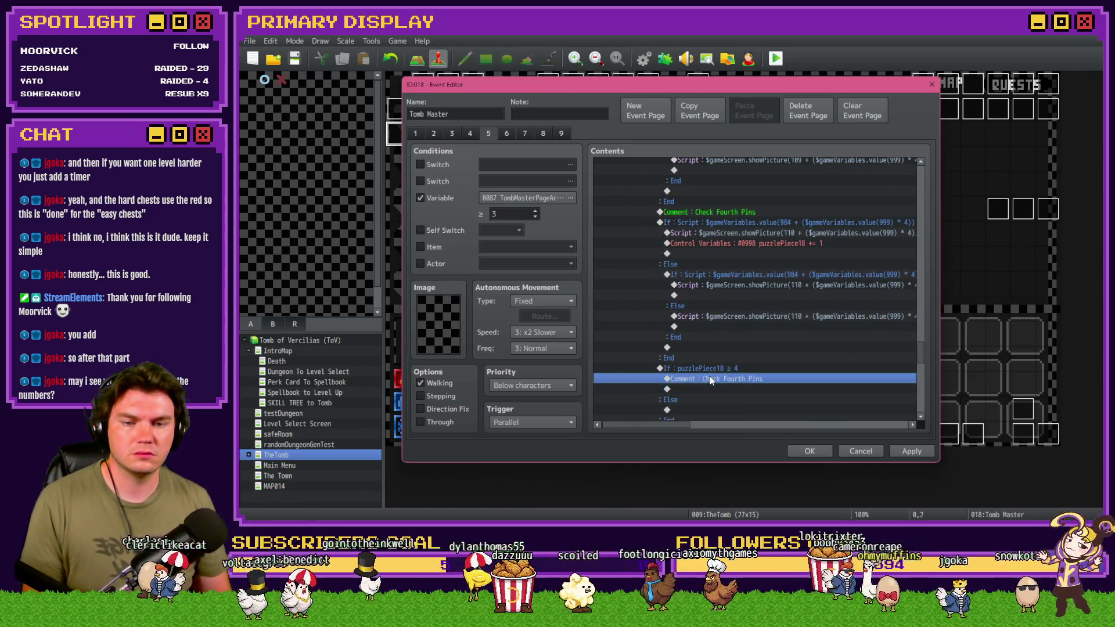
key("Return")
type("Unlocked!")
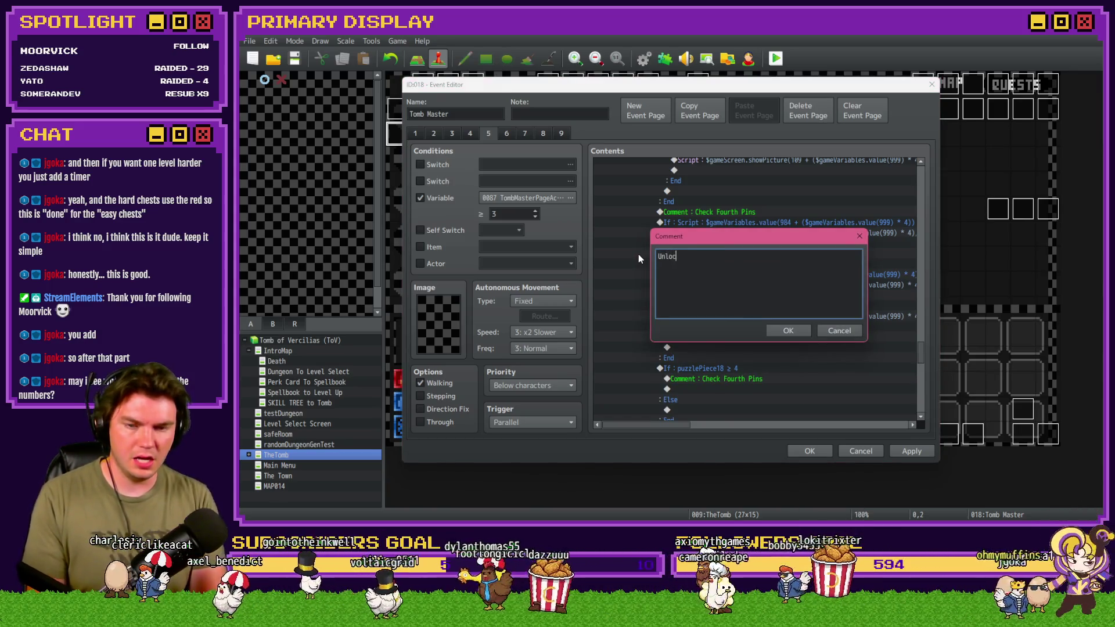
left_click(788, 332)
Add a 'Didn't unlock' comment under the else branch.
key("ctrl+c")
left_click(720, 348)
key("ctrl+v")
double_click(720, 347)
left_click(708, 257)
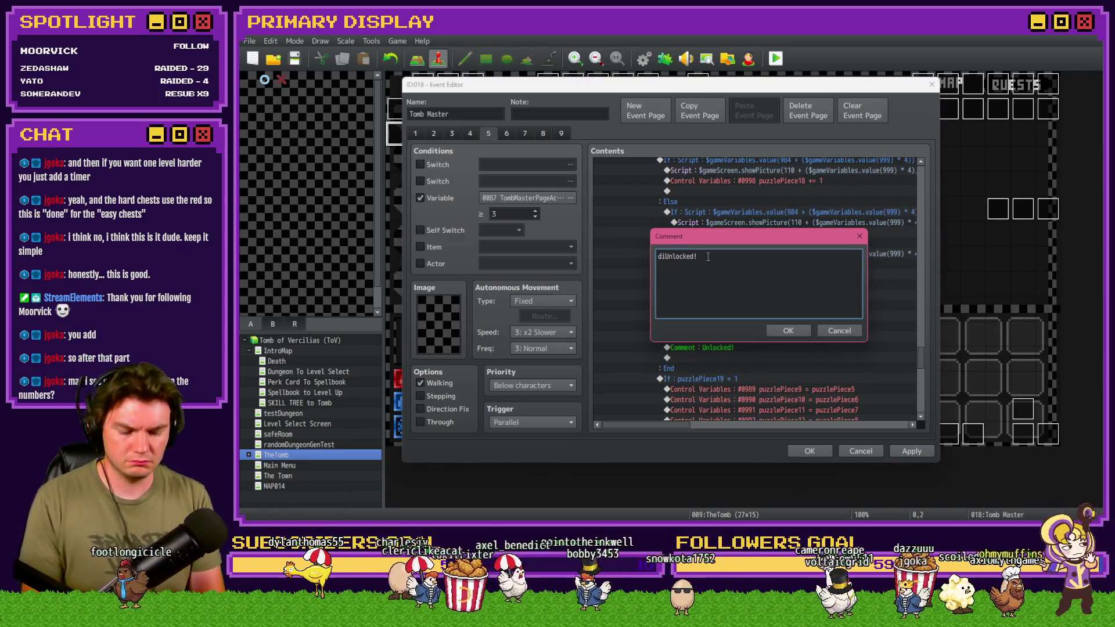
key("Home")
type("Didn't")
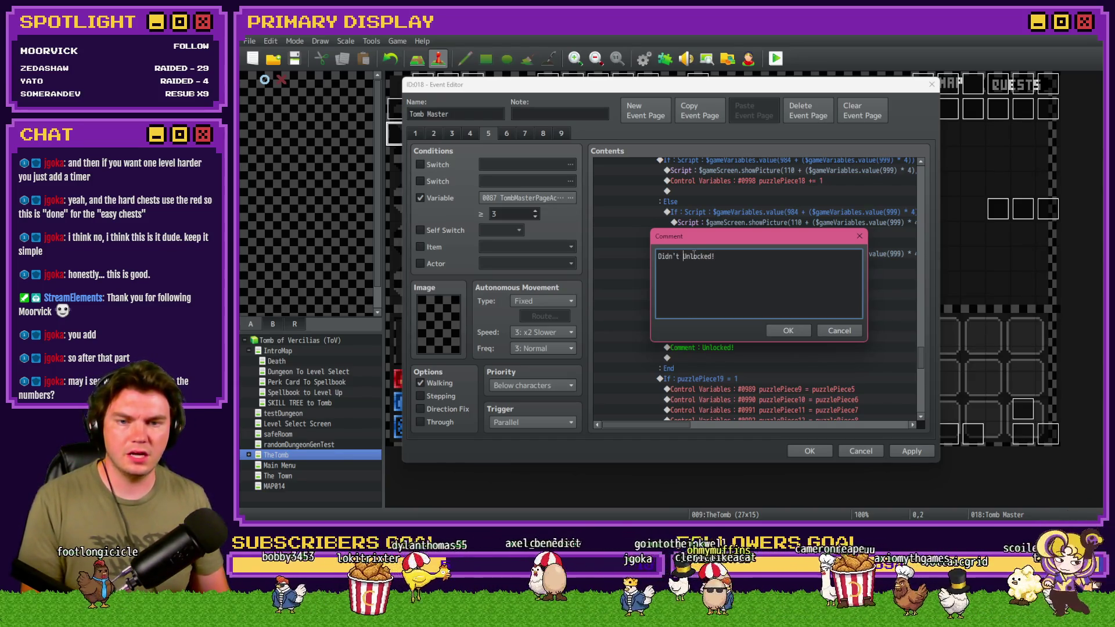
key("Delete")
type("u")
left_click(711, 256)
key("BackSpace")
key("BackSpace")
key("Delete")
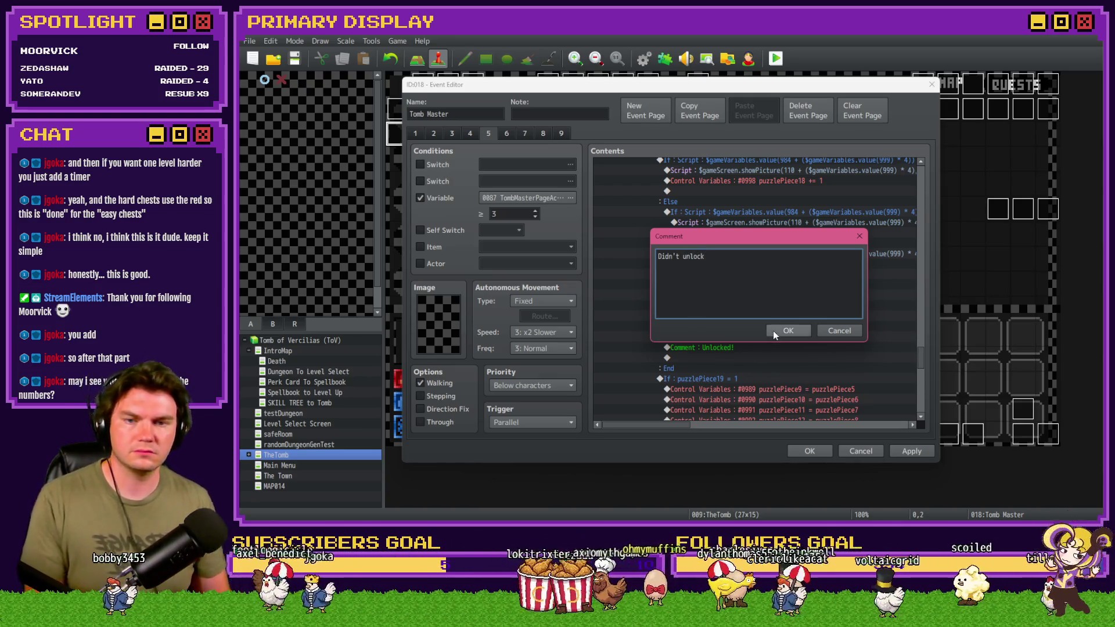
left_click(774, 332)
Reset puzzlePiece18 to 0 in the else branch with Control Variables.
left_click(716, 308)
double_click(715, 305)
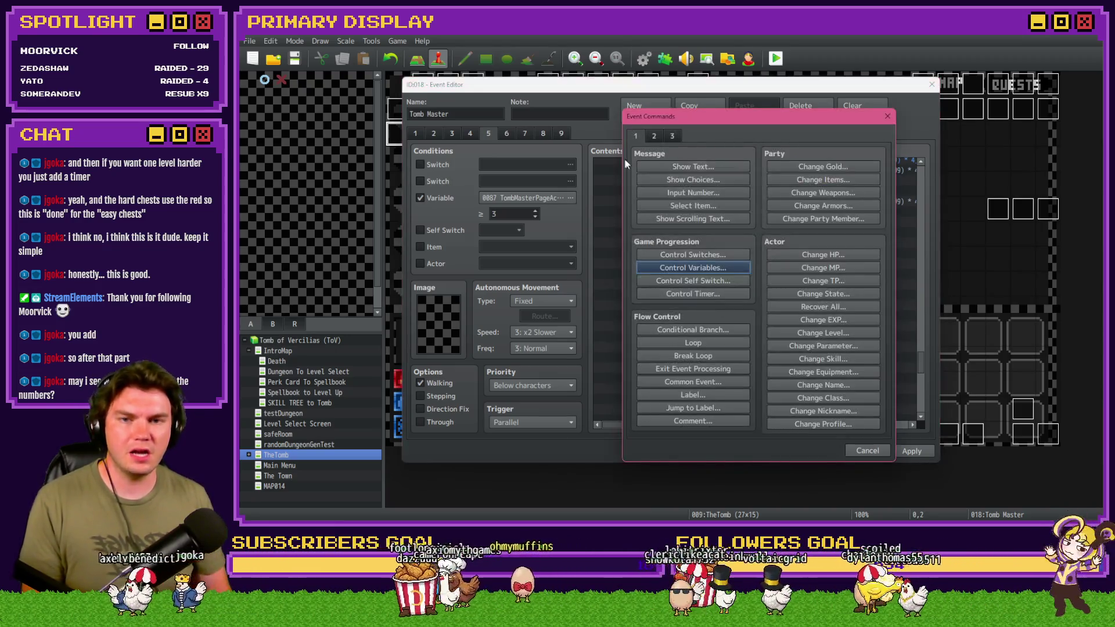
left_click(706, 268)
left_click(738, 220)
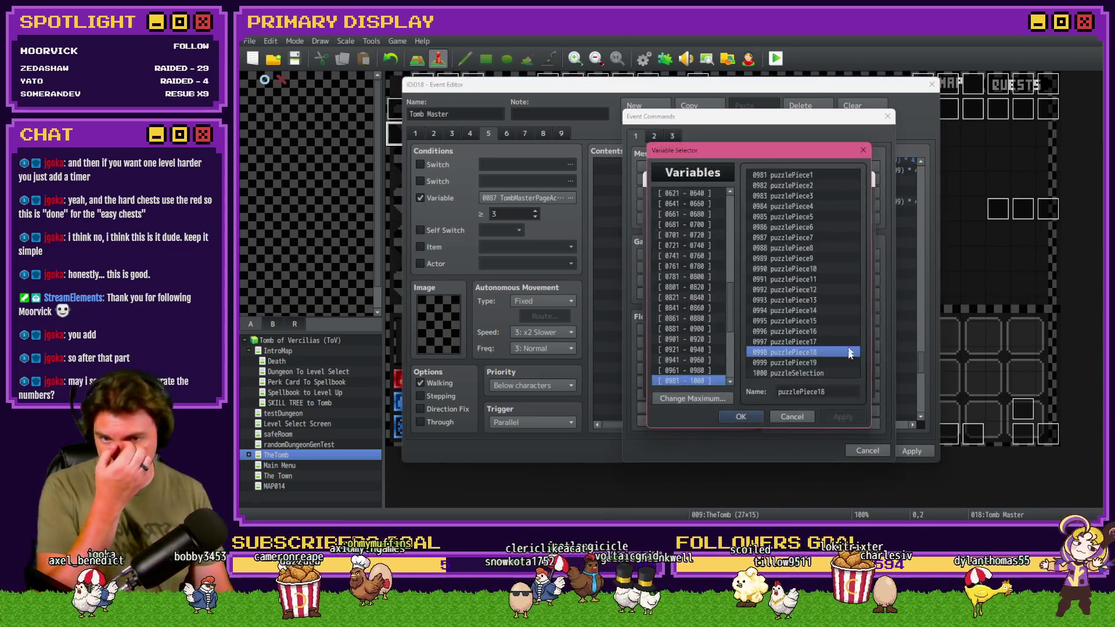
double_click(779, 335)
left_click(796, 388)
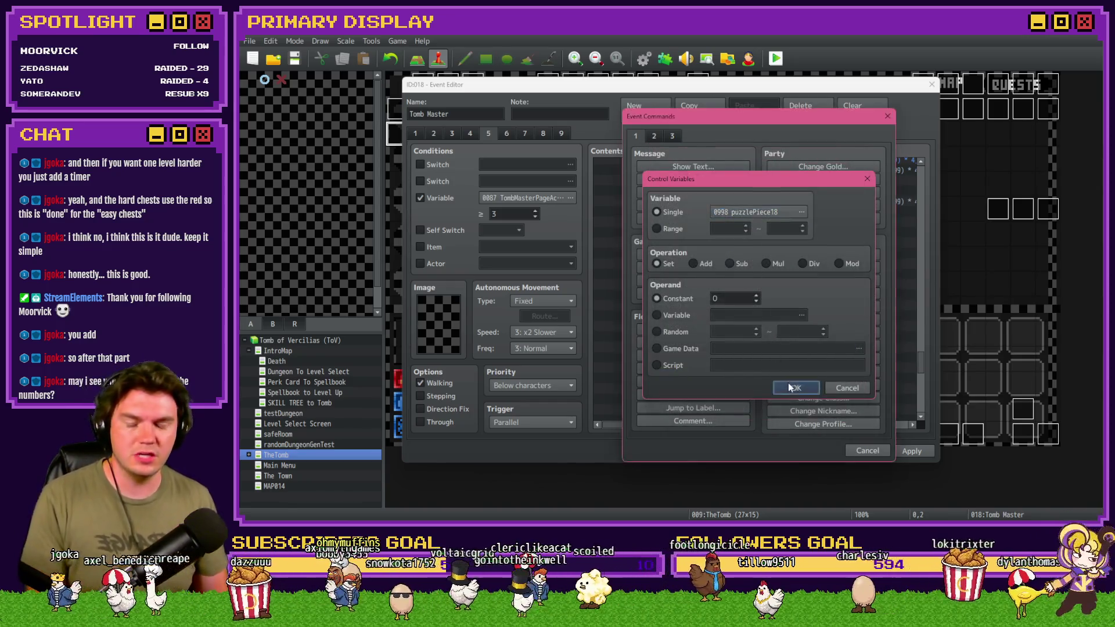
mouse_move(920, 365)
left_mouse_down()
mouse_move(922, 390)
mouse_move(926, 363)
left_mouse_up()
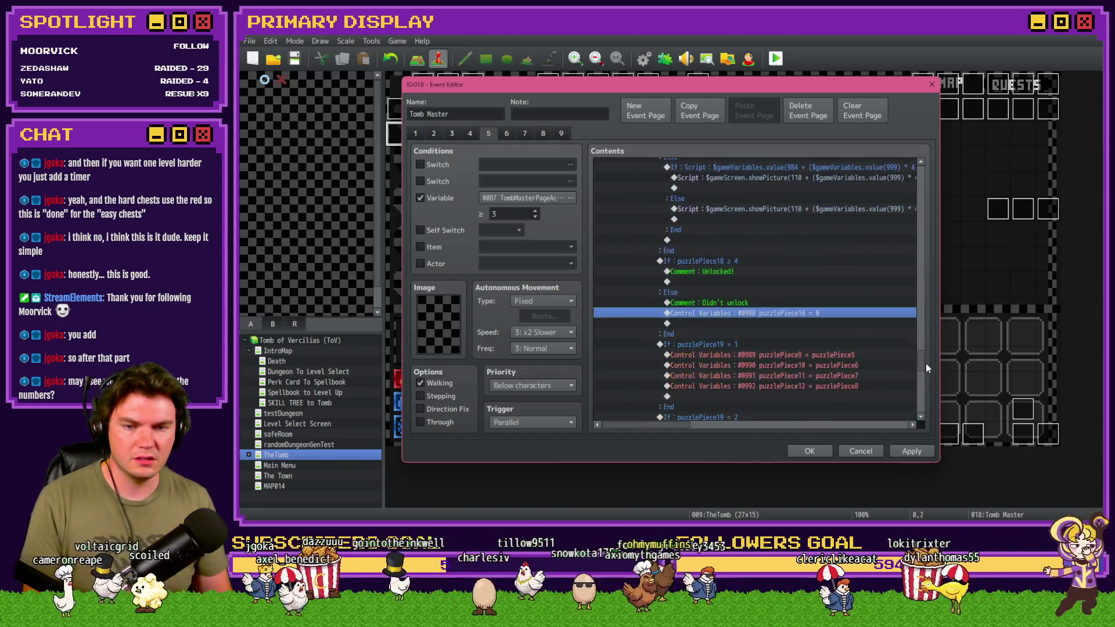
Add a 20-frame Wait after the 'Unlocked!' comment and apply the event changes.
double_click(733, 281)
left_click(654, 135)
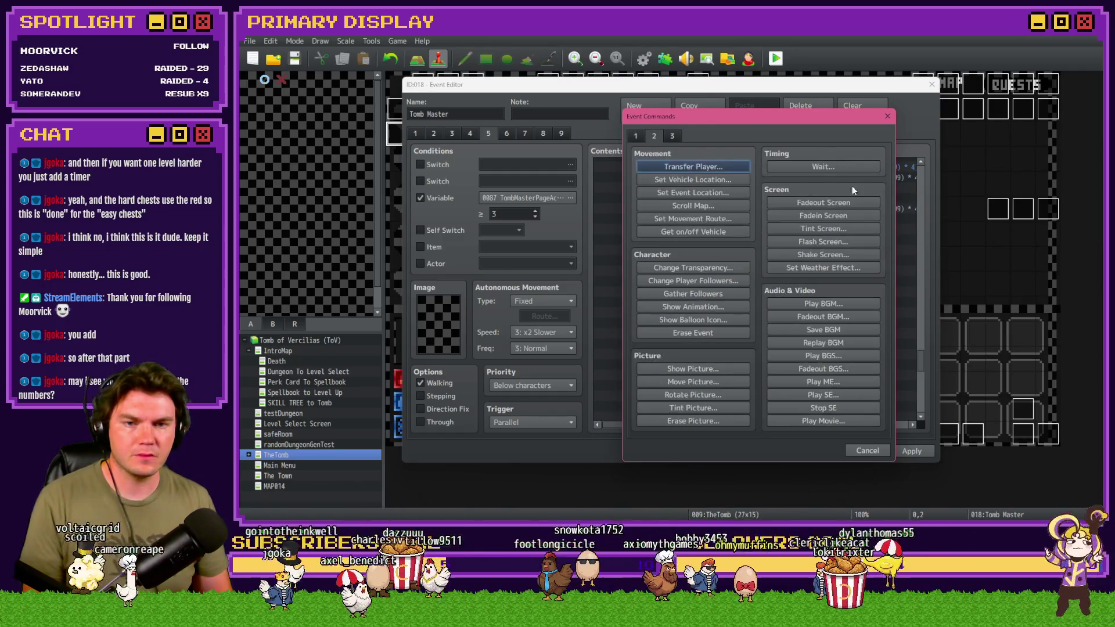
left_click(845, 167)
type("10")
left_click(741, 315)
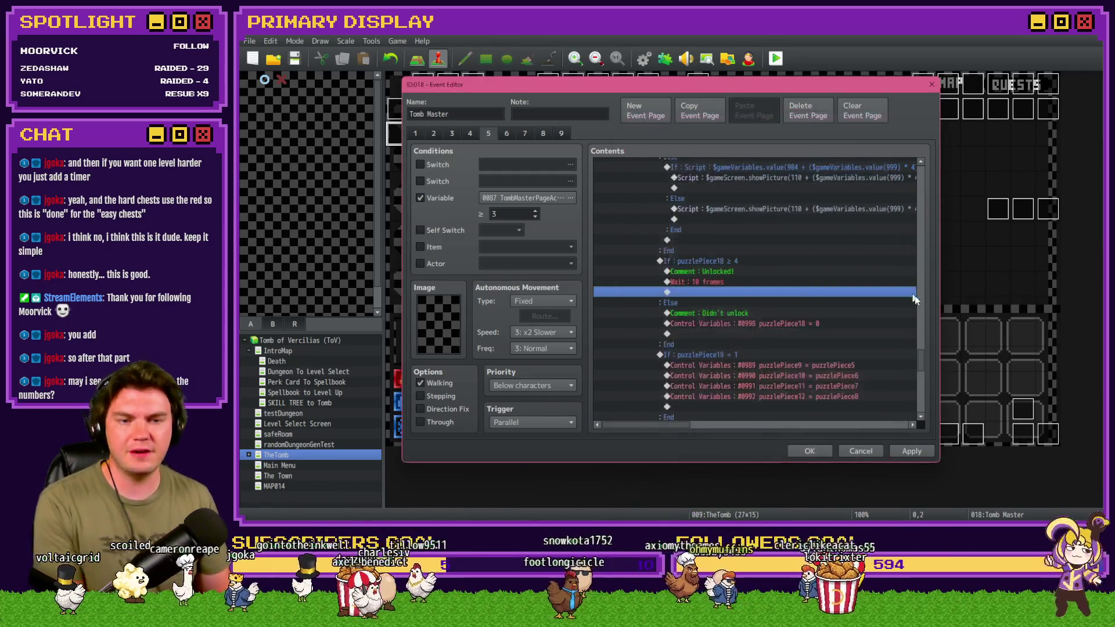
double_click(738, 281)
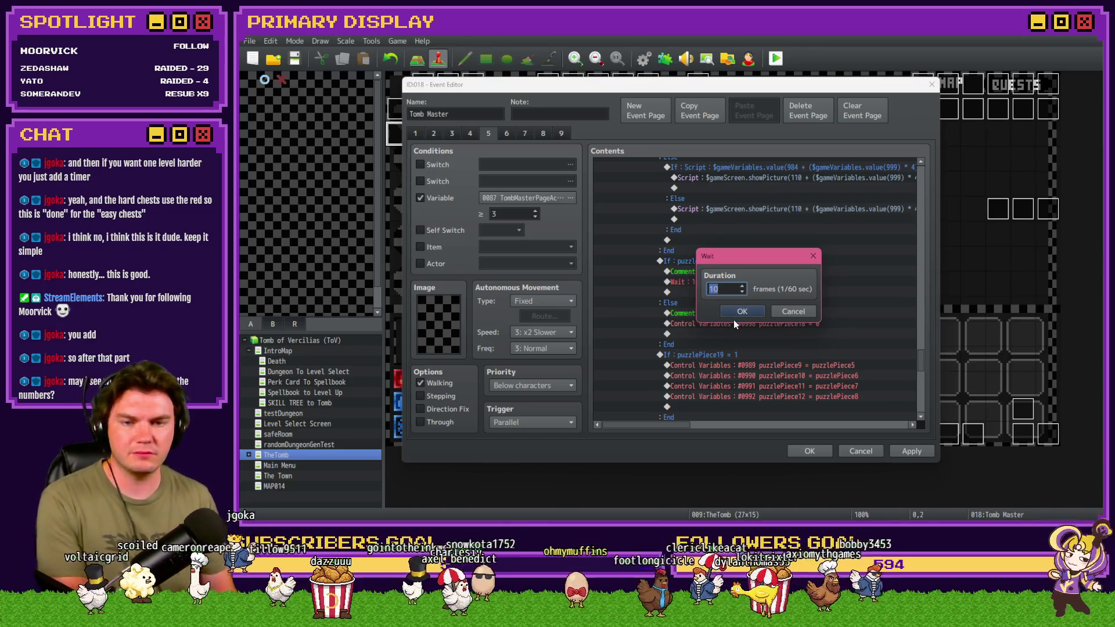
left_click(739, 311)
mouse_move(926, 348)
left_mouse_down()
mouse_move(910, 410)
mouse_move(926, 402)
mouse_move(926, 353)
left_mouse_up()
left_click(737, 299)
left_click(731, 320)
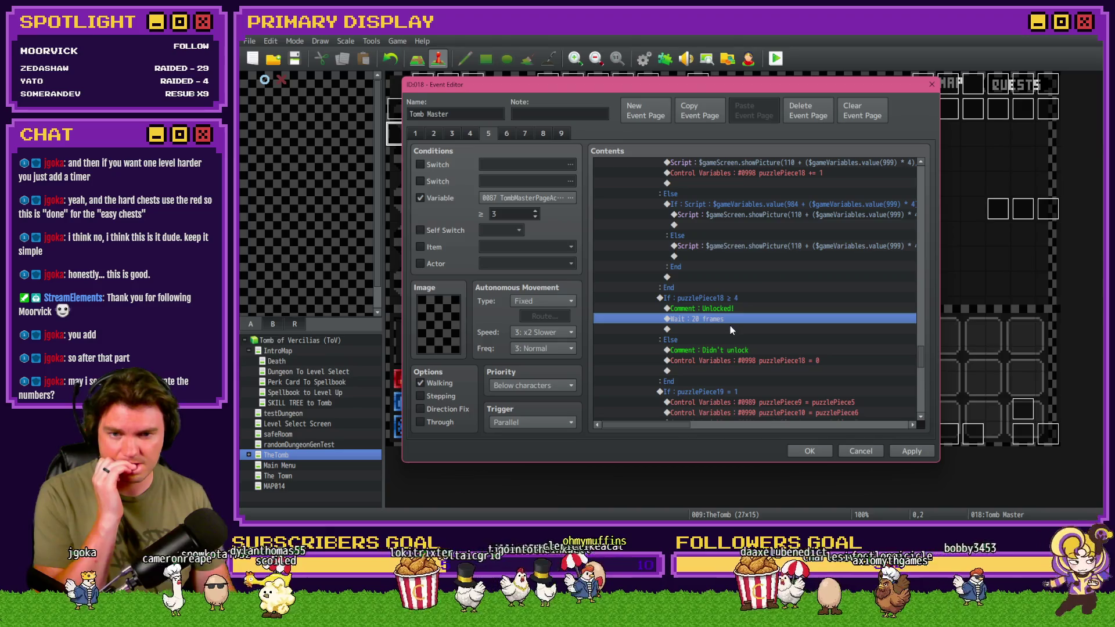
double_click(730, 330)
left_click(860, 441)
left_click(908, 451)
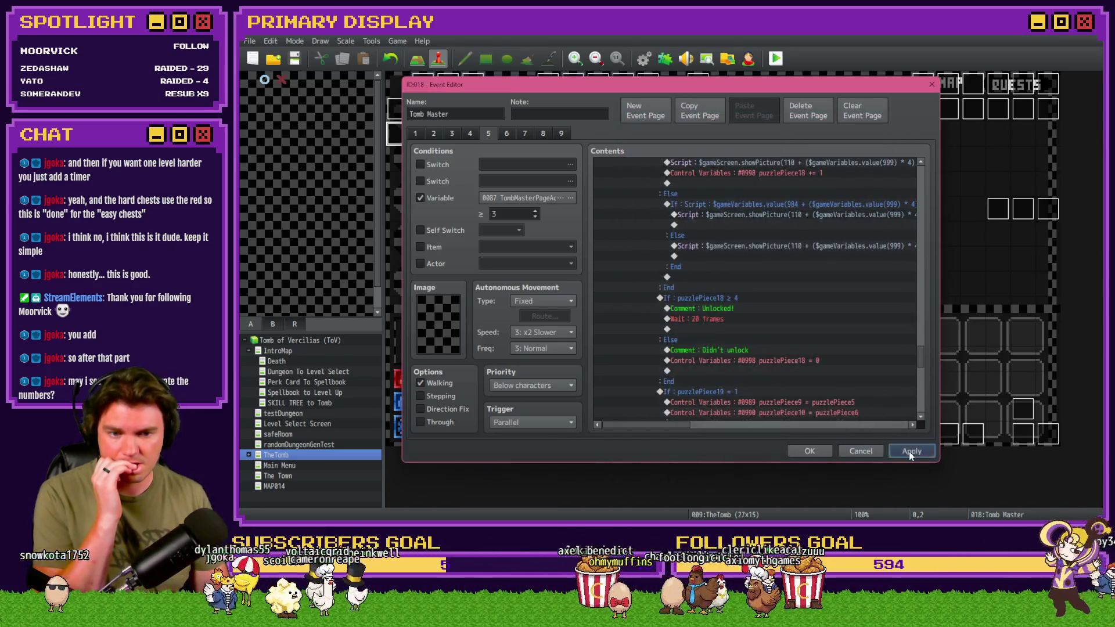
Close Tomb Master, review the Int/Movement event's pages 2–4 without changes, then save and playtest.
left_click(814, 454)
double_click(424, 87)
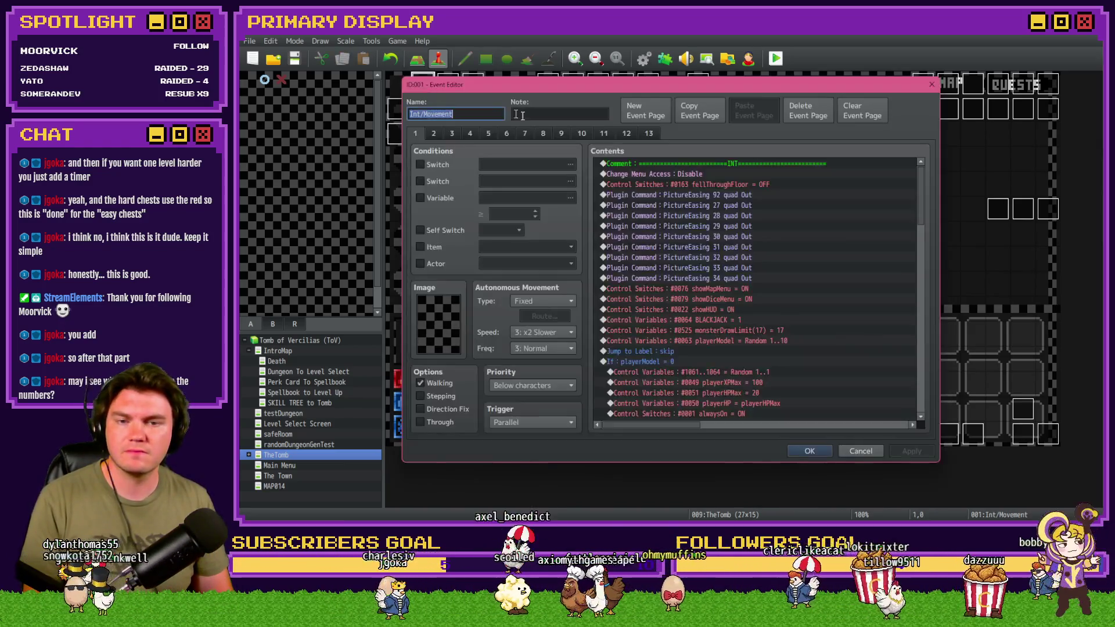
left_click(431, 133)
left_click(458, 136)
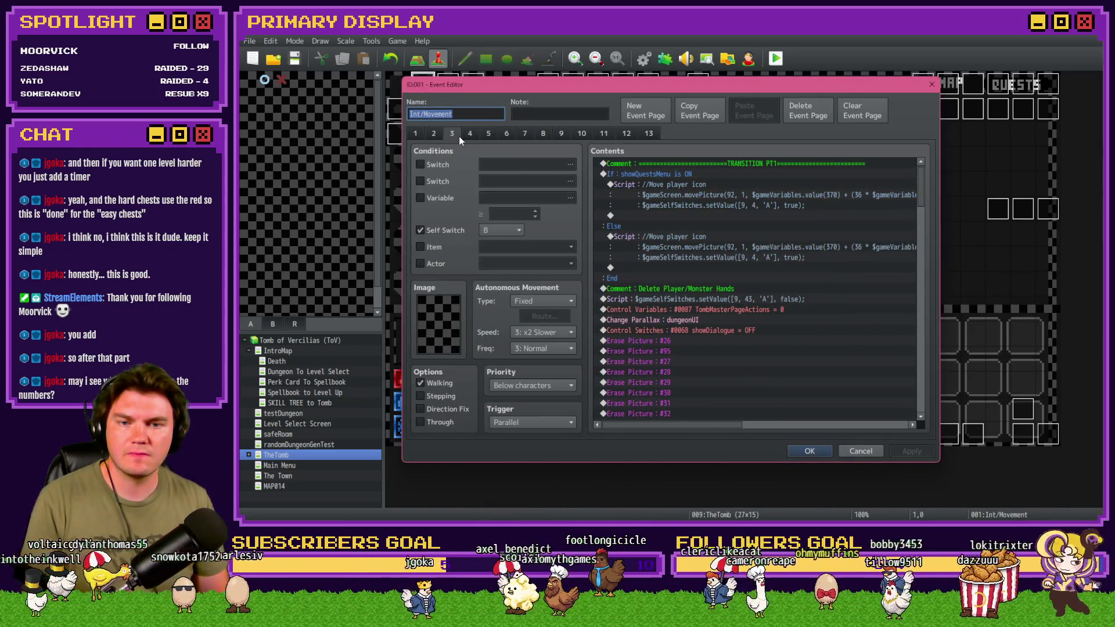
left_click(470, 137)
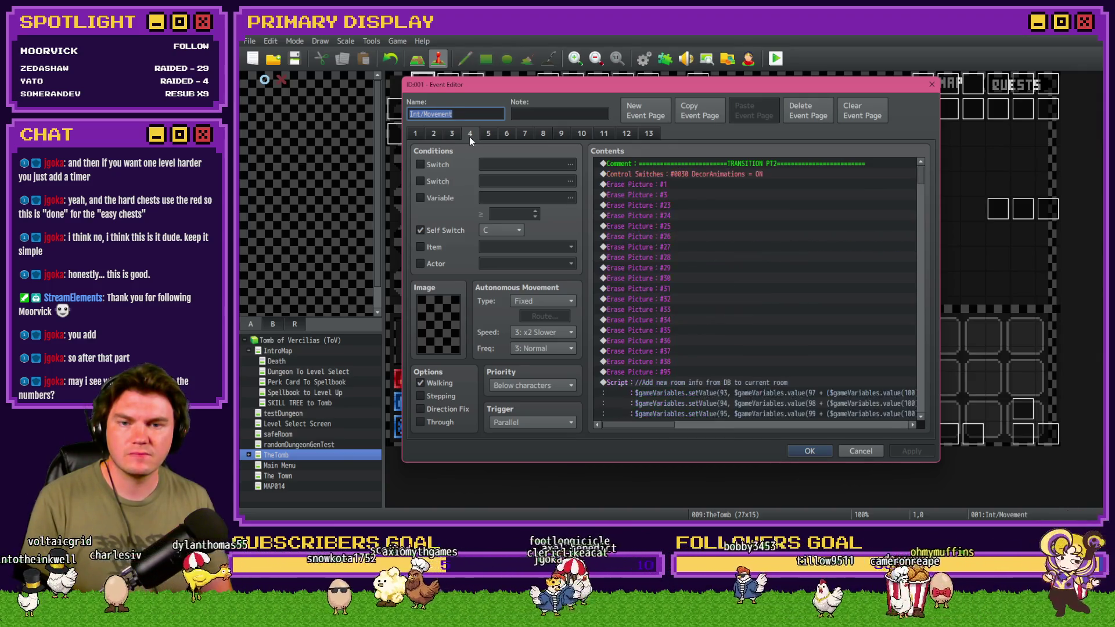
scroll(751, 375, "down", 5)
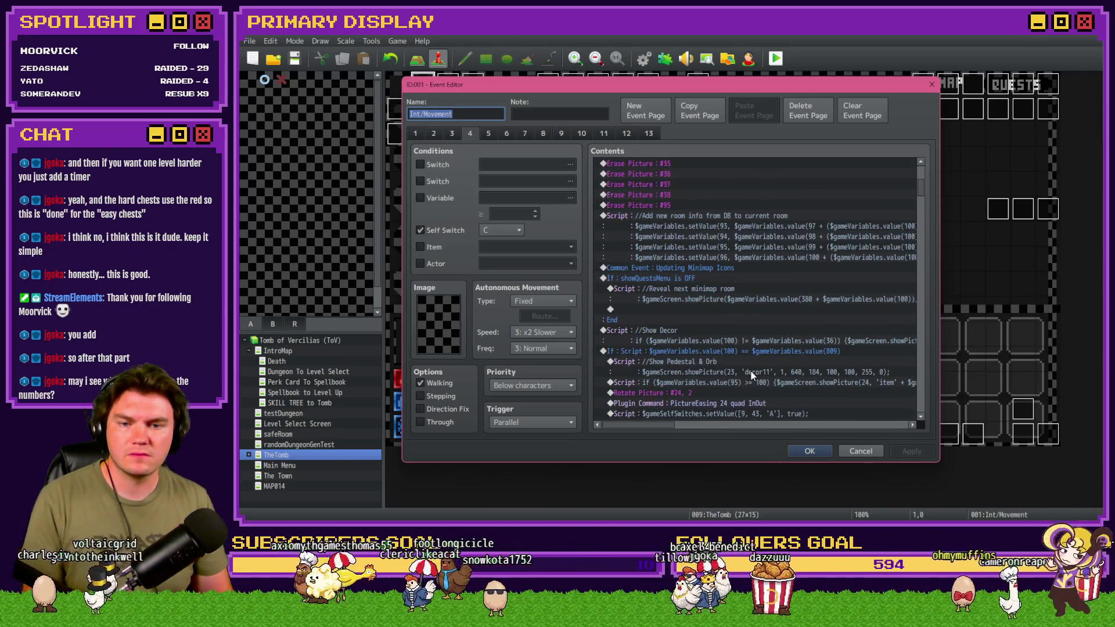
scroll(751, 375, "down", 2)
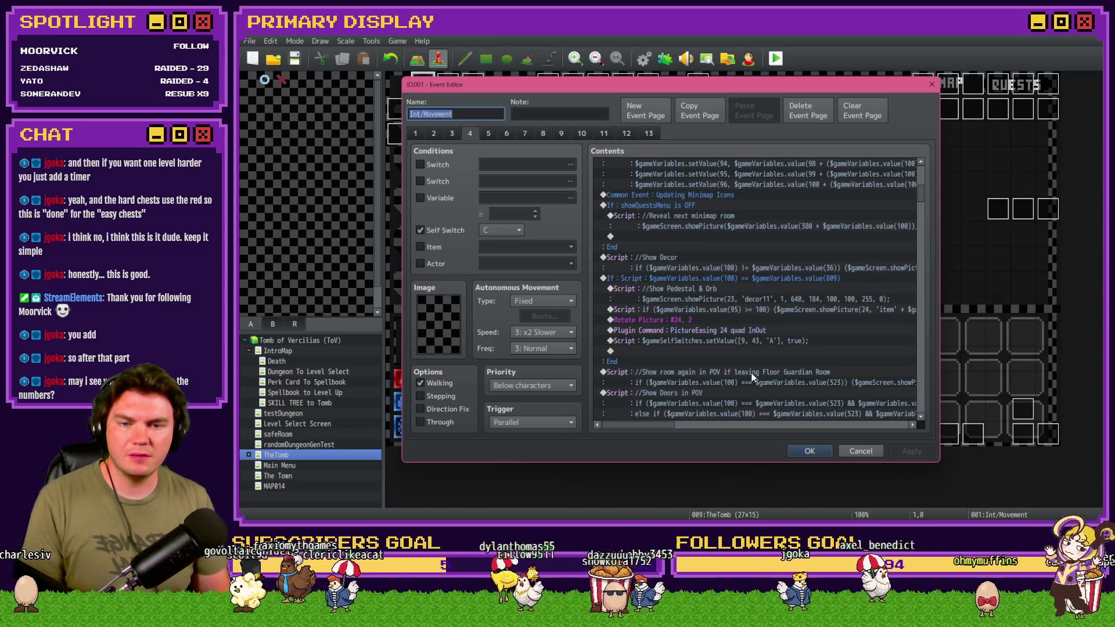
scroll(751, 376, "down", 2)
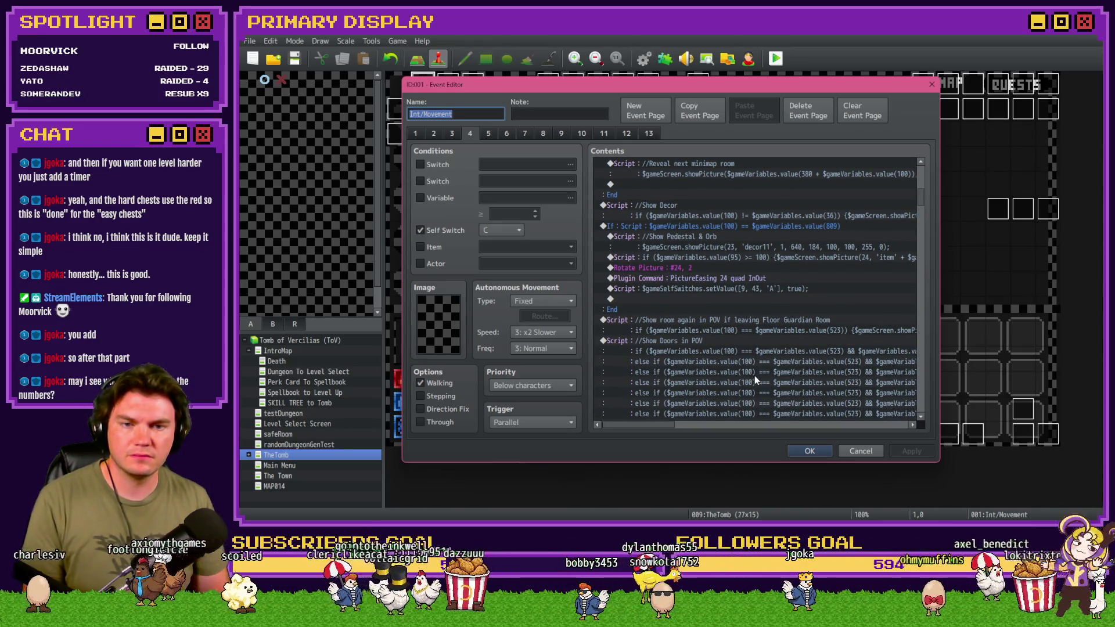
left_click(861, 451)
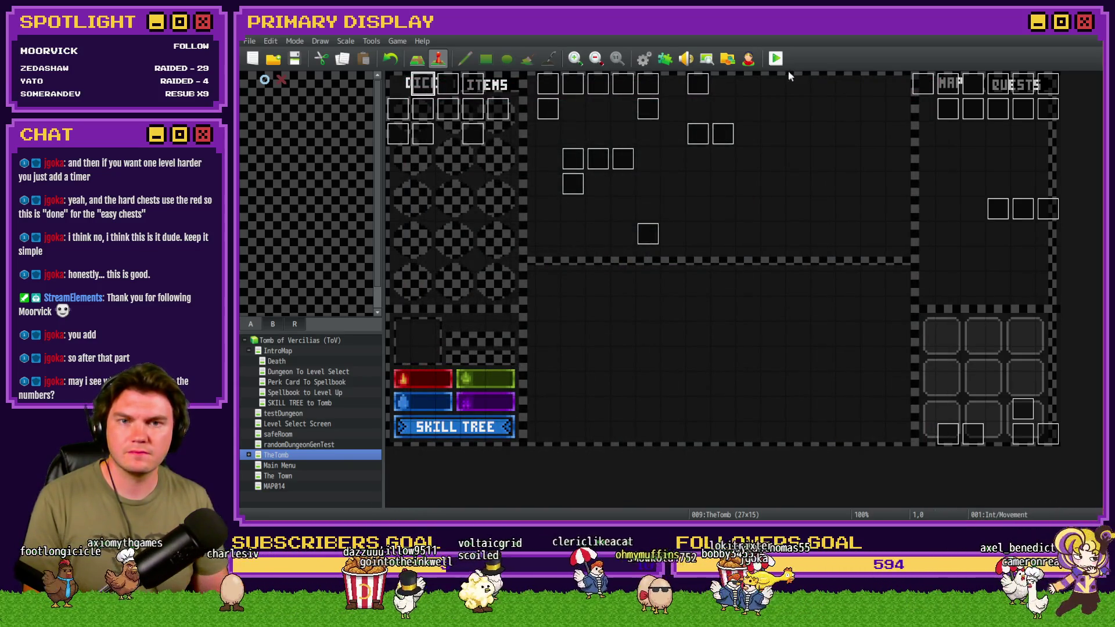
left_click(776, 59)
left_click(631, 290)
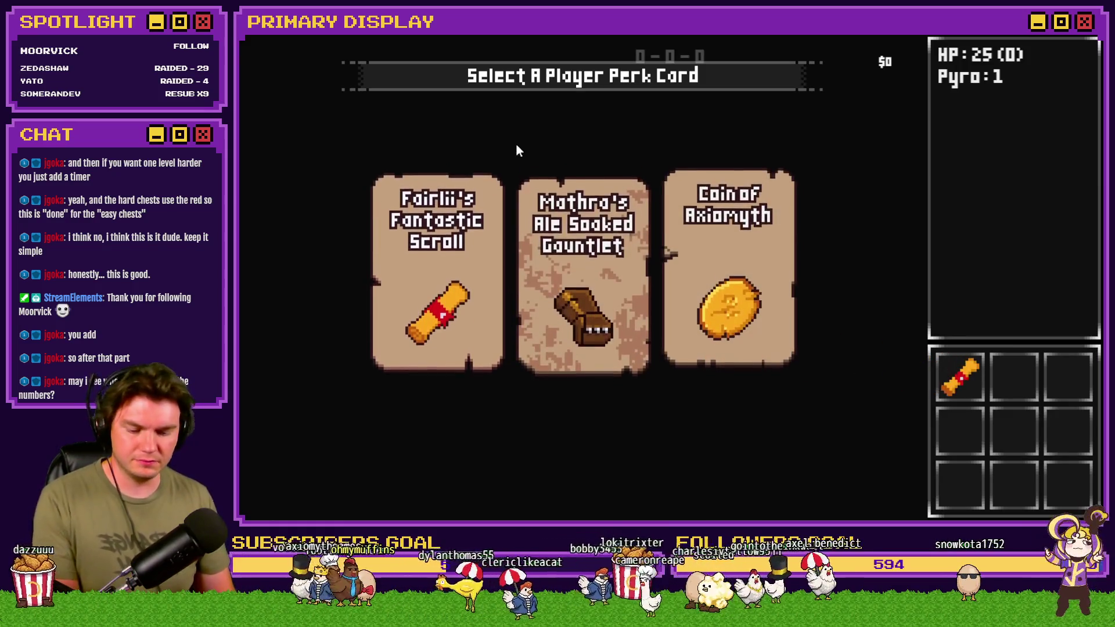
Check switches 0001–0010 (alwaysOn, loadedGraphics, spawnedDungeon ON) in the debug list, then close the playtest.
key("F9")
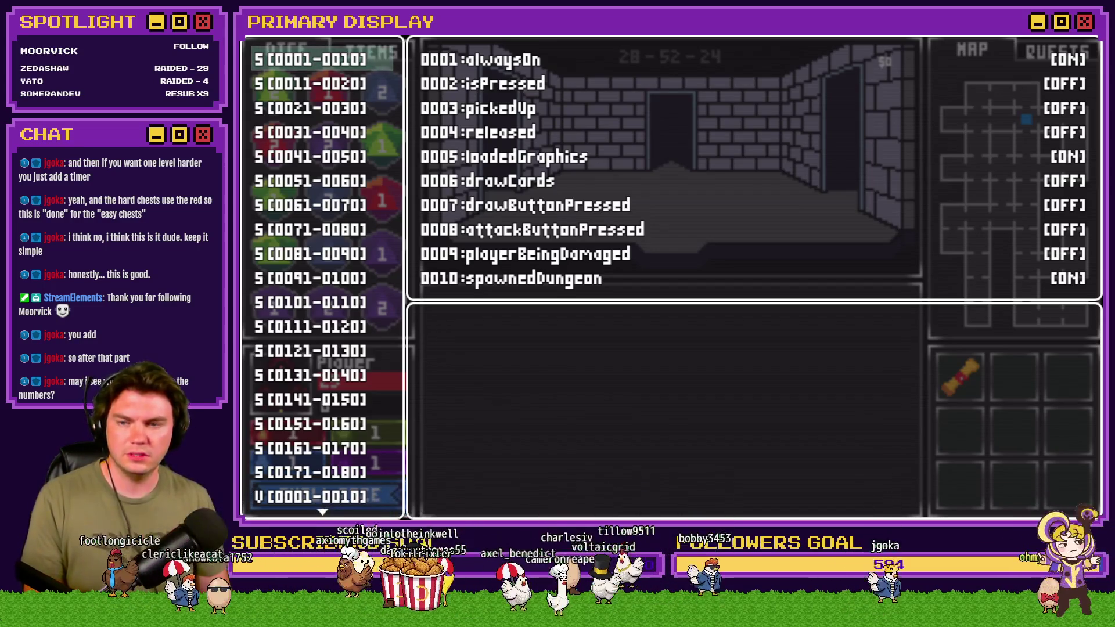
key("alt+F4")
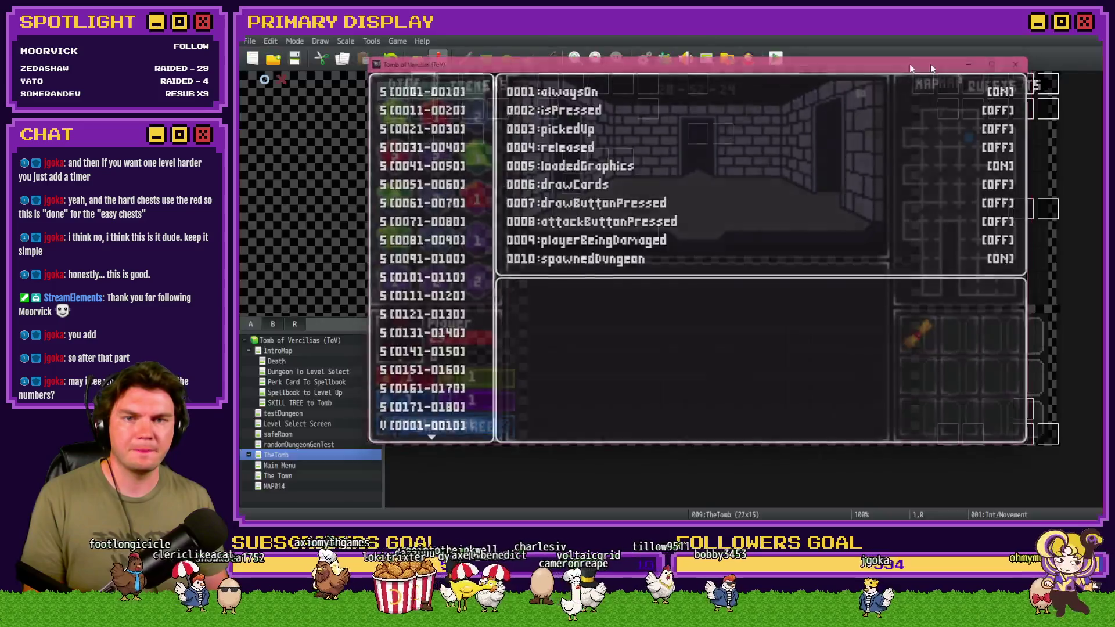
Reopen Tomb Master and scroll to the puzzlePiece18 ≥ 4 branch, selecting its 20-frame wait.
double_click(399, 133)
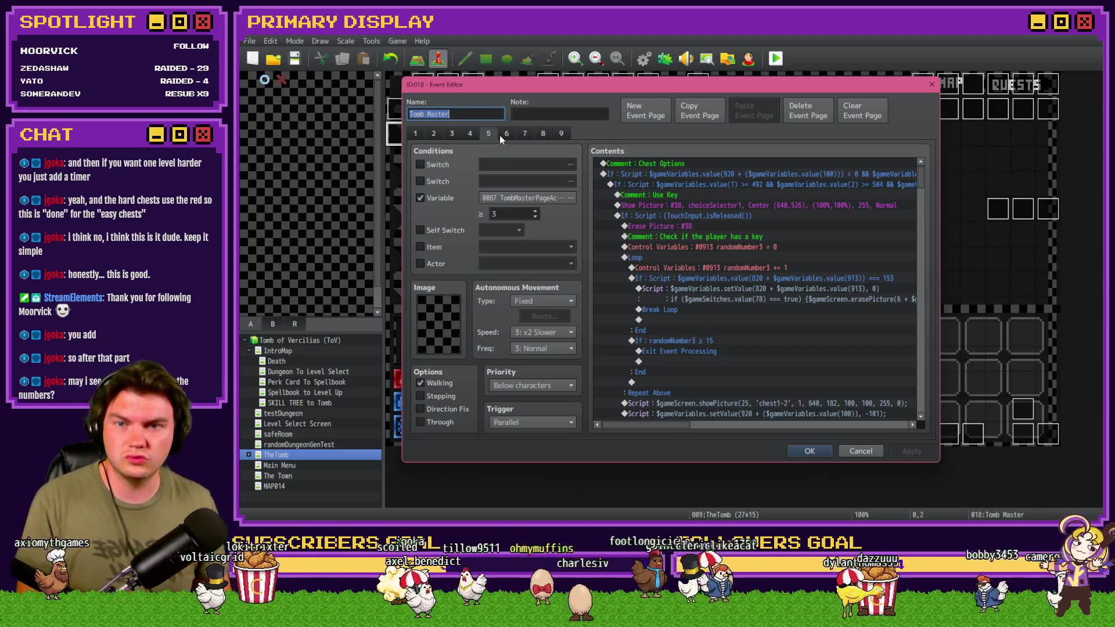
left_click_drag(922, 184, 922, 246)
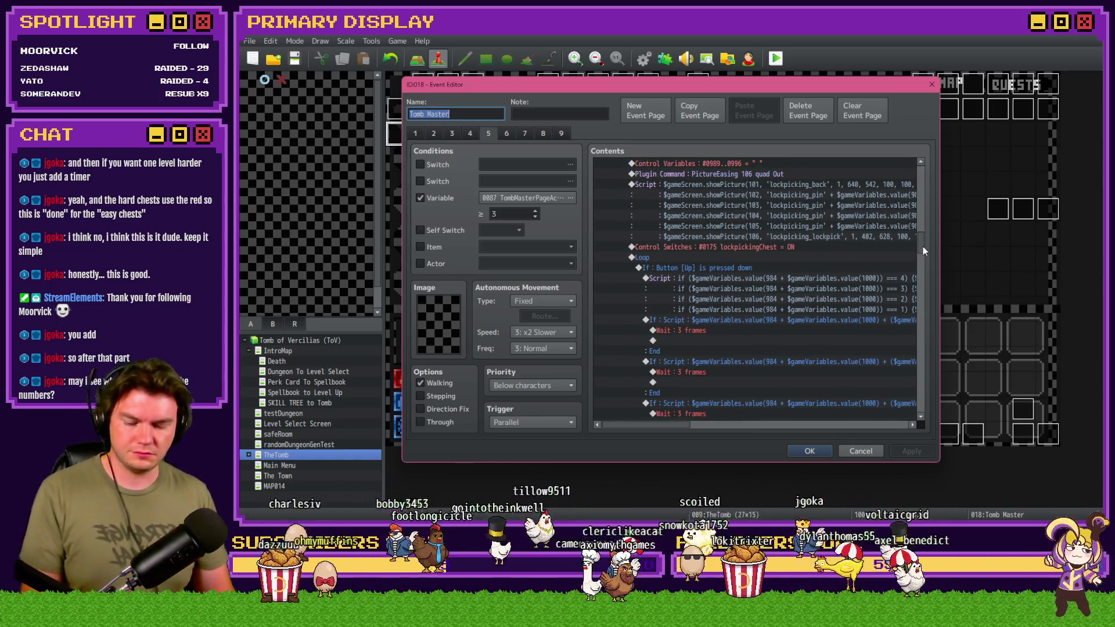
key("alt+Tab")
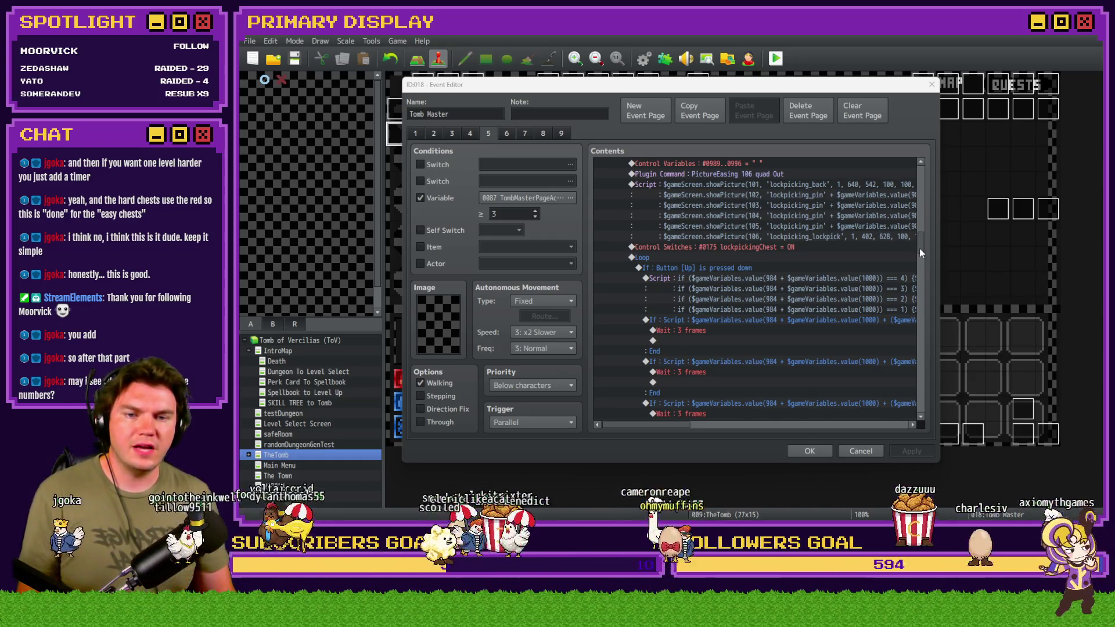
left_click_drag(922, 249, 922, 252)
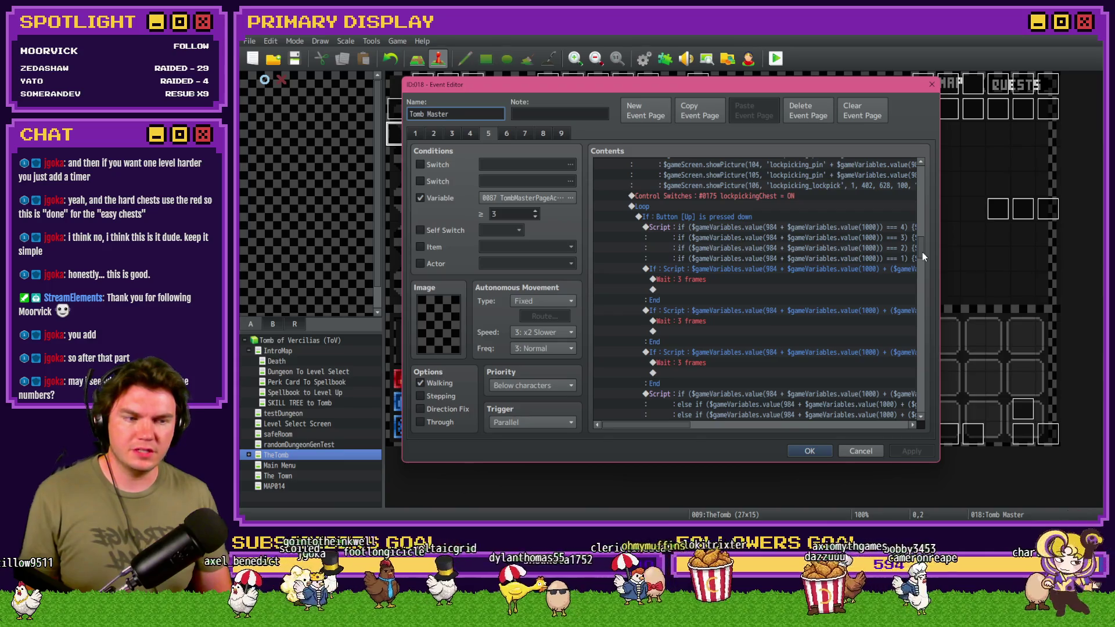
key("alt+Tab")
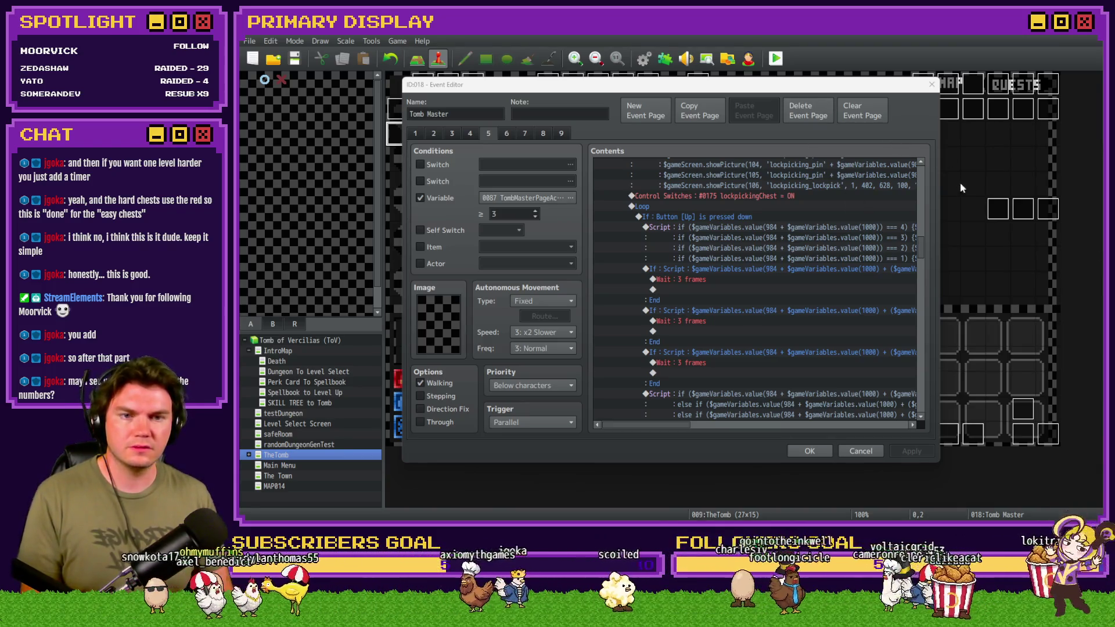
left_click_drag(921, 251, 924, 373)
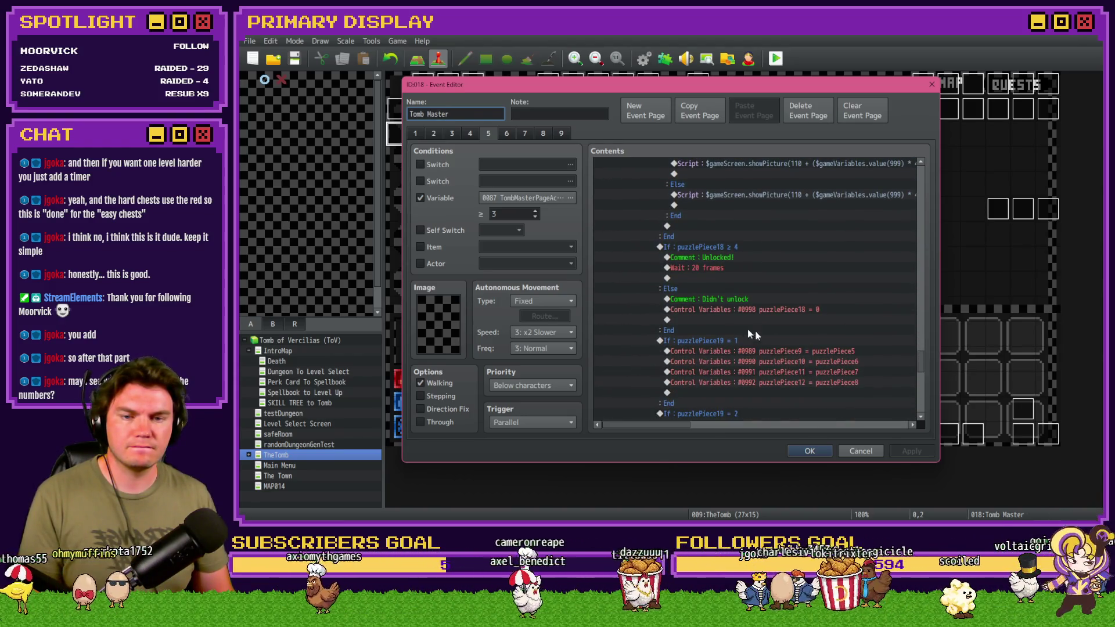
left_click(723, 264)
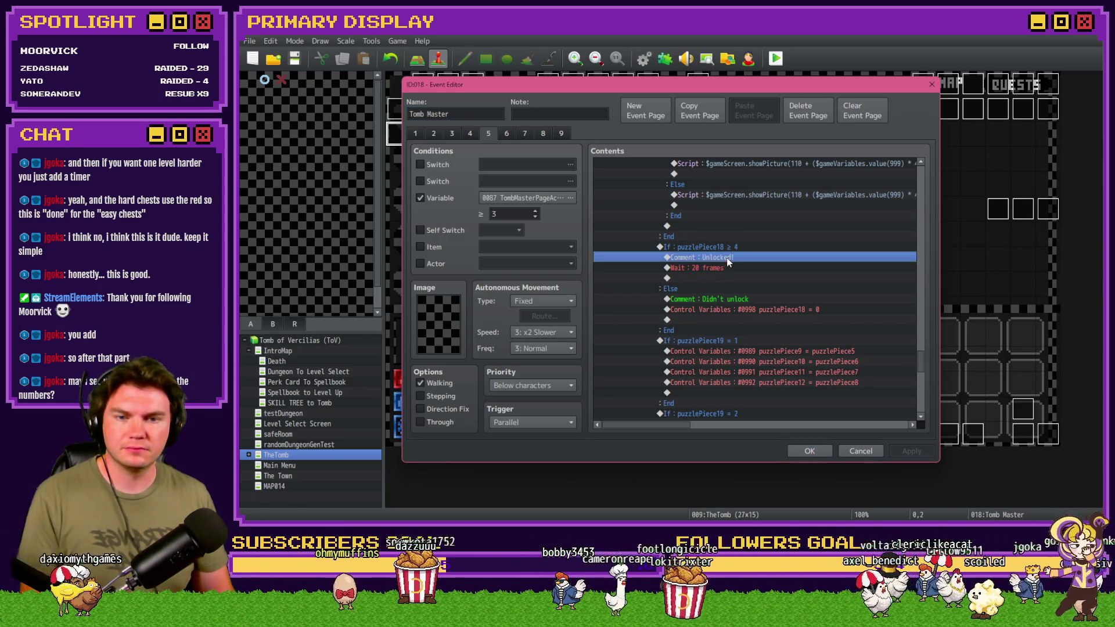
left_click(730, 276)
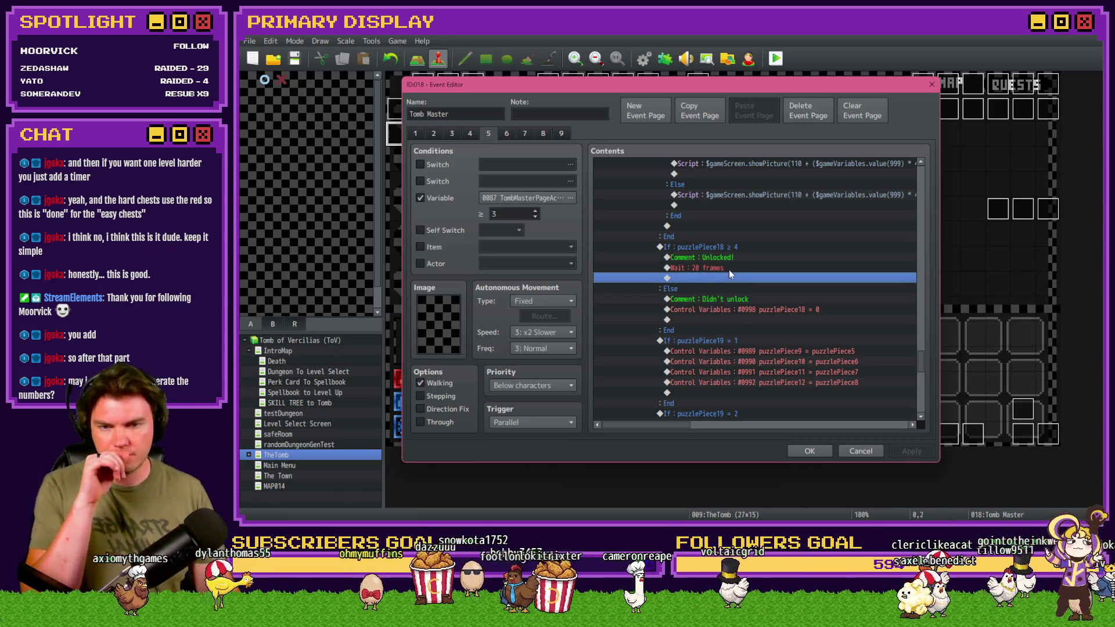
left_click(730, 269)
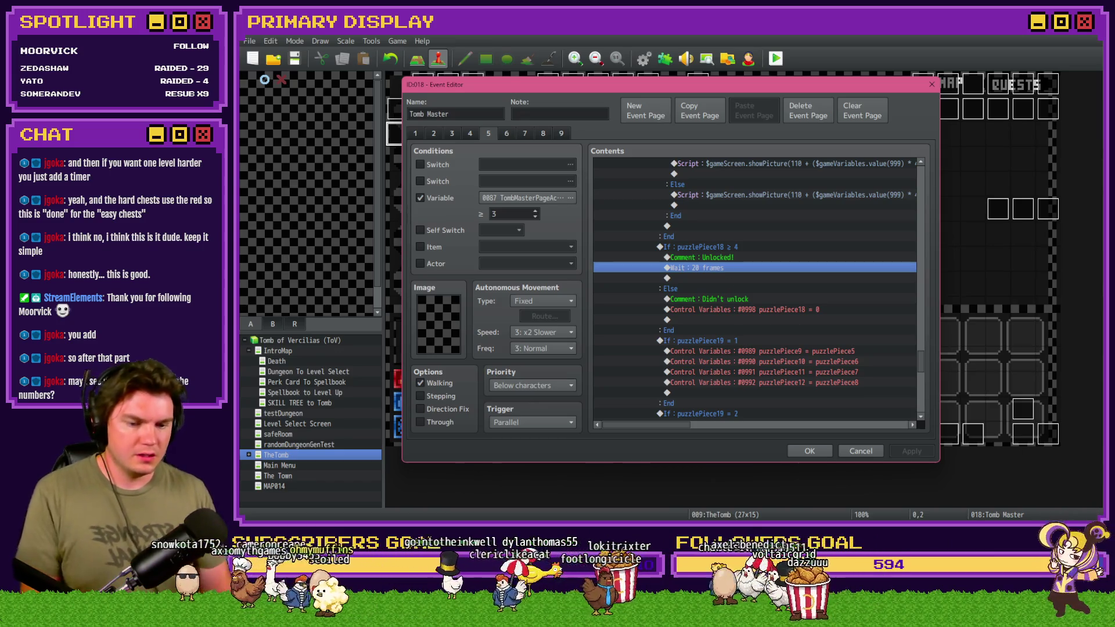
key("alt+Tab")
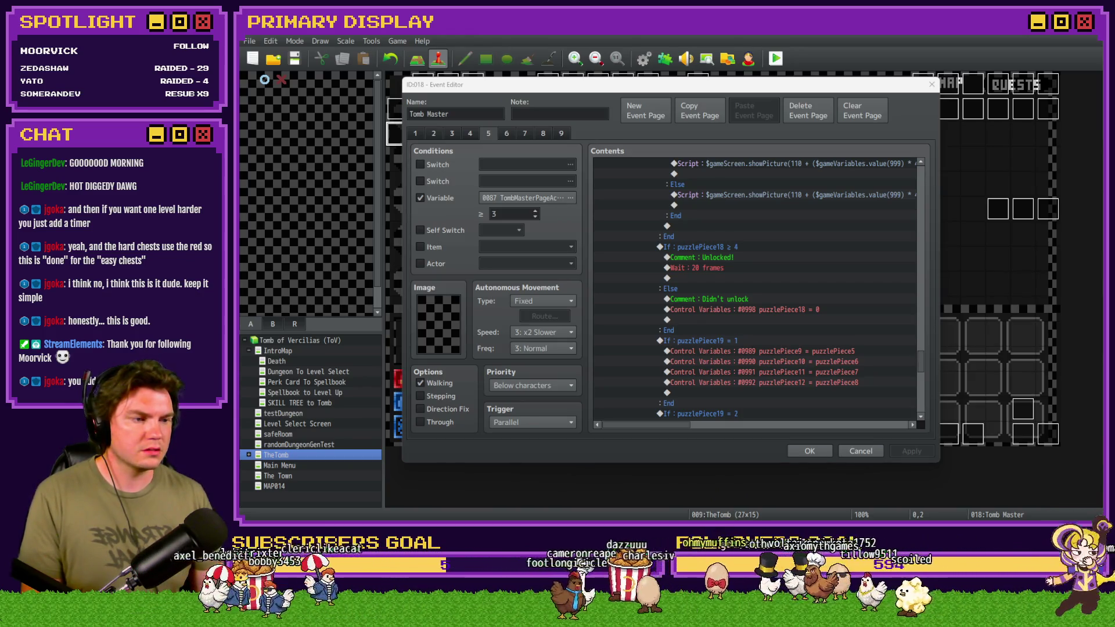
left_click(709, 257)
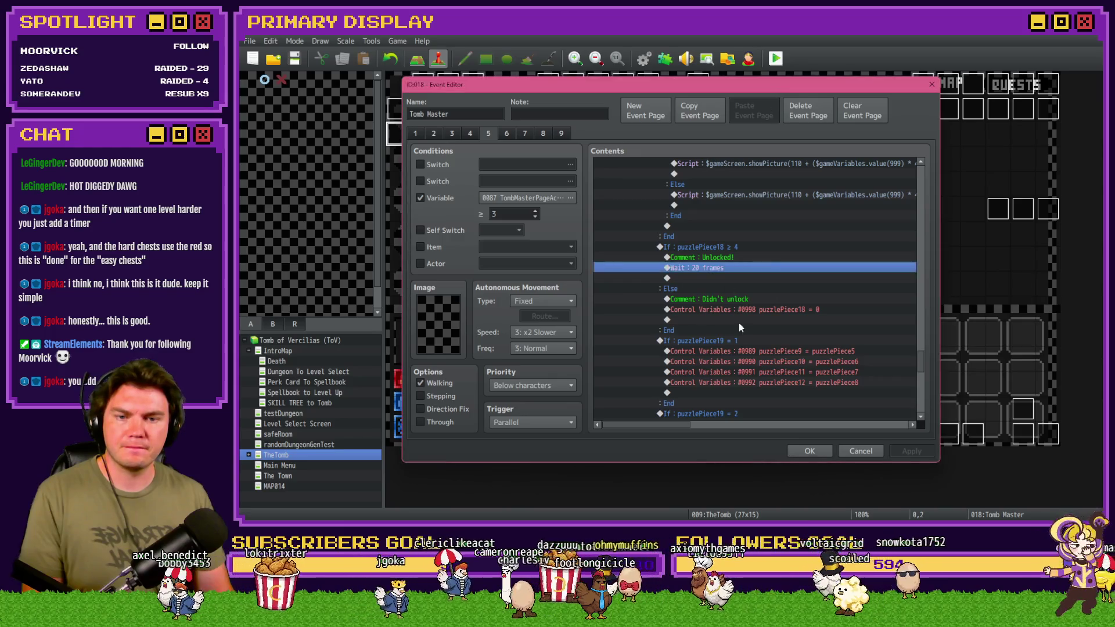
After the 20-frame wait, insert a Script looping i from 101 to 118 calling $gameScreen.erasePicture(i).
left_click(707, 269)
double_click(707, 274)
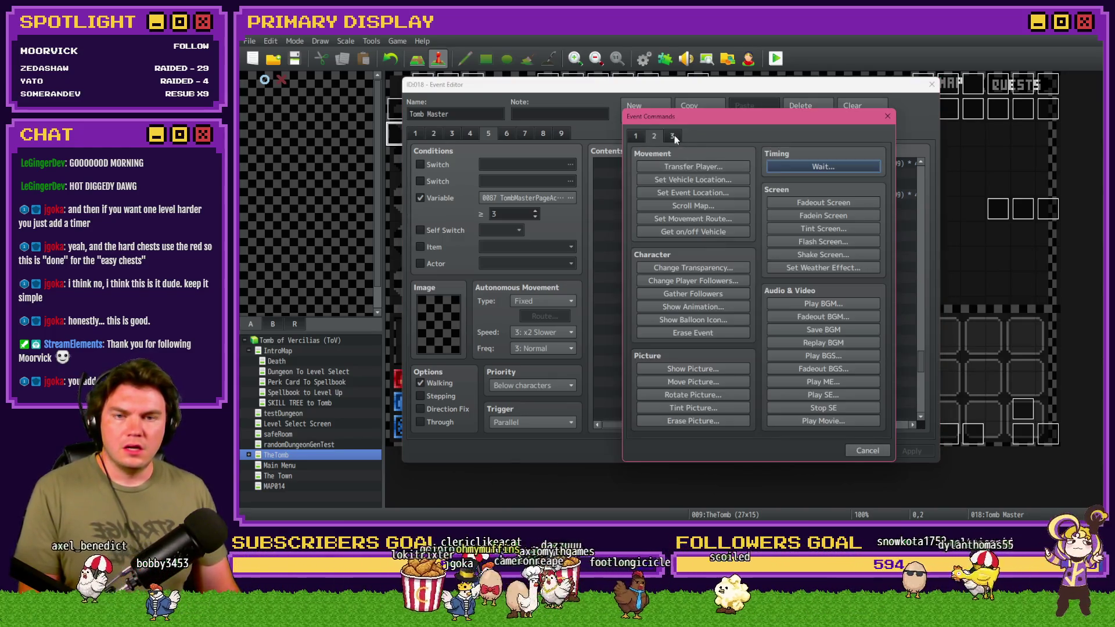
left_click(823, 408)
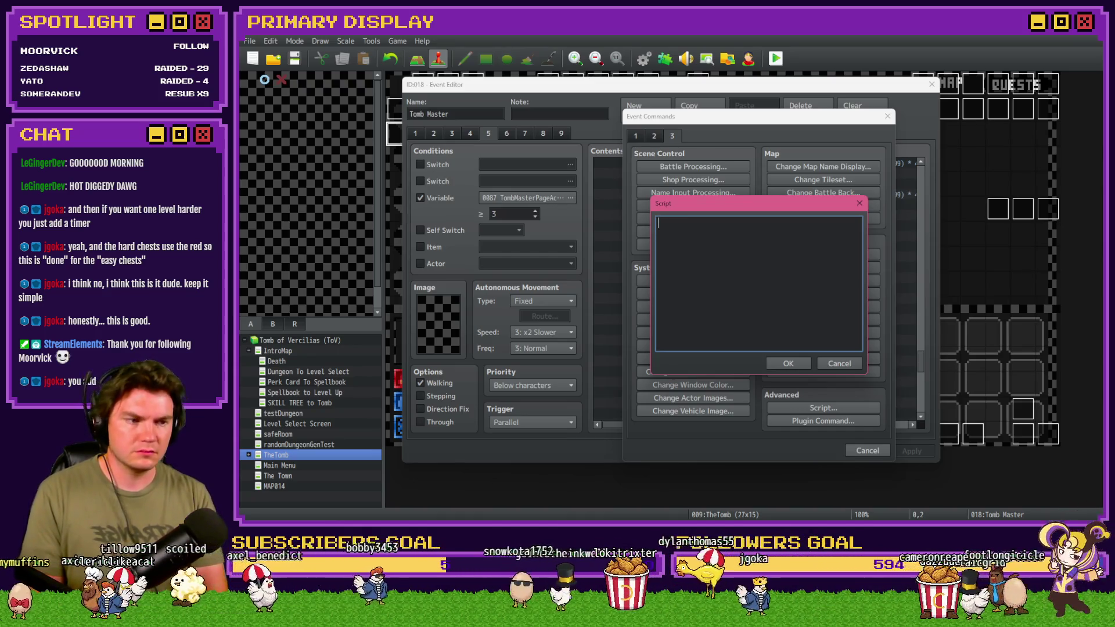
type("for ()")
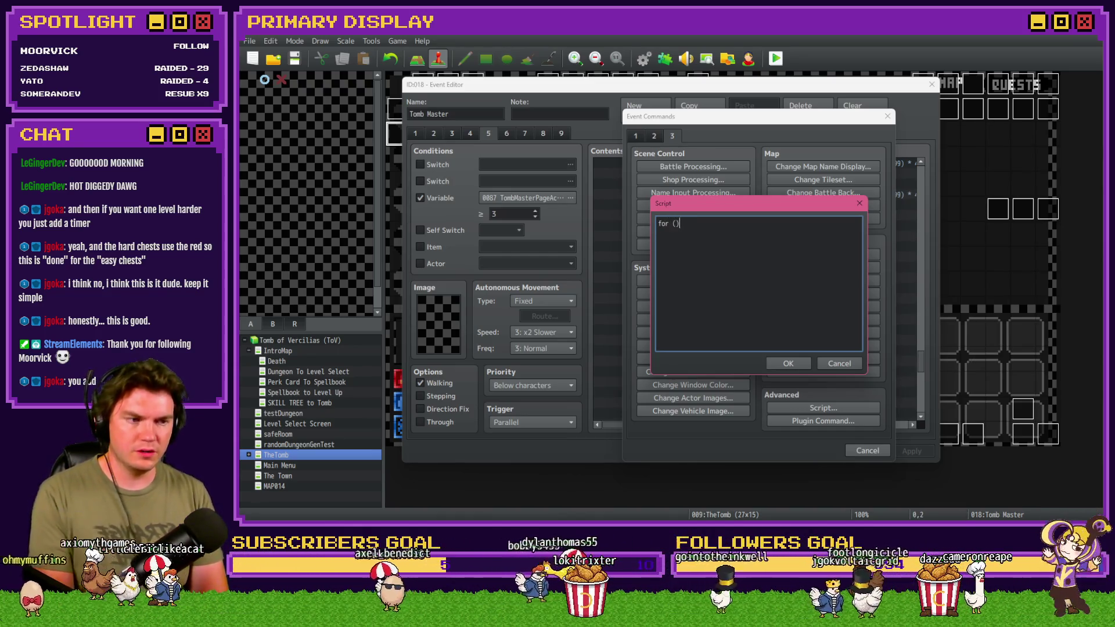
type("let i")
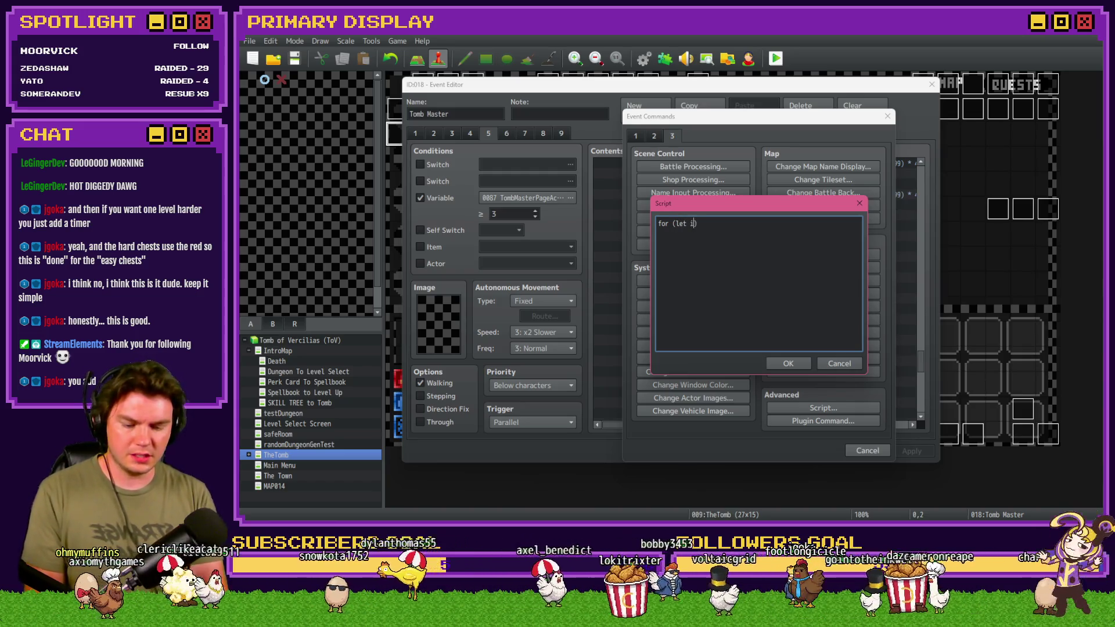
type(" = ")
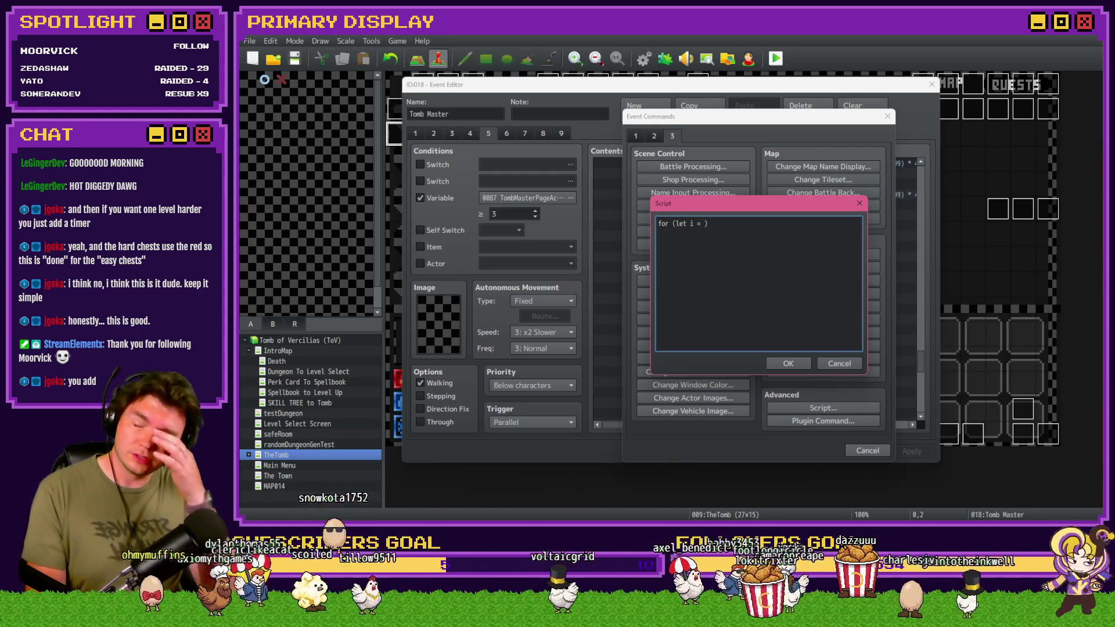
type("101")
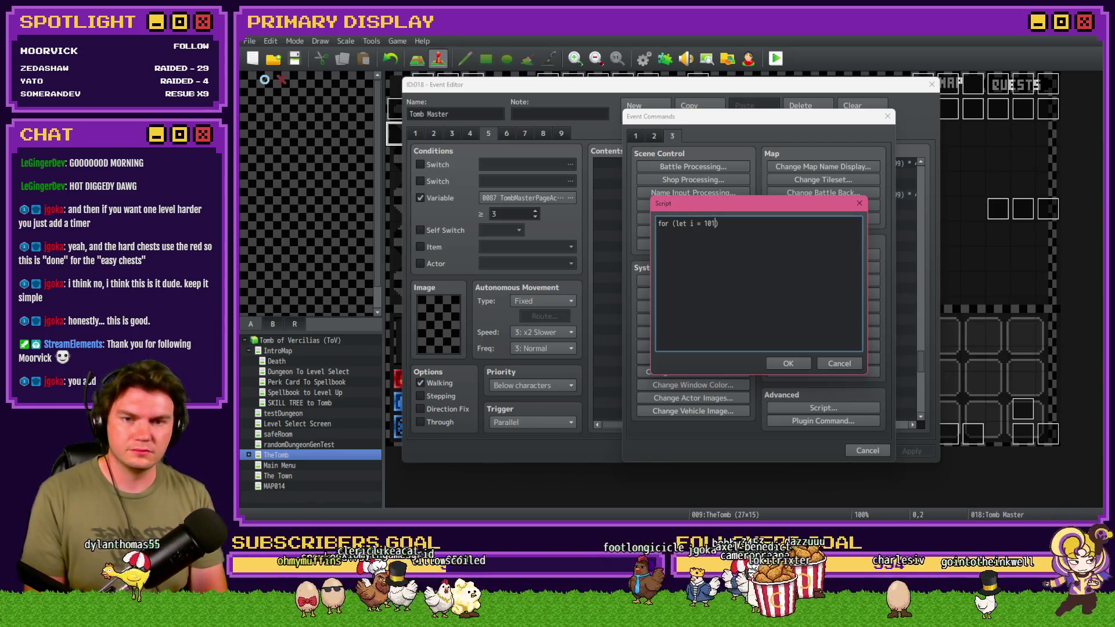
type("i <=")
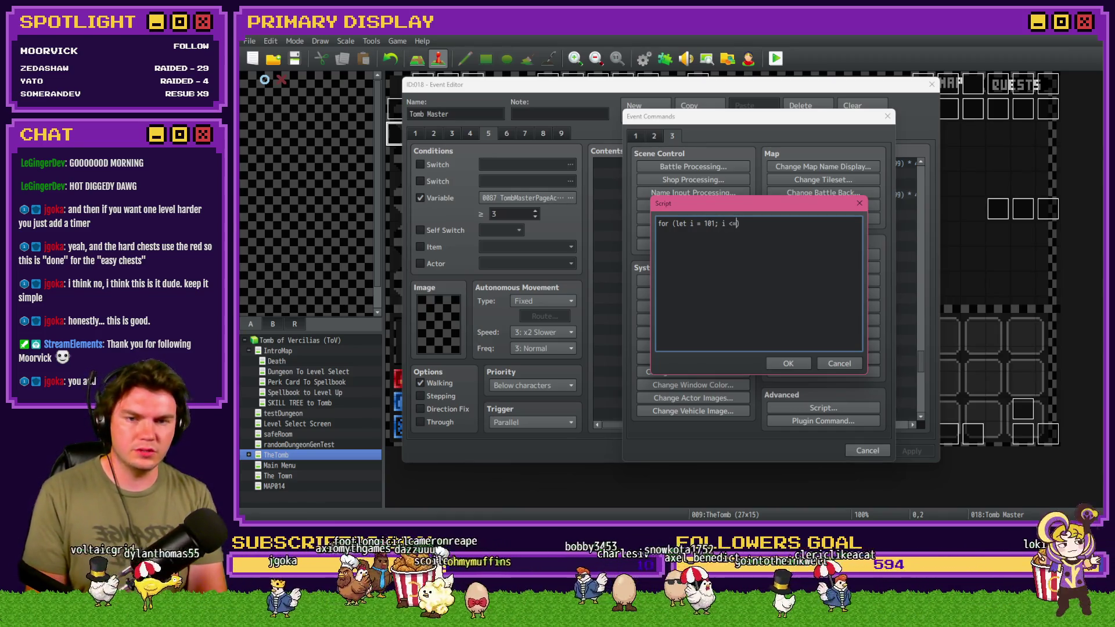
type(" 8")
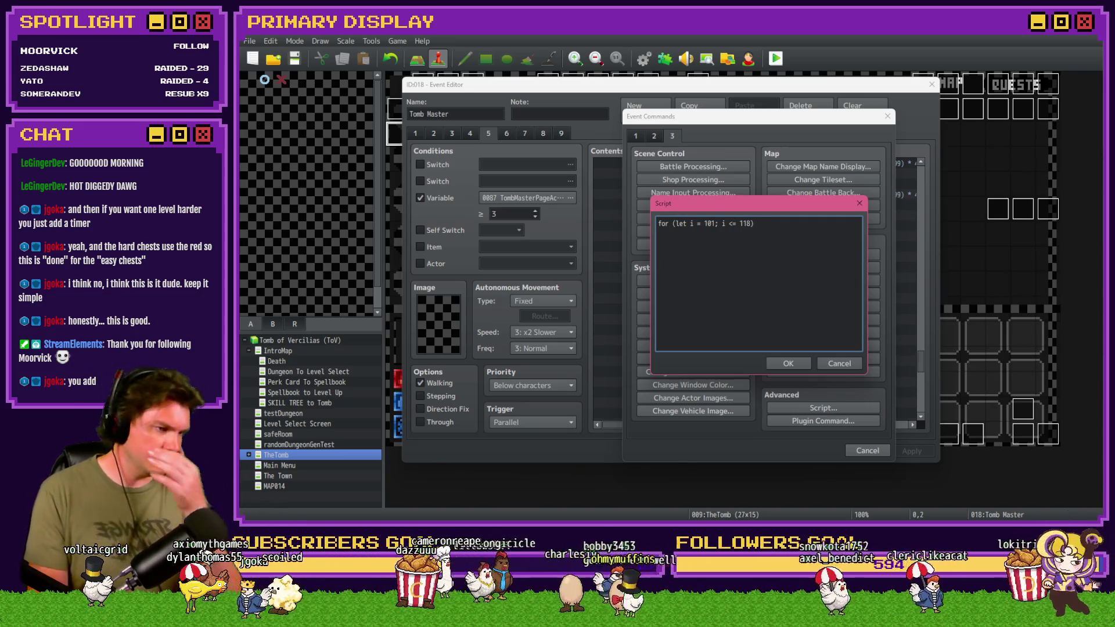
type("; ")
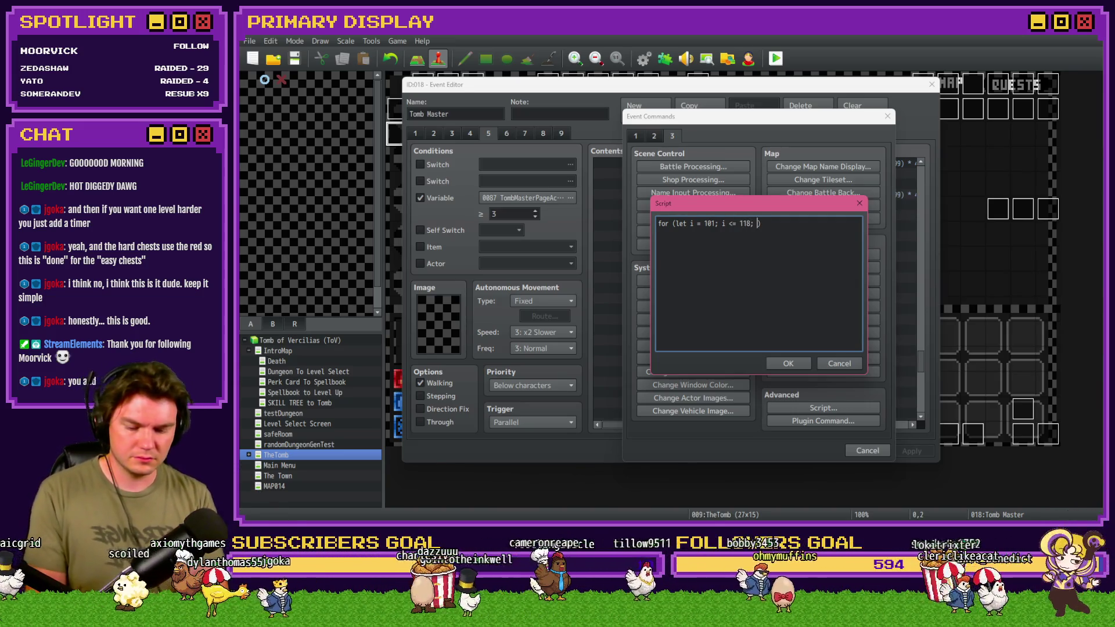
type("++")
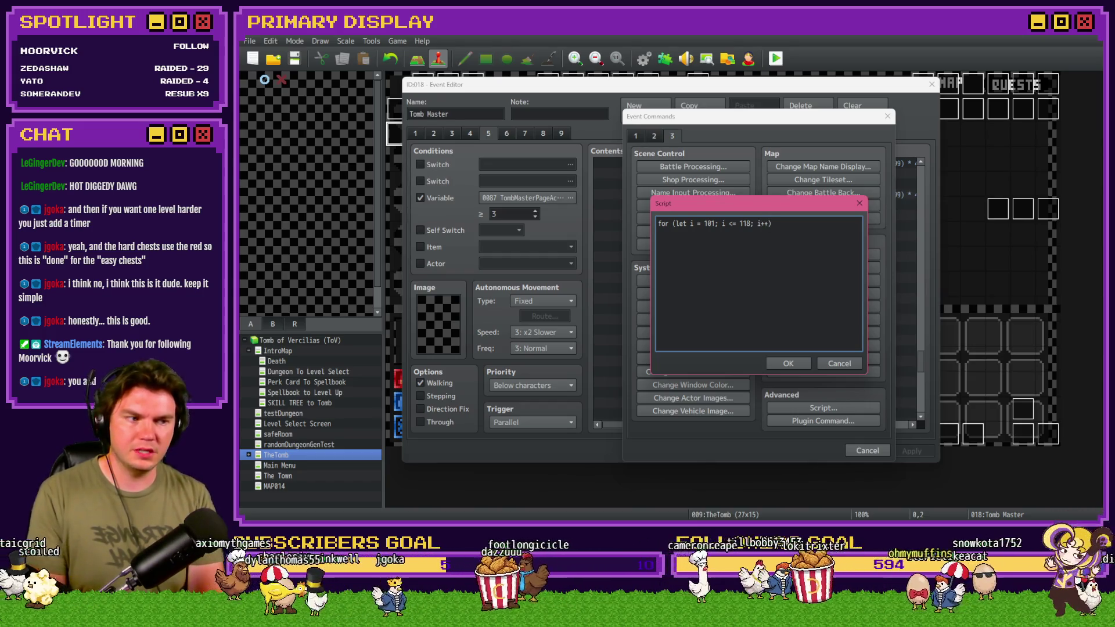
key("Right")
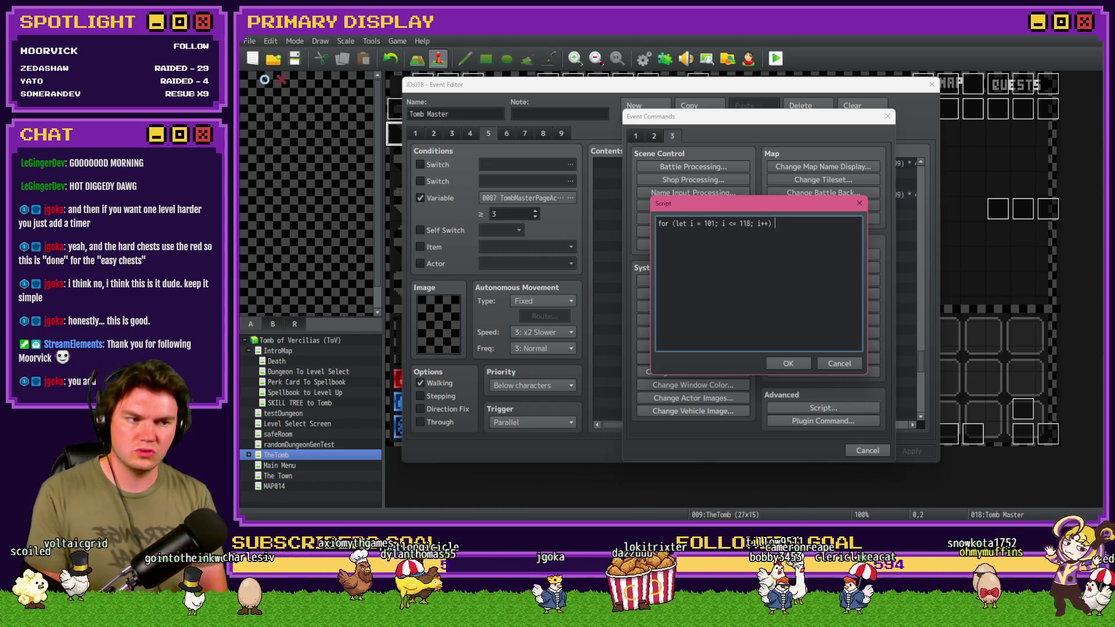
type("{")
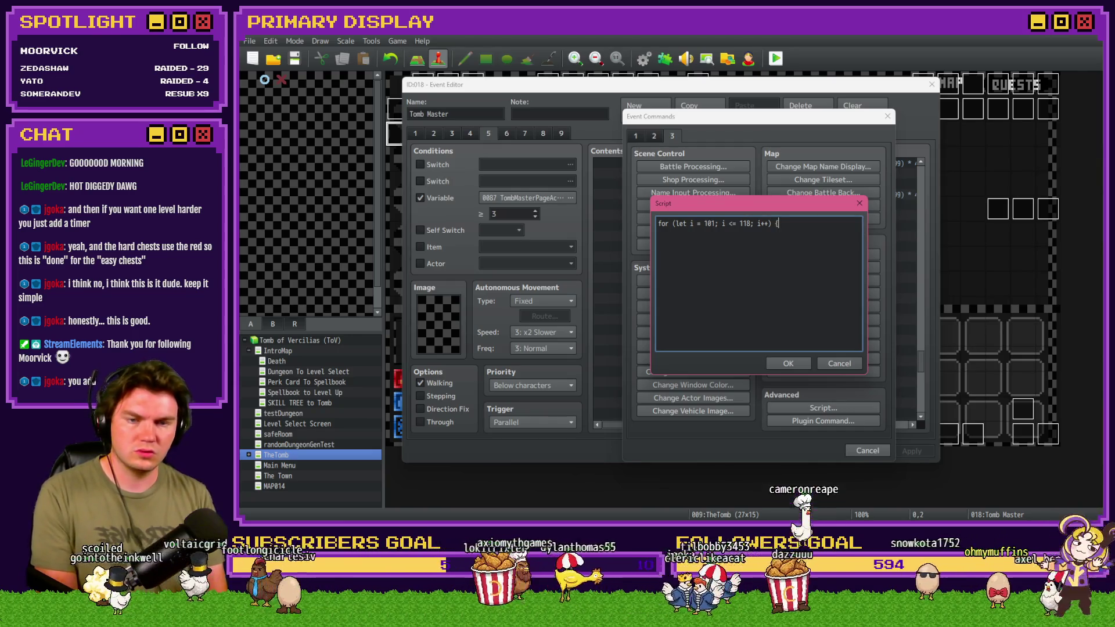
key("Return")
type("$gameScreen.")
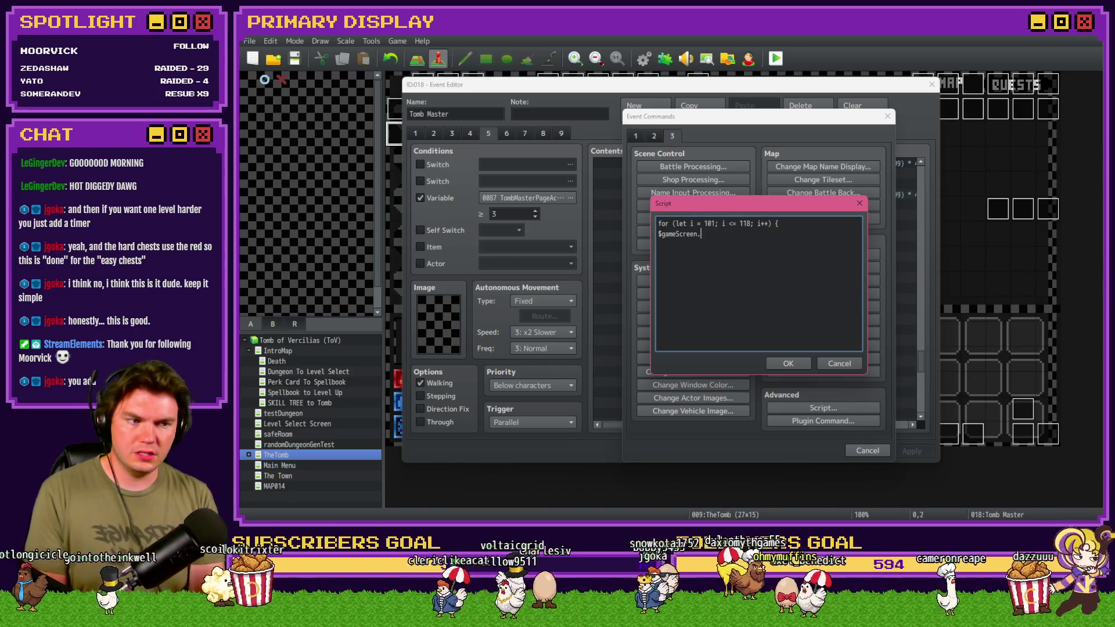
type("erase")
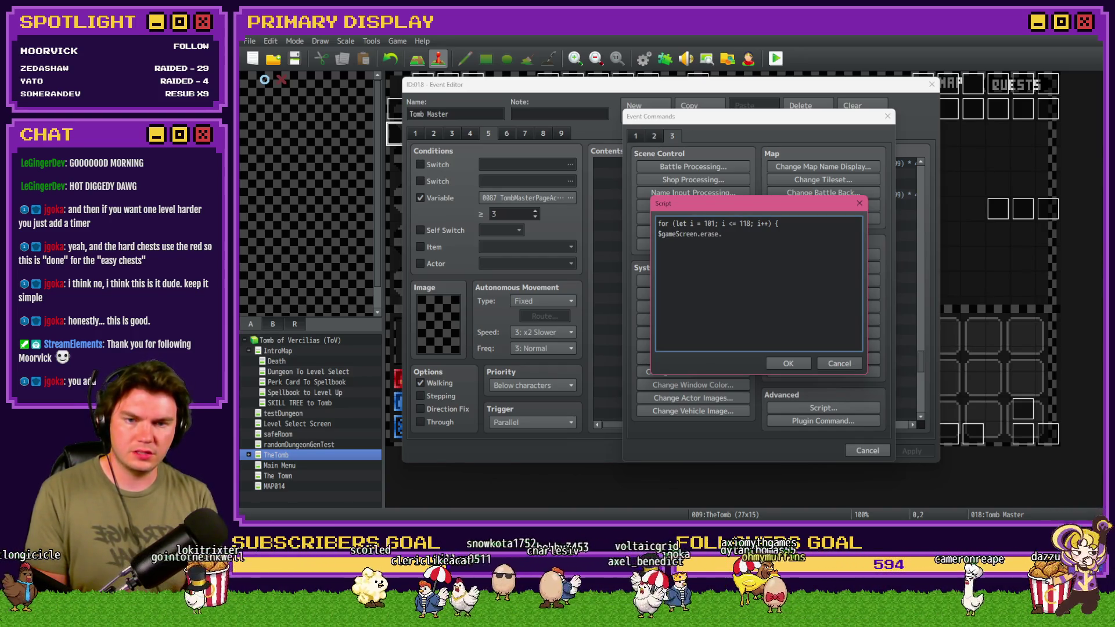
type("Picture")
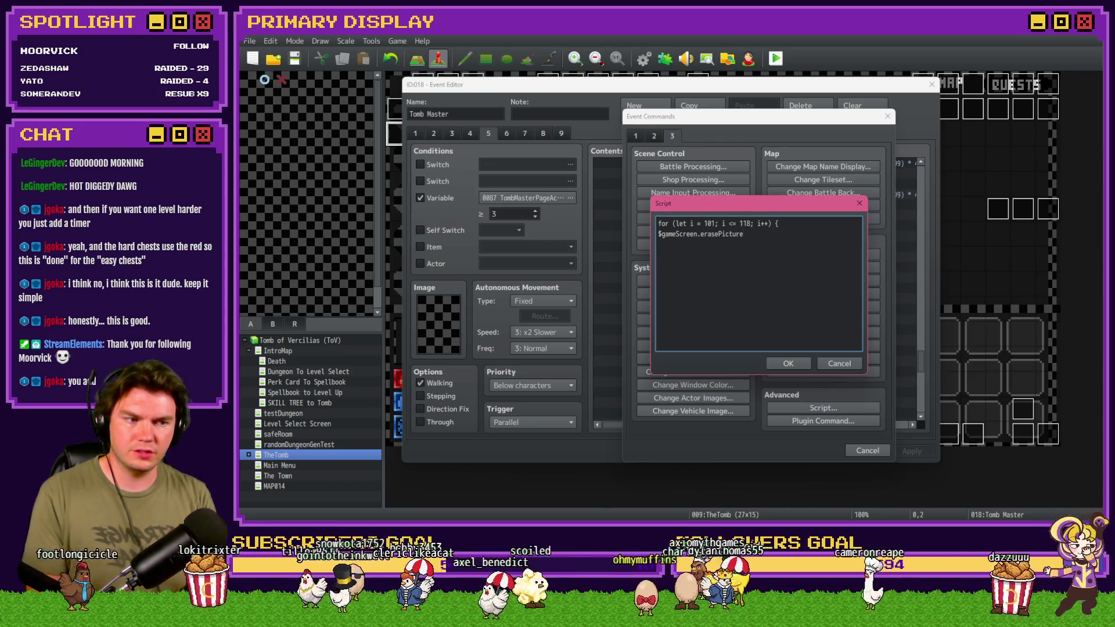
type("(i)")
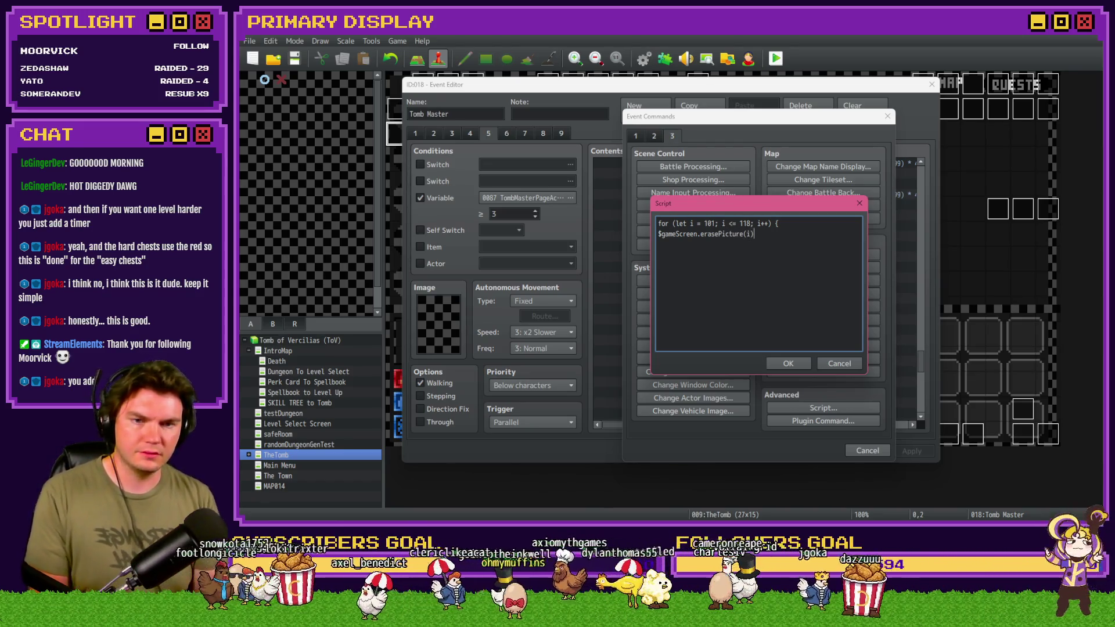
type(";")
key("Return")
type("}")
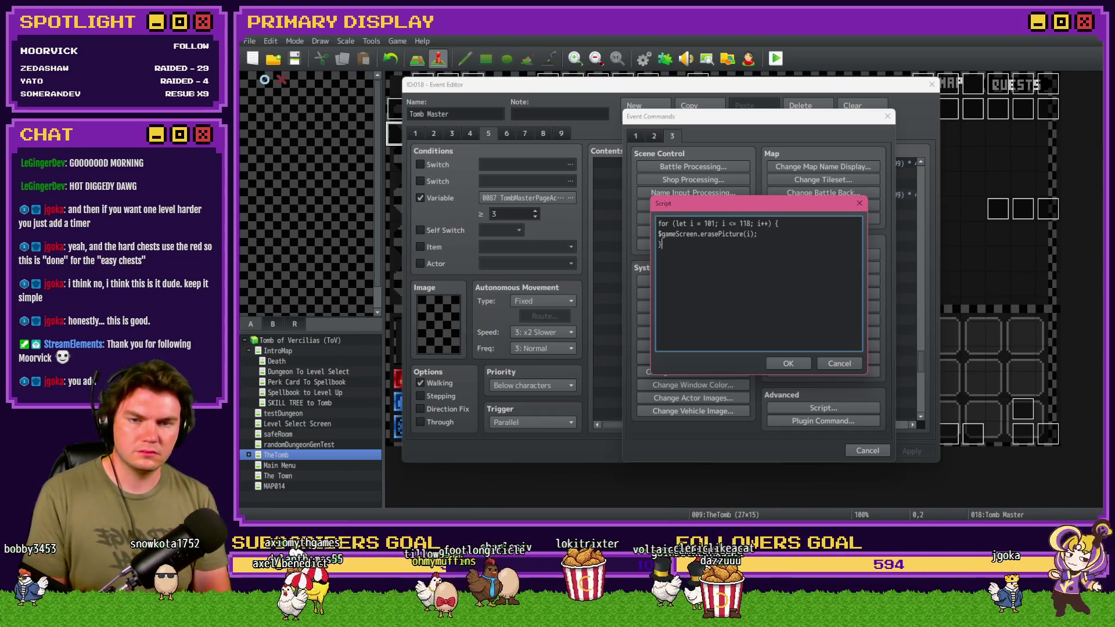
left_click(785, 365)
left_click(727, 279)
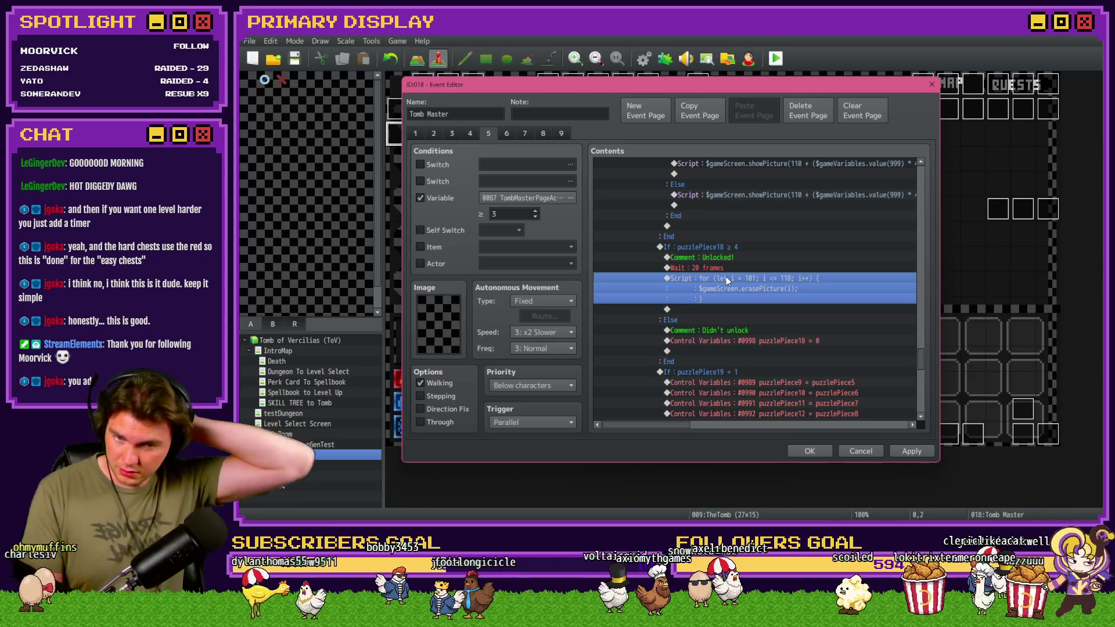
Add a Break Loop right after the picture-erasing script in the Unlocked! branch and save the event.
scroll(813, 307, "down", 10)
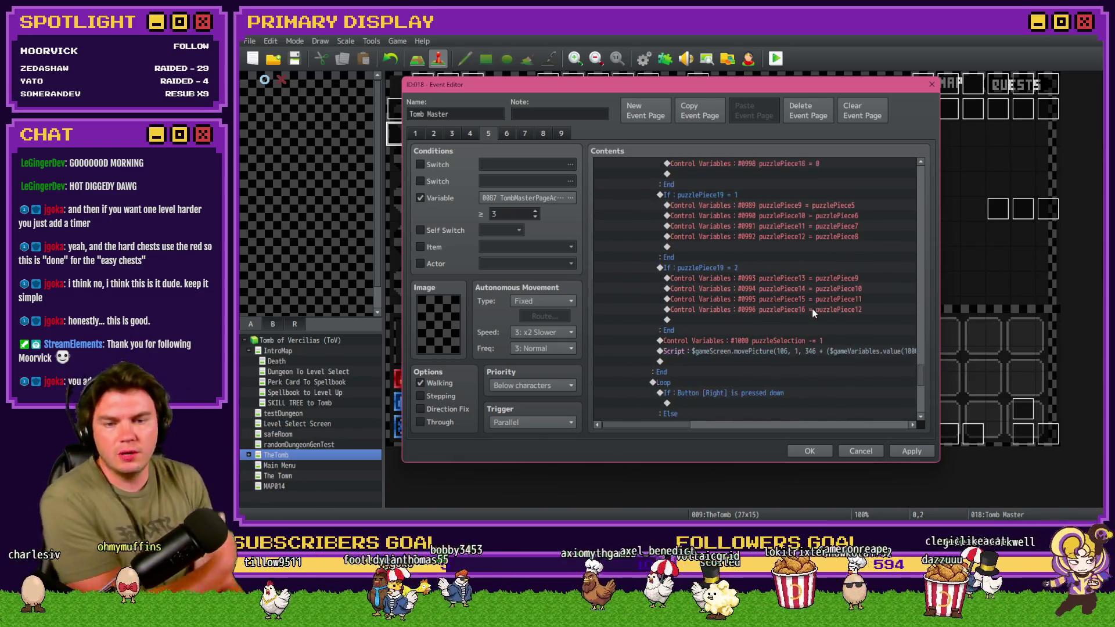
scroll(674, 319, "up", 3)
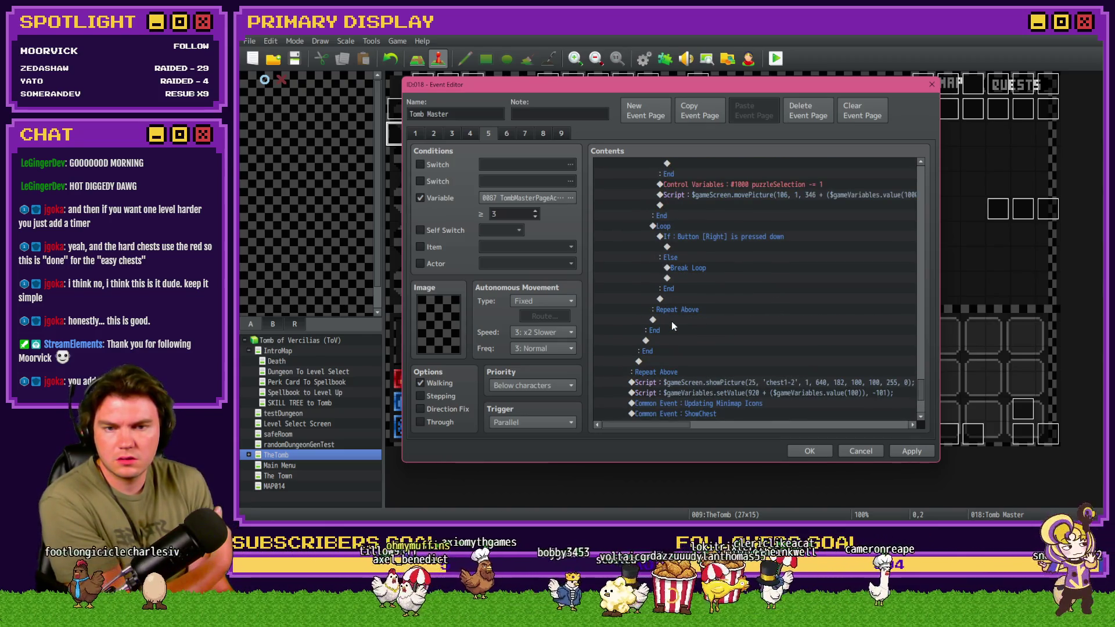
scroll(673, 326, "up", 3)
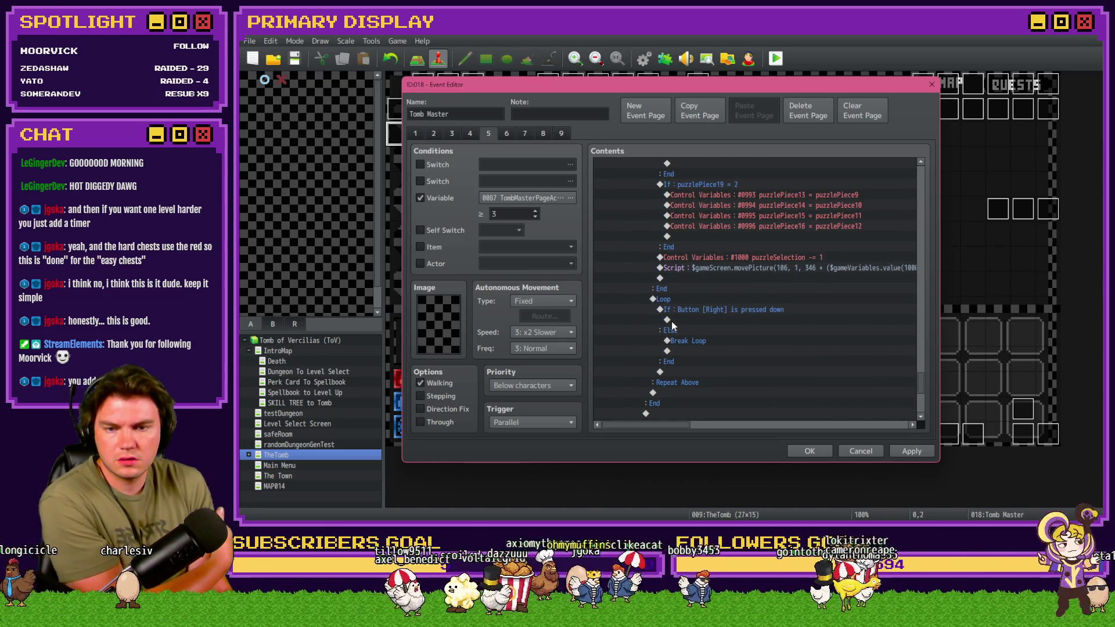
scroll(673, 327, "down", 3)
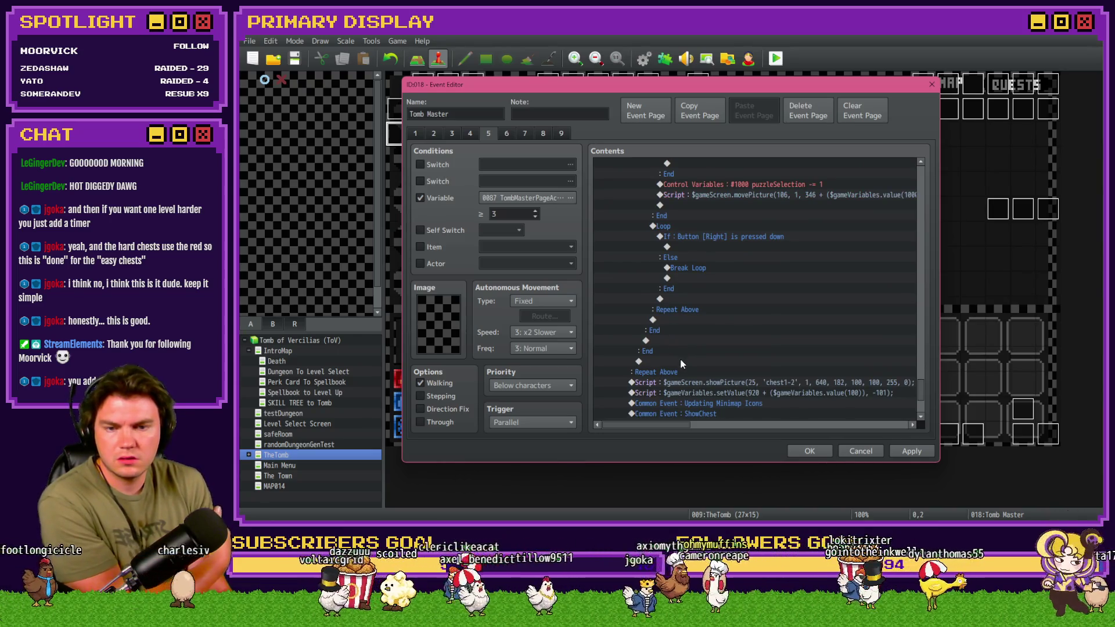
scroll(688, 369, "up", 10)
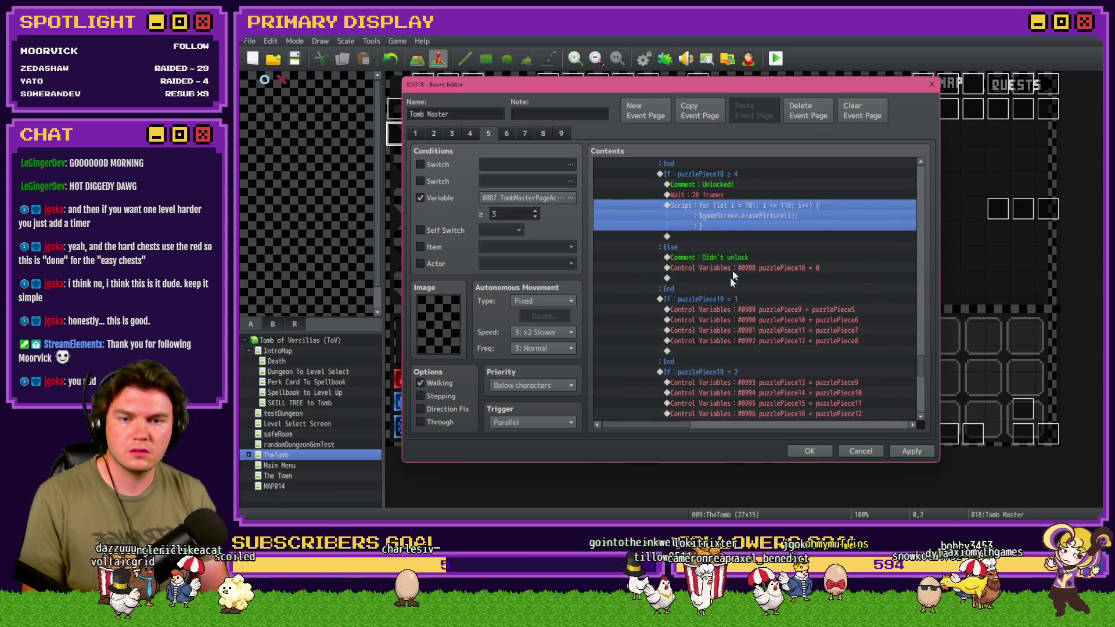
double_click(720, 237)
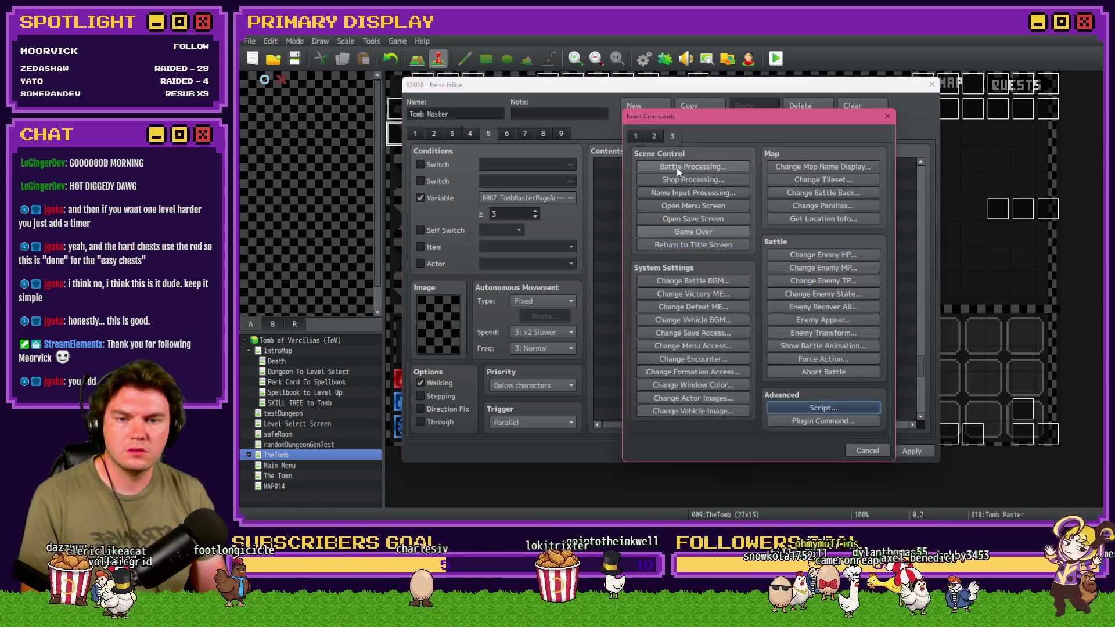
left_click(637, 135)
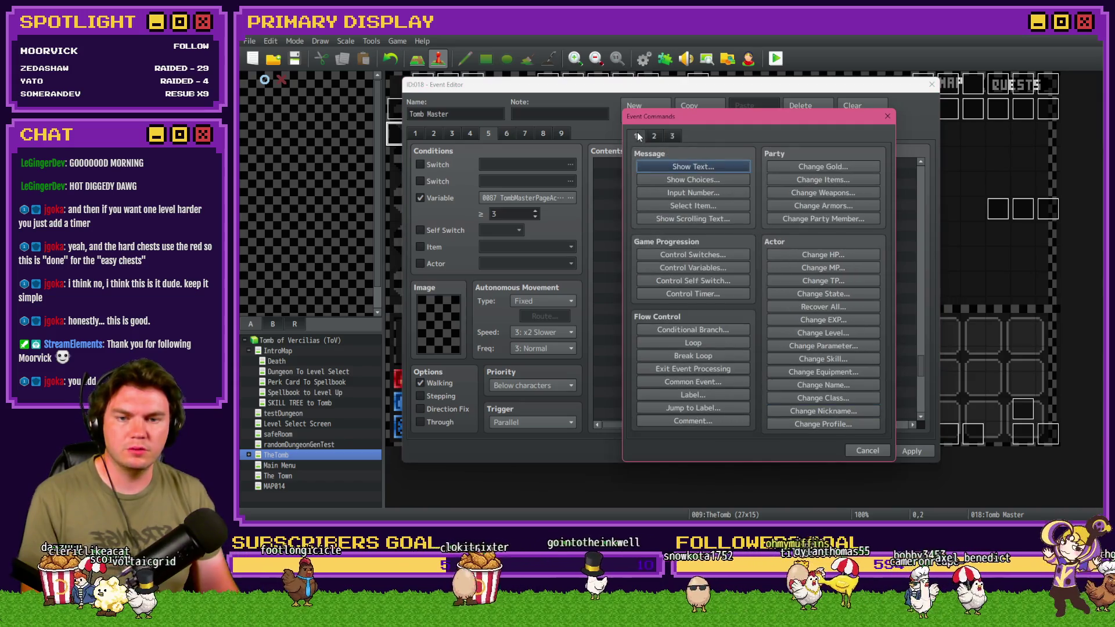
left_click(718, 356)
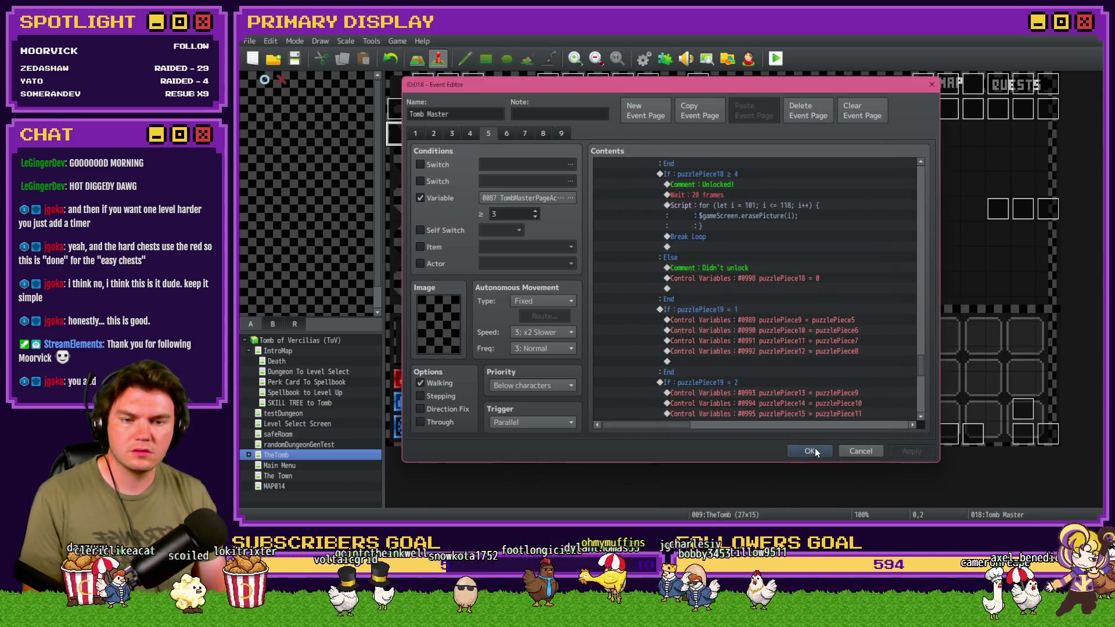
left_click(815, 450)
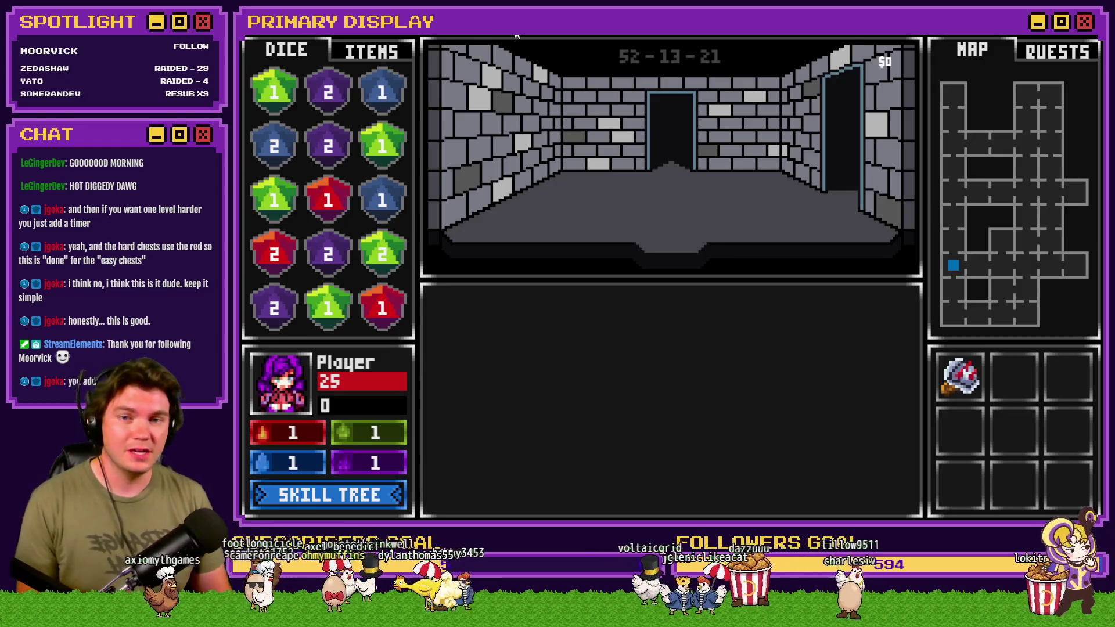
Walk forward and change the roomTrap13 variable in the F9 debug list.
key("w")
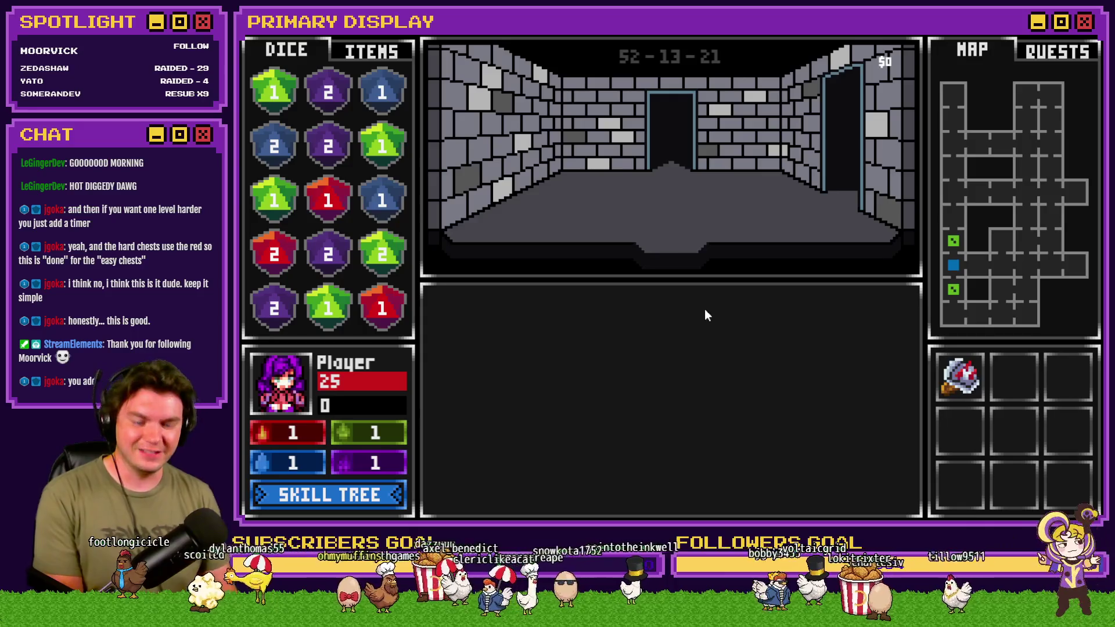
key("F9")
key("Up")
scroll(325, 174, "up", 5)
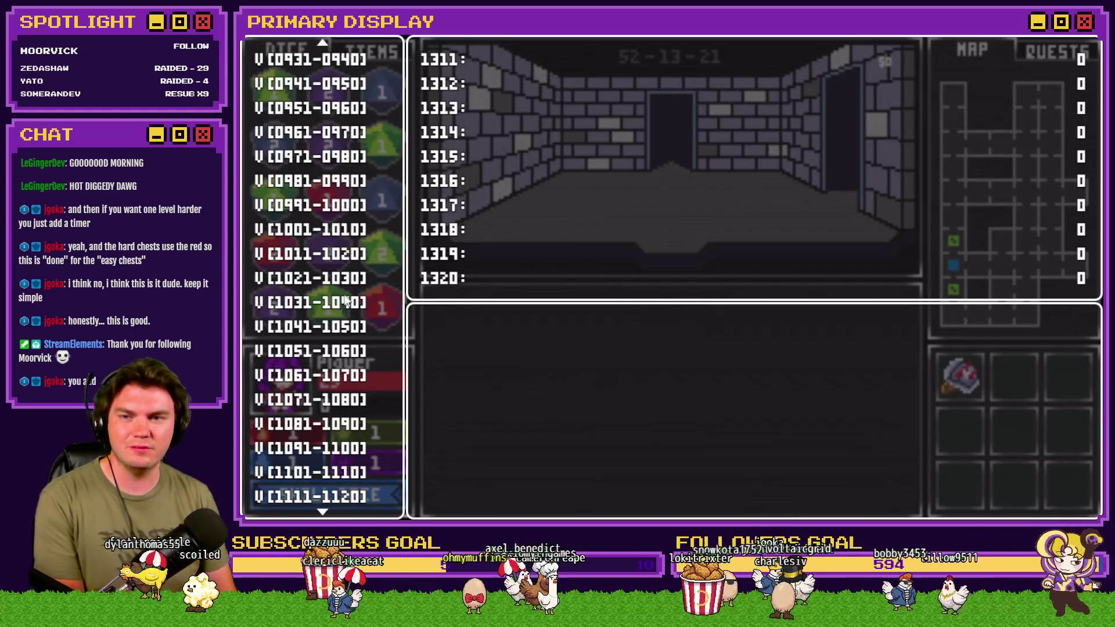
key("Down")
key("Down")
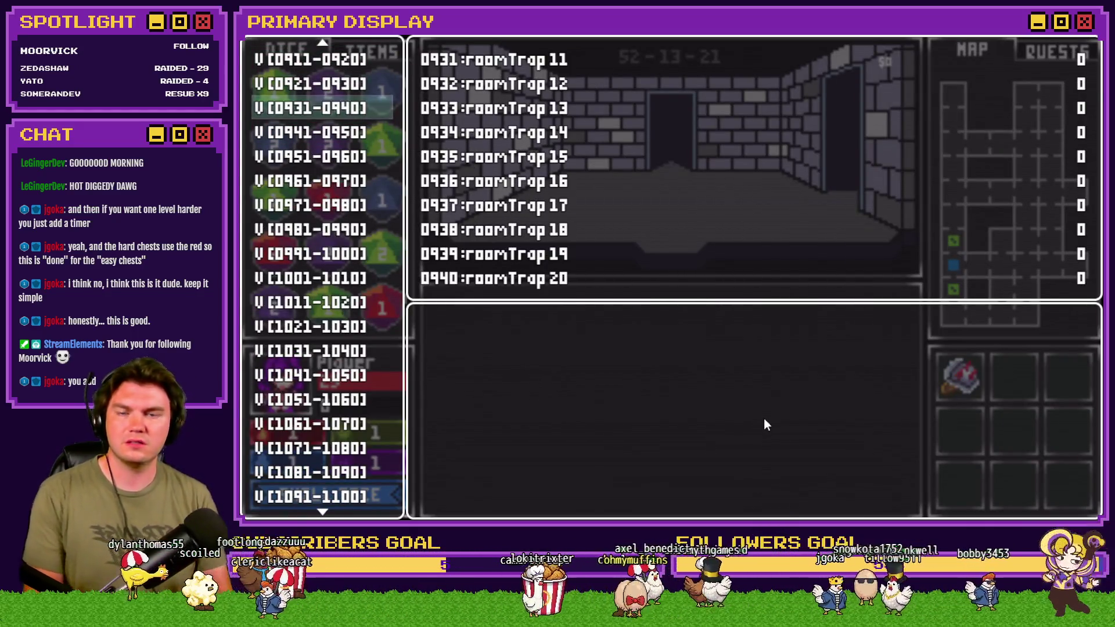
key("Return")
key("Down")
key("Down")
key("Right")
key("Escape")
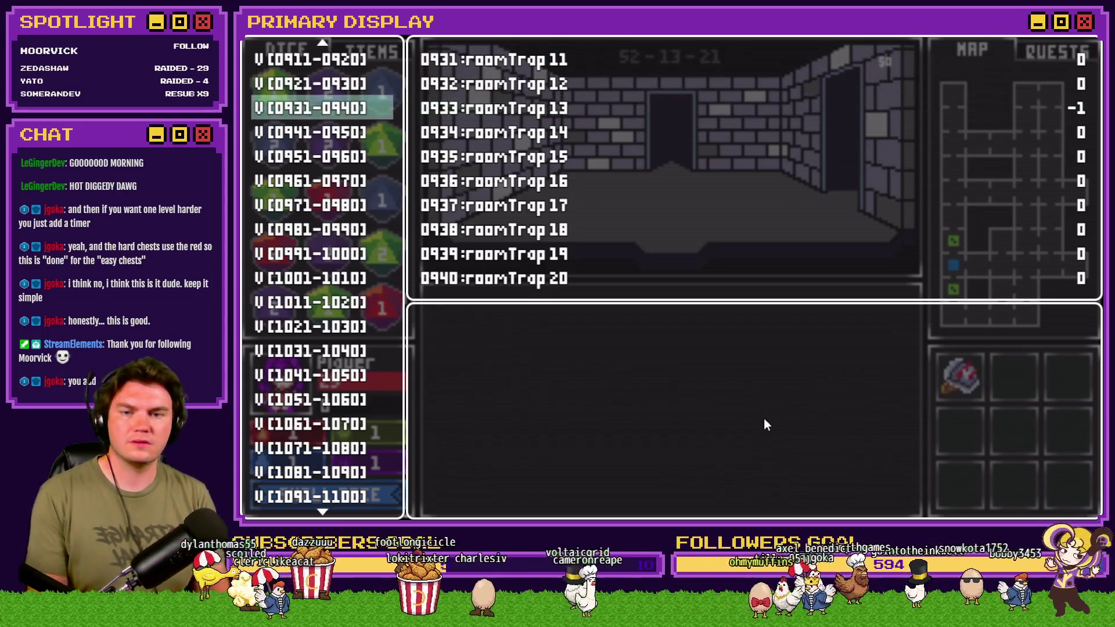
Pick the chest's lock by raising pins until it unlocks, then quit the playtest.
key("Escape")
left_click(714, 424)
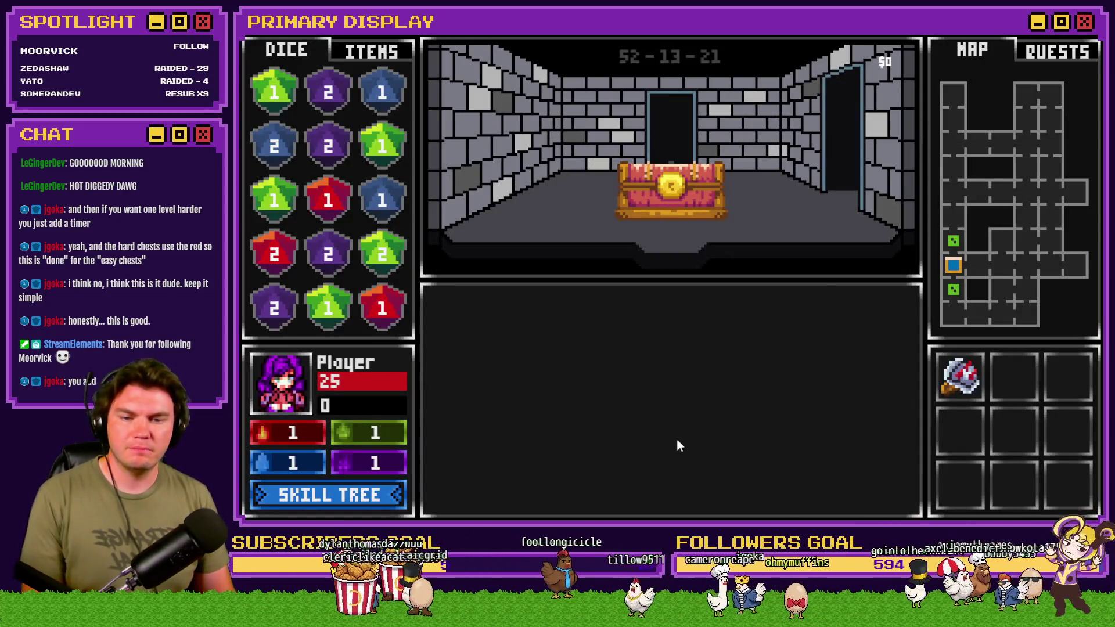
key("Right")
key("Up")
key("Right")
key("Up")
key("Up")
key("Up")
key("Up")
key("Up")
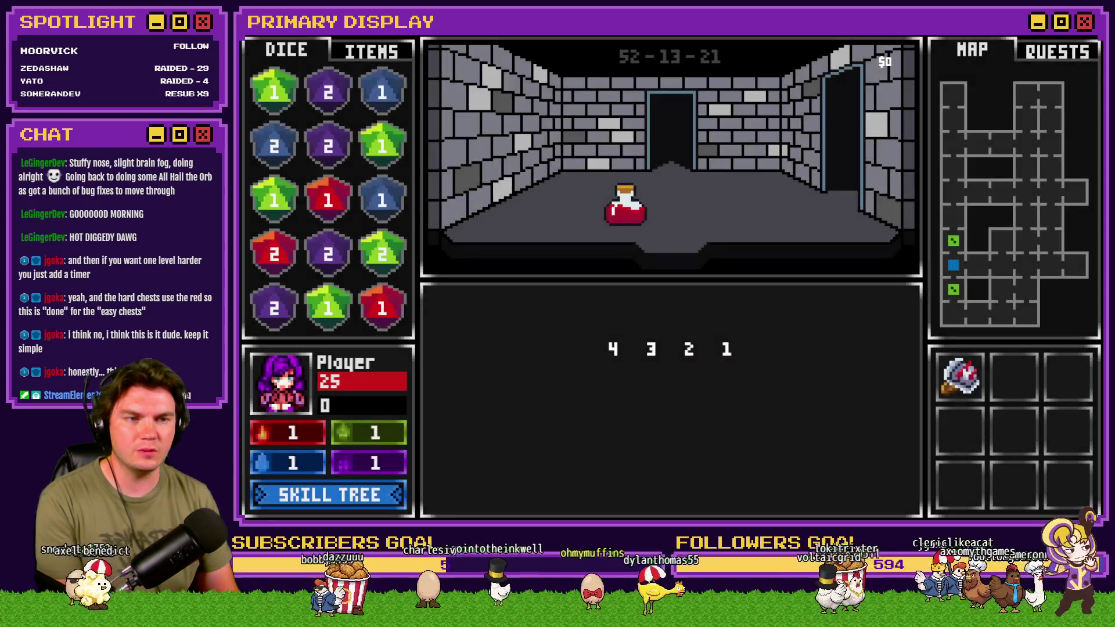
key("alt+F4")
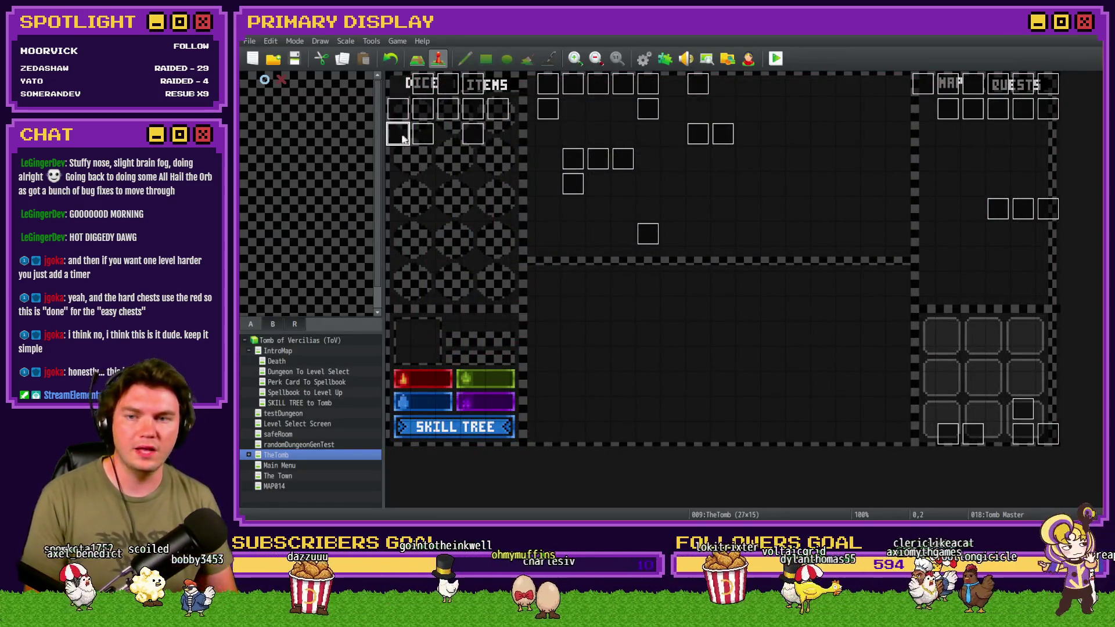
On Tomb Master page 5, insert Control Switches #0175 lockpickingChest = OFF after the erase script.
double_click(398, 136)
left_click(490, 134)
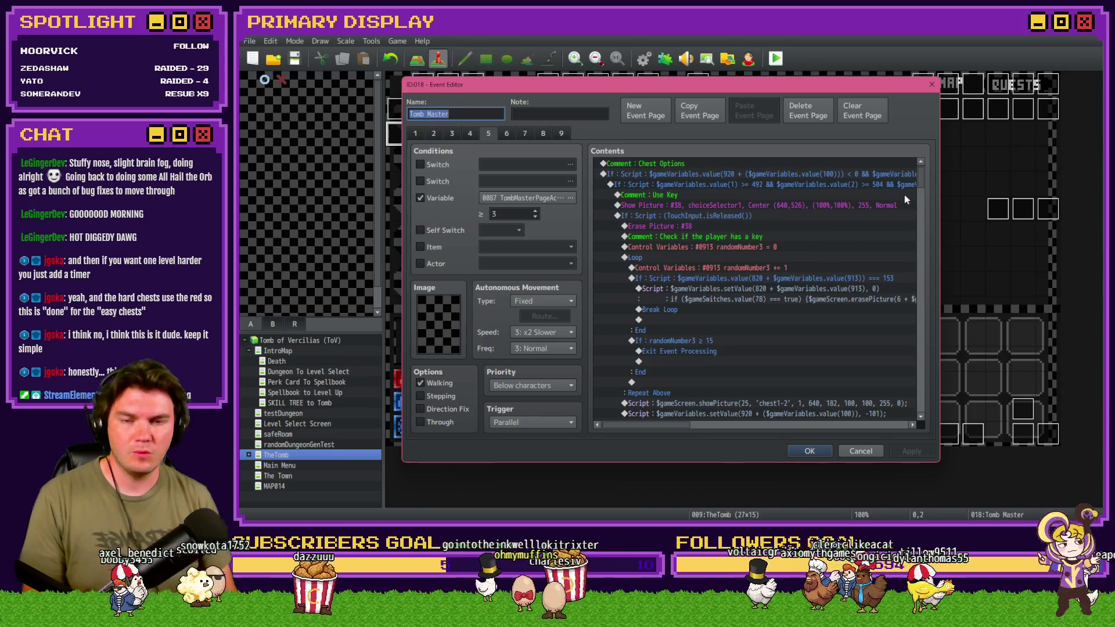
mouse_move(919, 179)
left_mouse_down()
mouse_move(916, 315)
mouse_move(943, 231)
mouse_move(929, 242)
mouse_move(926, 363)
left_mouse_up()
left_click(797, 266)
left_click(697, 292)
left_click(723, 315)
key("ctrl+v")
double_click(723, 314)
left_click(742, 315)
left_click(767, 337)
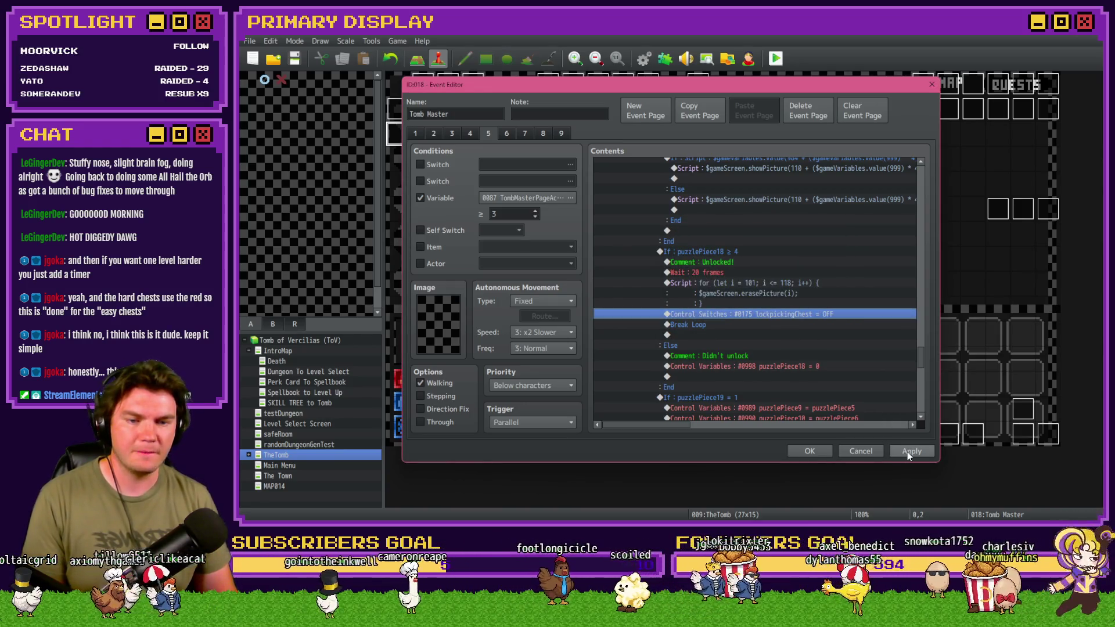
left_click(810, 452)
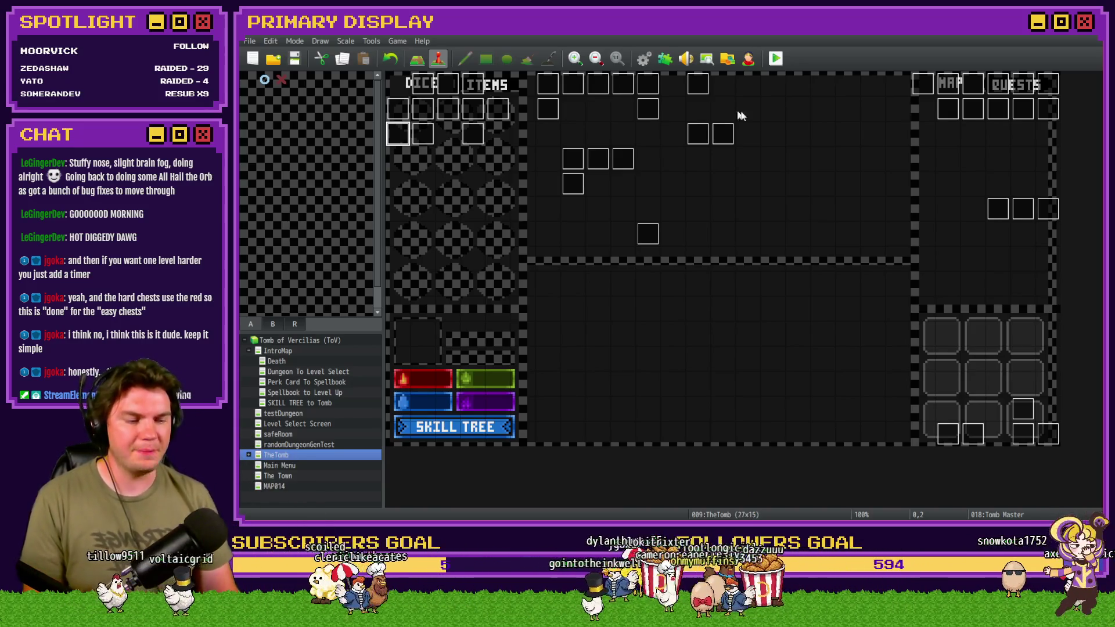
Launch a playtest, take the Axel's Wheel of Cheese perk, and browse the debug variables.
left_click(776, 58)
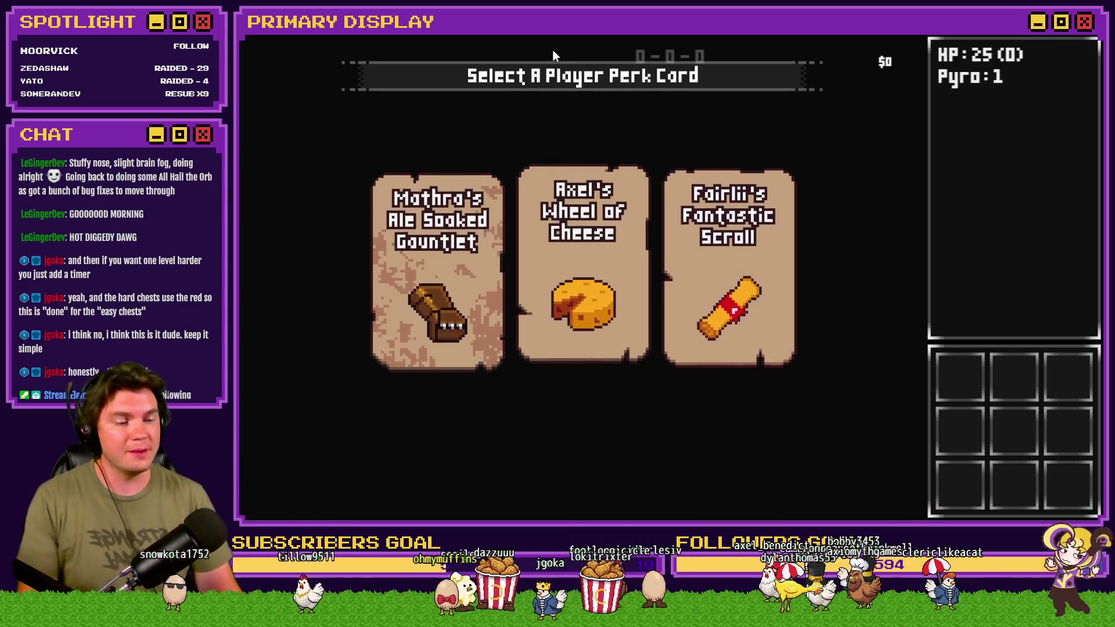
left_click(570, 205)
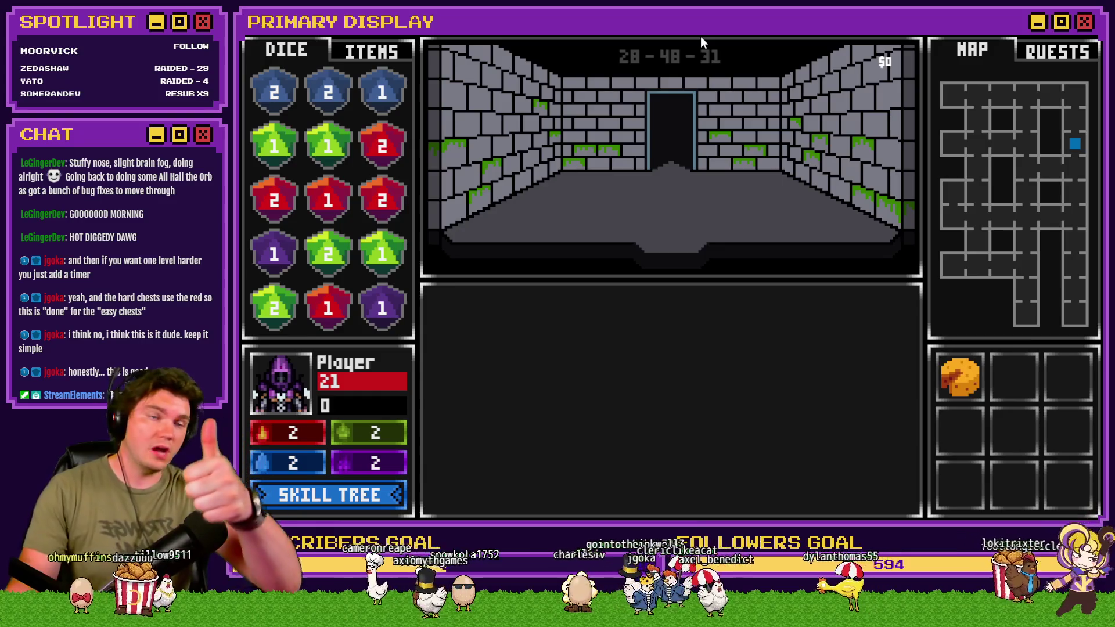
key("grave")
scroll(393, 246, "down", 15)
scroll(334, 254, "up", 3)
scroll(349, 180, "up", 11)
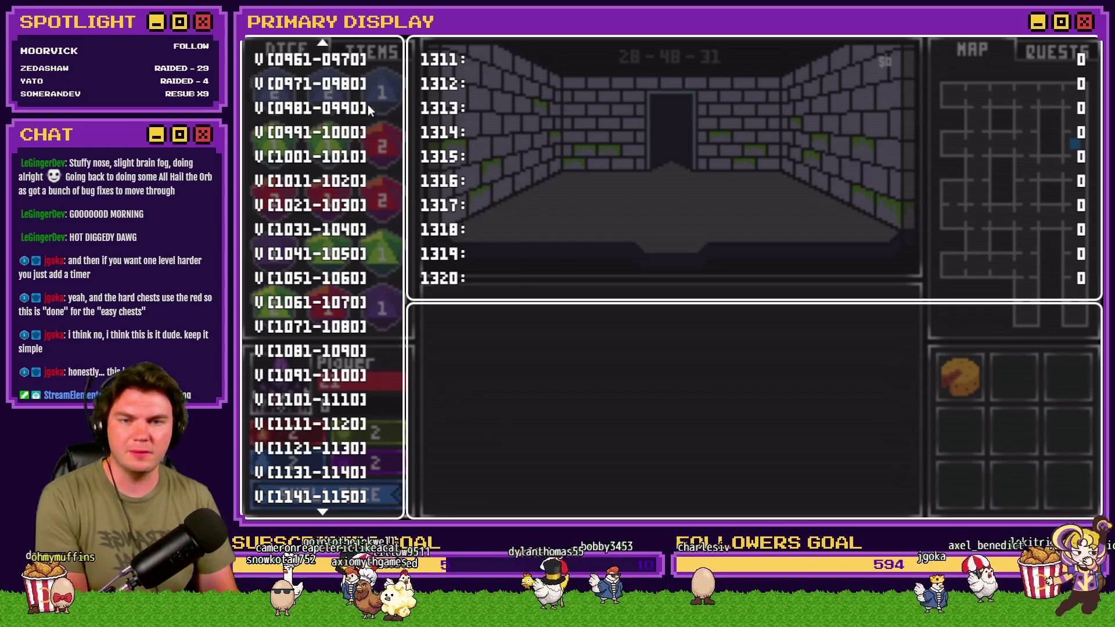
left_click(368, 106)
Set roomTrap 48 to -1 and walk into the room with the locked chest.
key("Up")
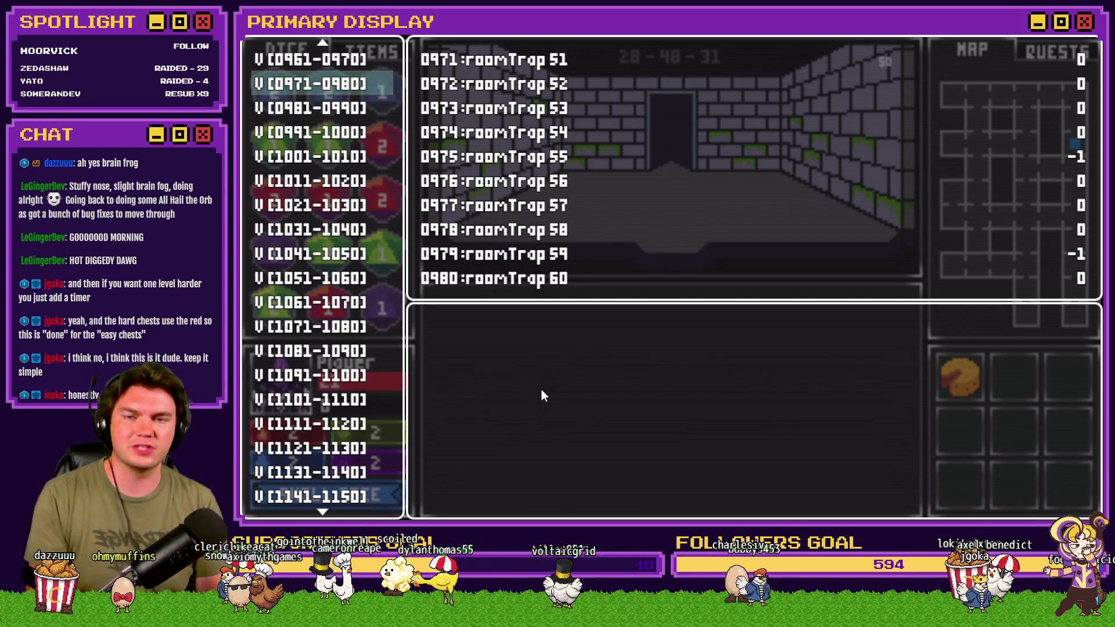
key("Up")
key("Return")
key("Up")
key("Up")
key("Up")
key("Left")
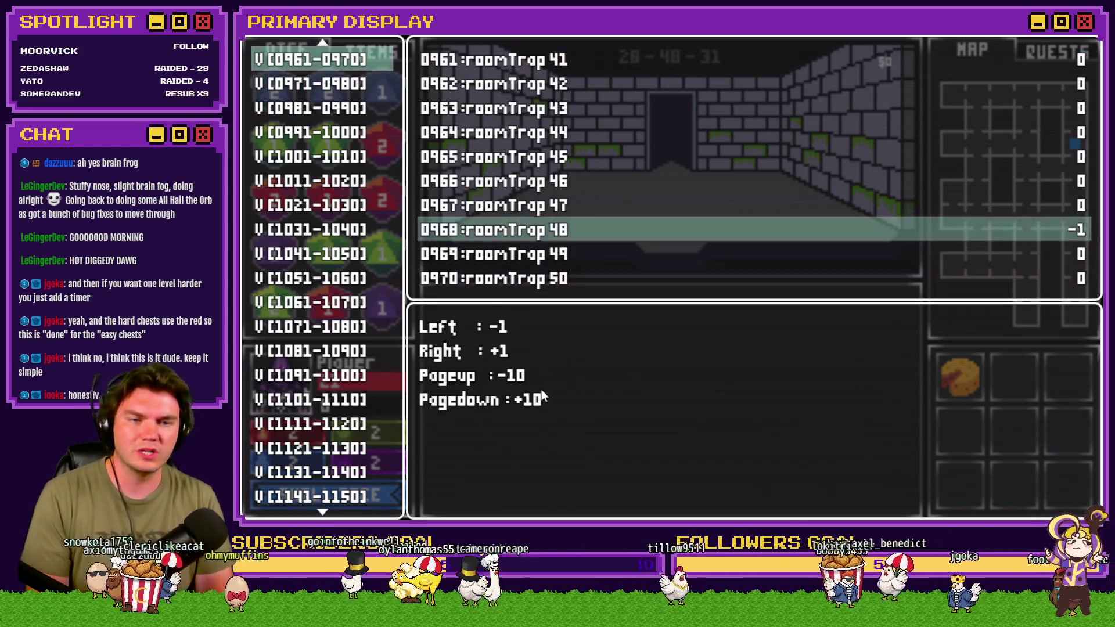
key("Return")
key("grave")
key("w")
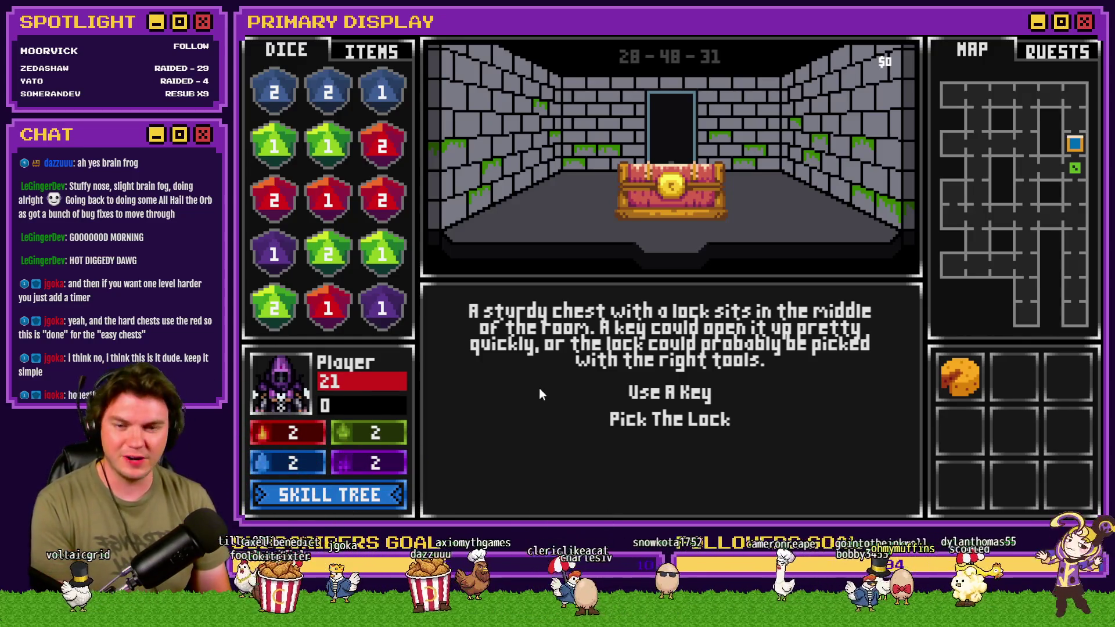
Start picking the chest's lock and raise the second through fourth pins.
left_click(688, 415)
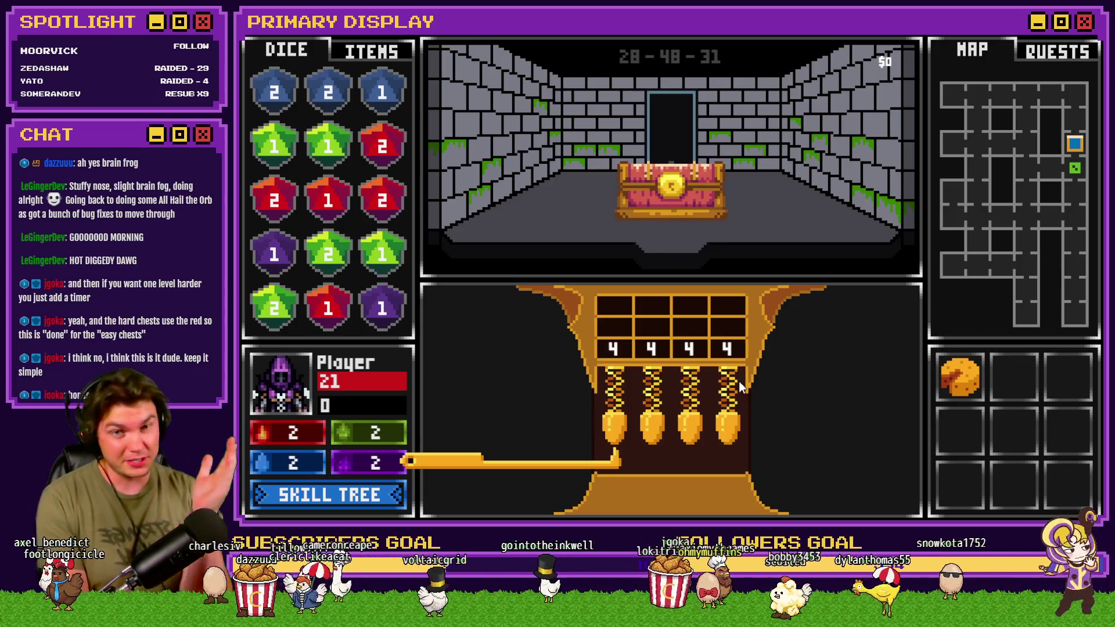
key("Right")
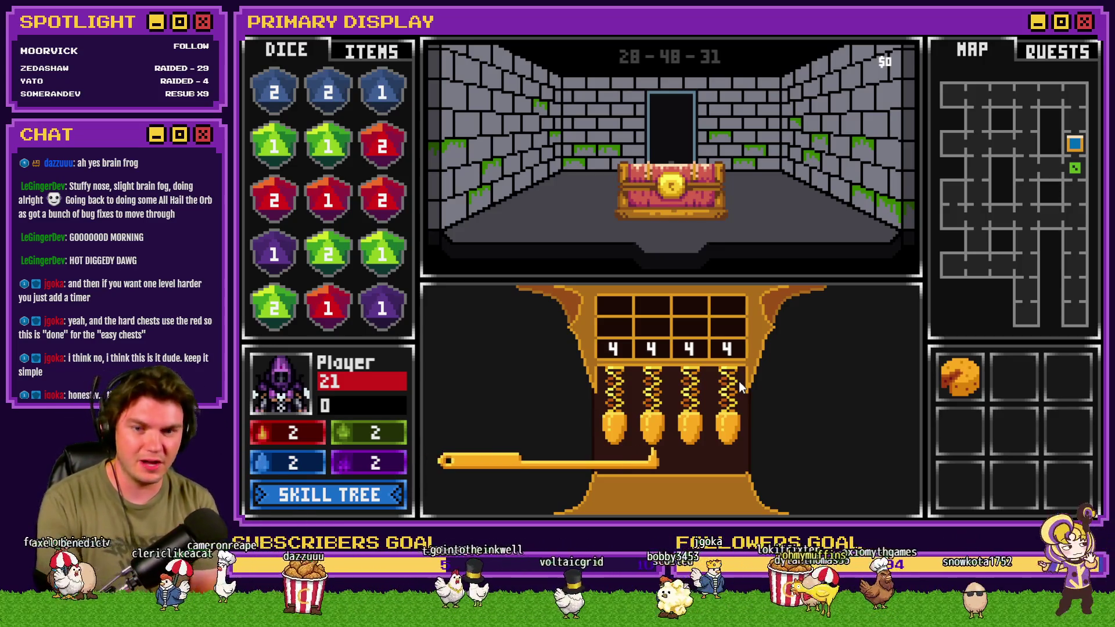
key("Up")
key("Right")
key("Up")
key("Right")
key("Up")
key("Up")
key("Up")
key("Return")
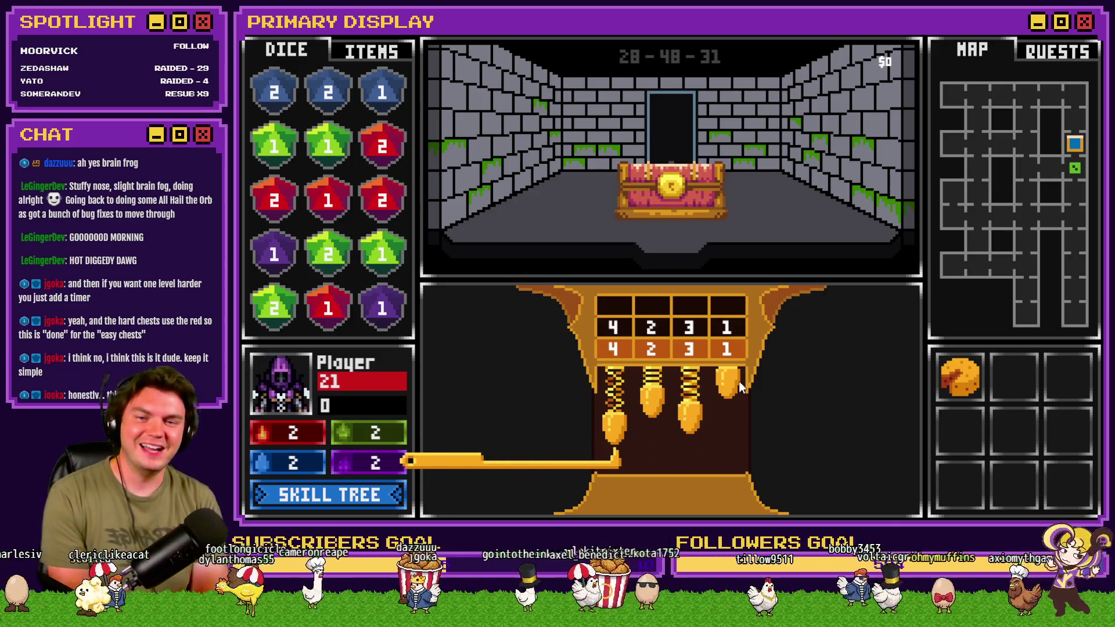
Set the pins to 3 1 2 4 and check that guess.
key("Up")
key("Right")
key("Up")
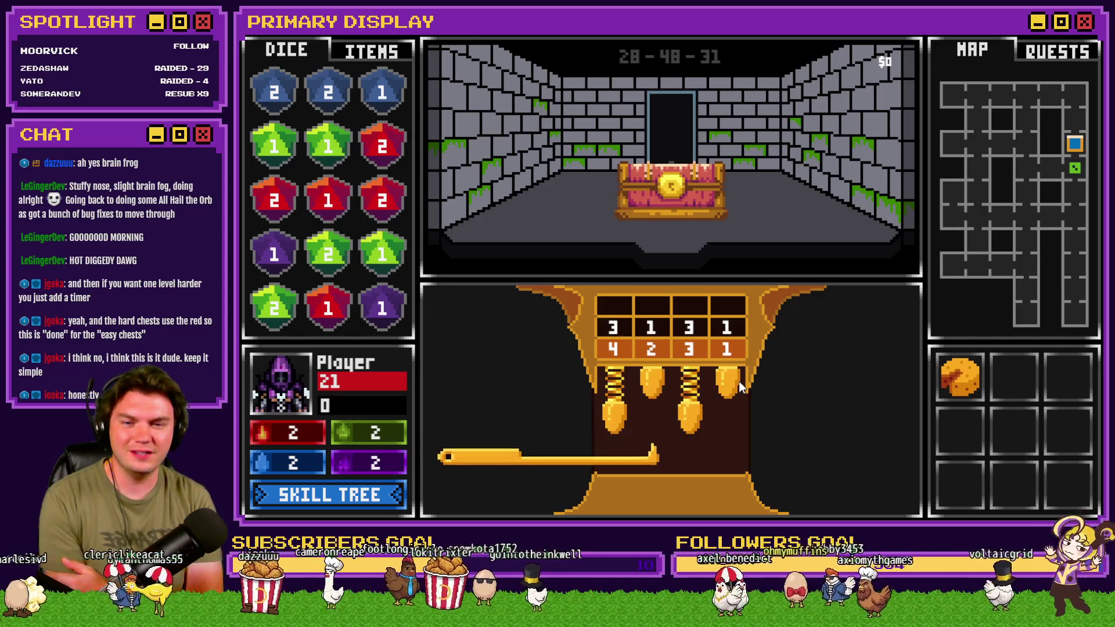
key("Right")
key("Up")
key("Right")
key("Up")
key("Right")
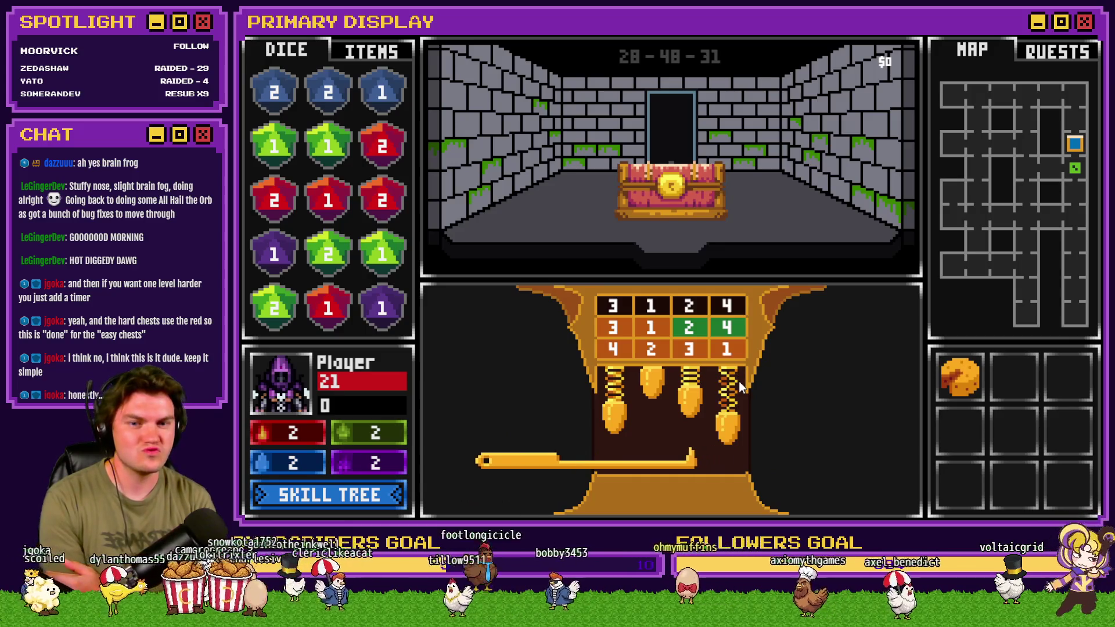
Swap the first two pins to 1 and 3 and submit 1 3 2 4 to open the chest.
key("Up")
key("Up")
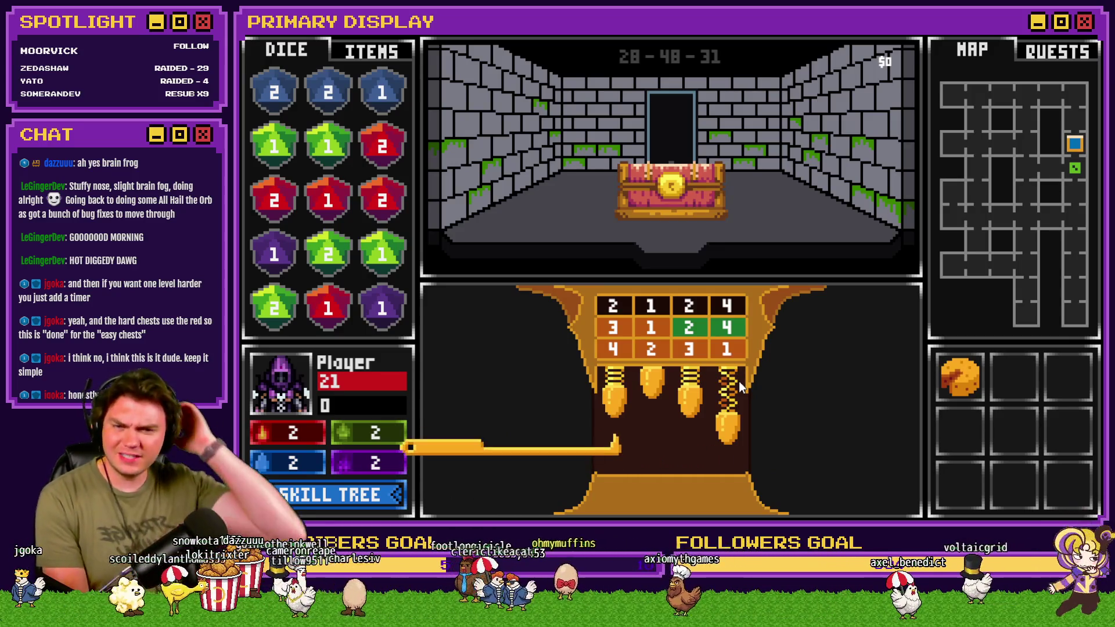
key("Right")
key("Up")
key("Up")
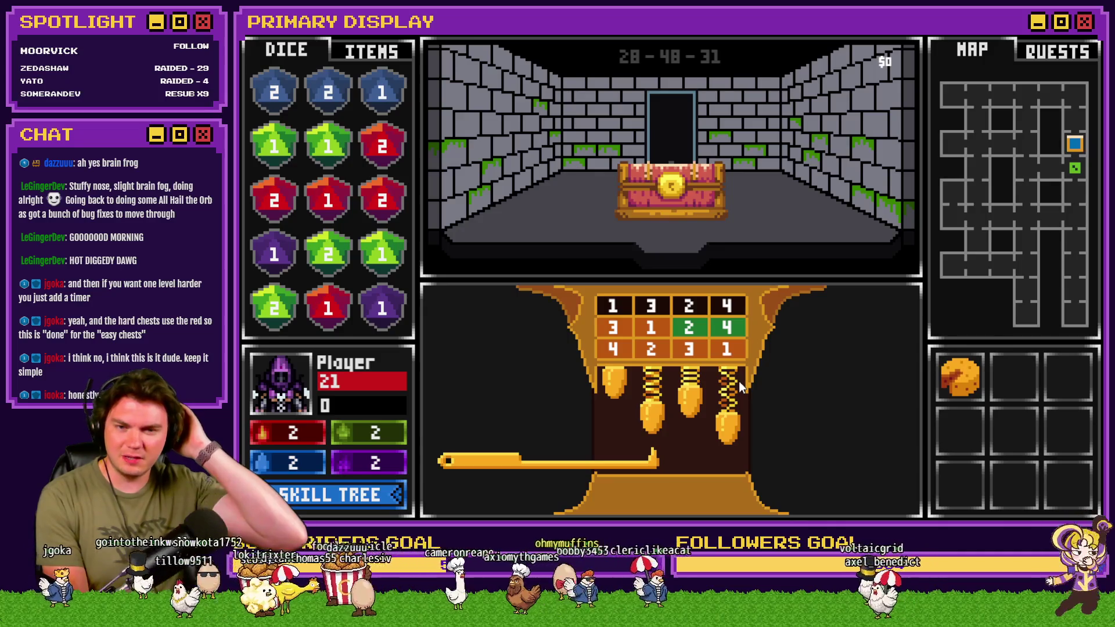
key("Right")
key("Right")
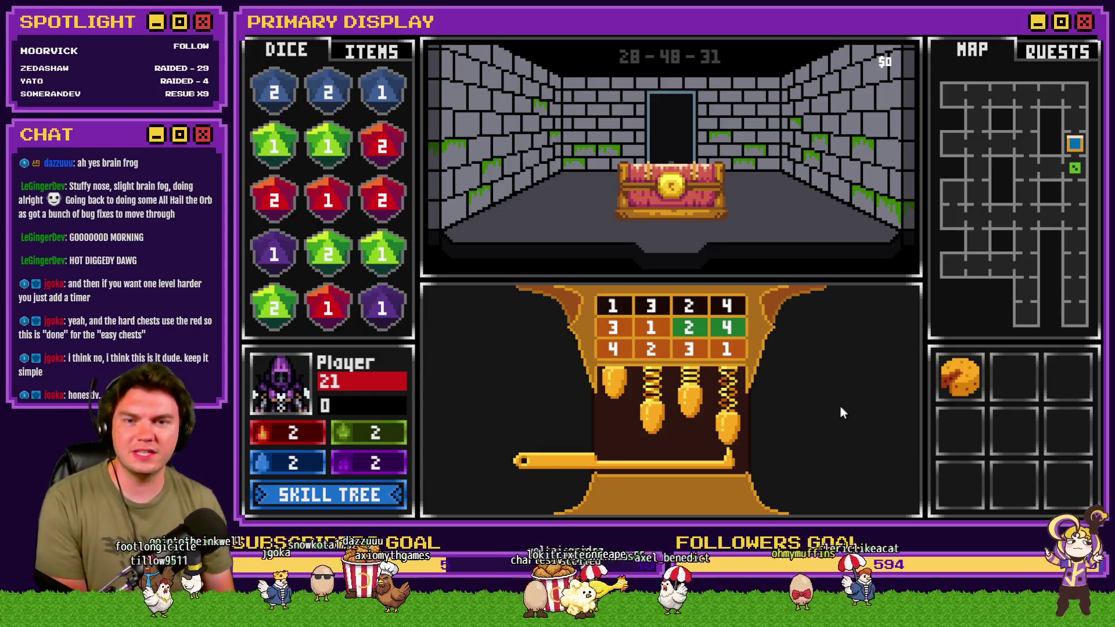
key("Right")
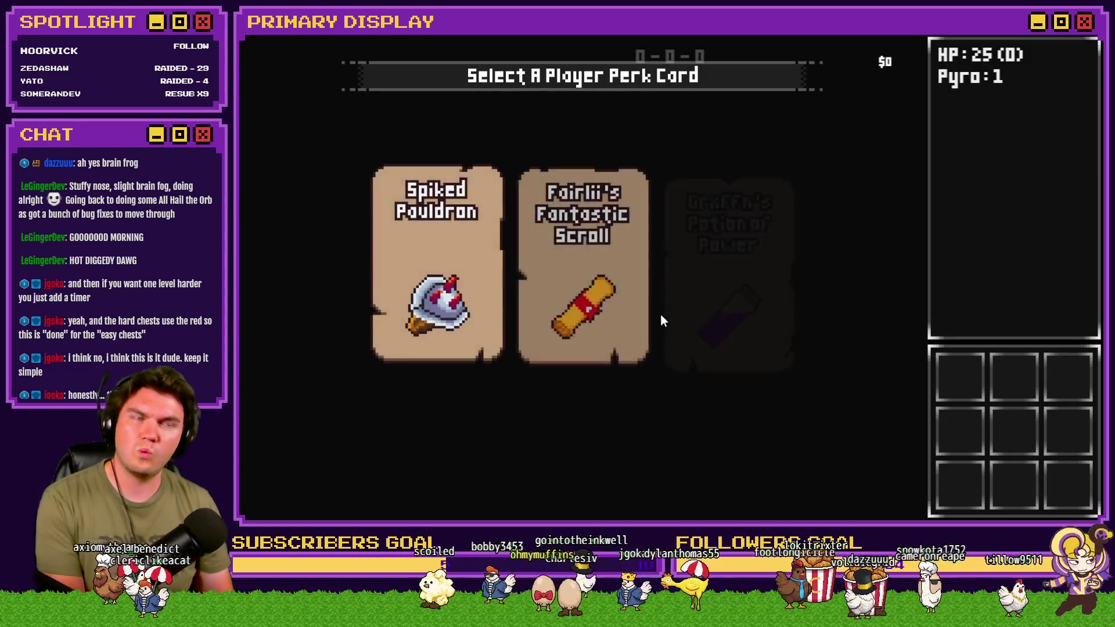
Take the Spiked Pauldron perk after a quick look at the debug variables.
key("grave")
scroll(312, 224, "up", 3)
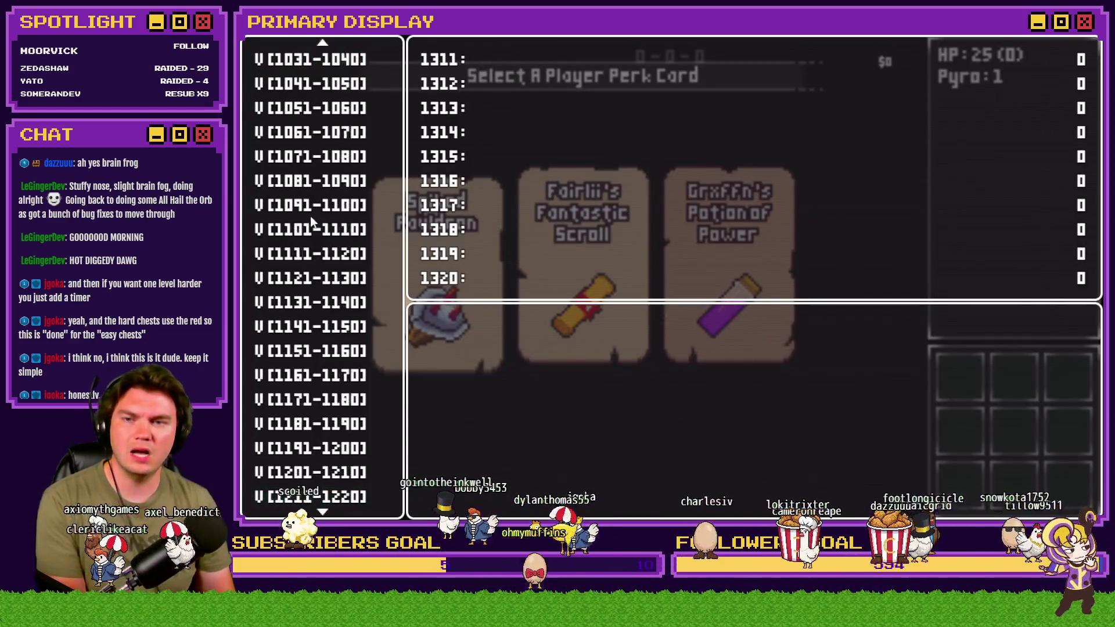
scroll(312, 224, "up", 1)
scroll(326, 174, "down", 4)
key("grave")
left_click(446, 221)
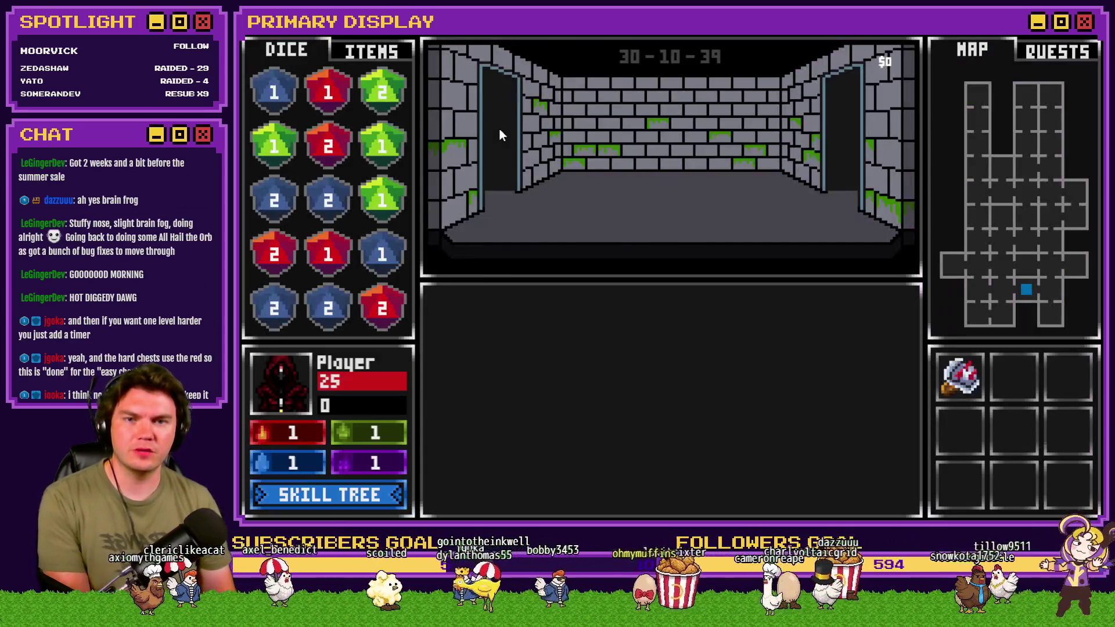
Set roomTrap 10 to -1, start picking the chest's lock, then quit the playtest.
key("grave")
scroll(348, 207, "up", 4)
left_click(312, 83)
key("Up")
key("Up")
key("Up")
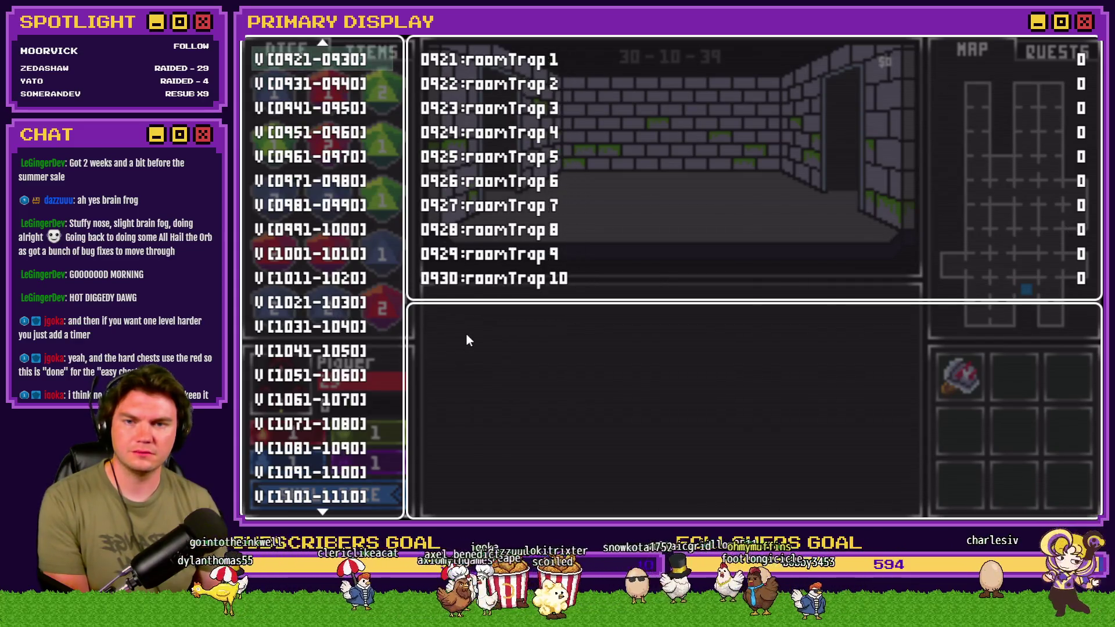
key("Right")
key("Up")
key("Left")
key("grave")
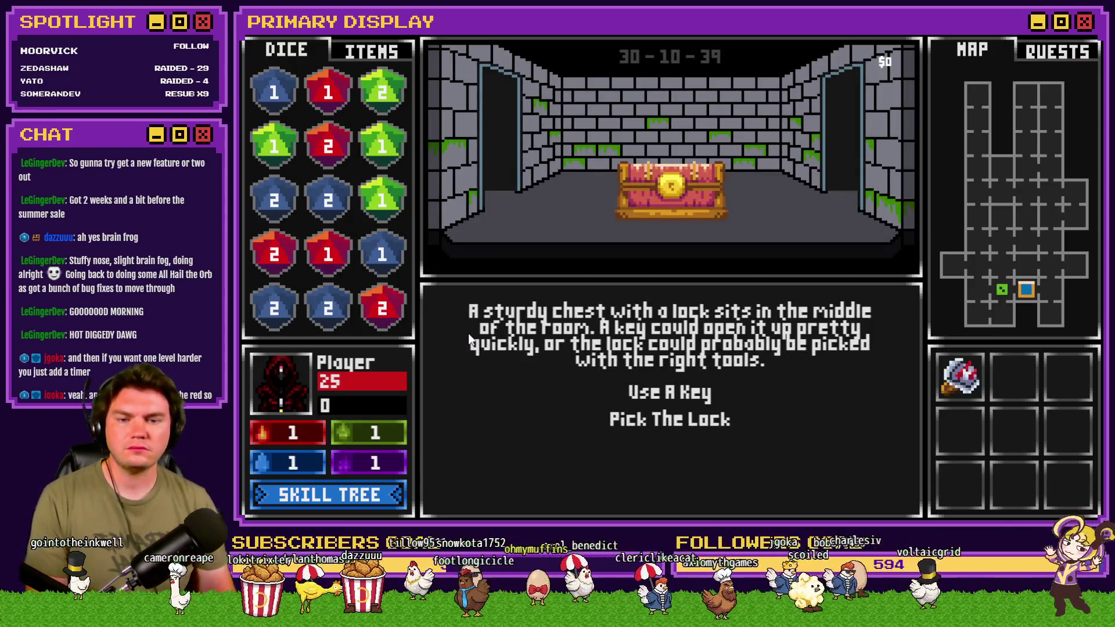
left_click(645, 420)
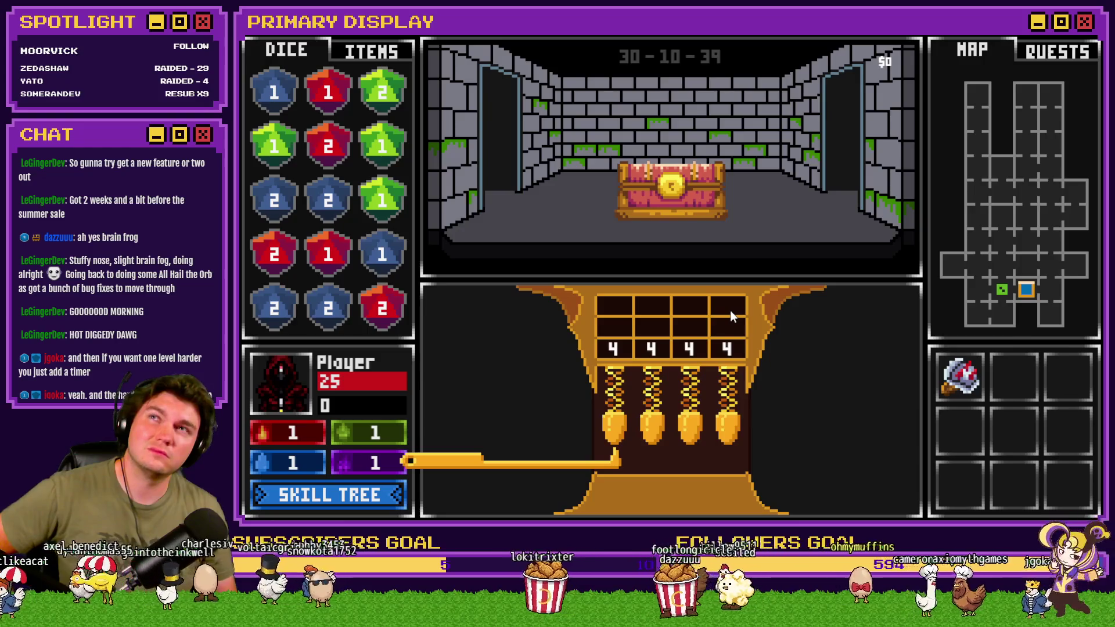
key("alt+F4")
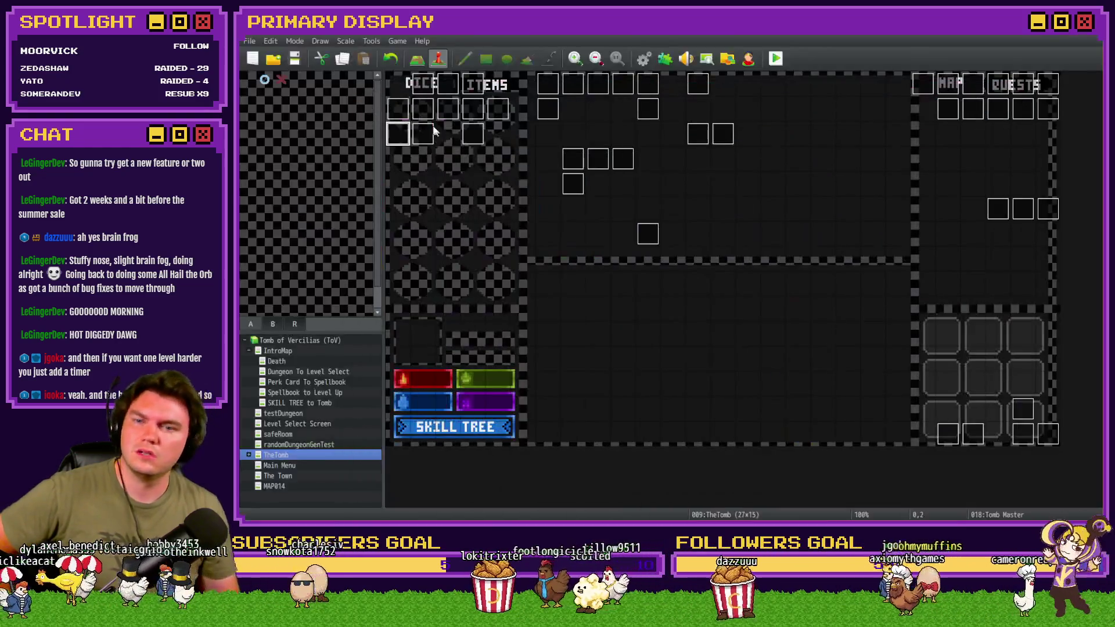
Change the unlocked branch's Wait from 20 to 40 frames on Tomb Master page 5 and save.
double_click(405, 133)
left_click(488, 133)
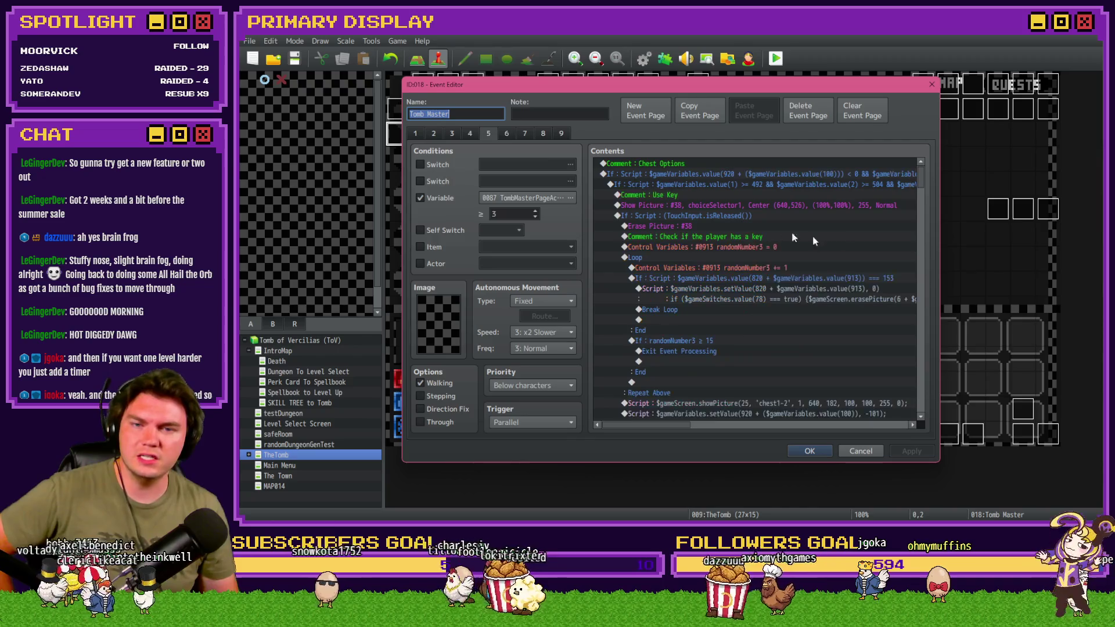
left_click_drag(923, 181, 928, 366)
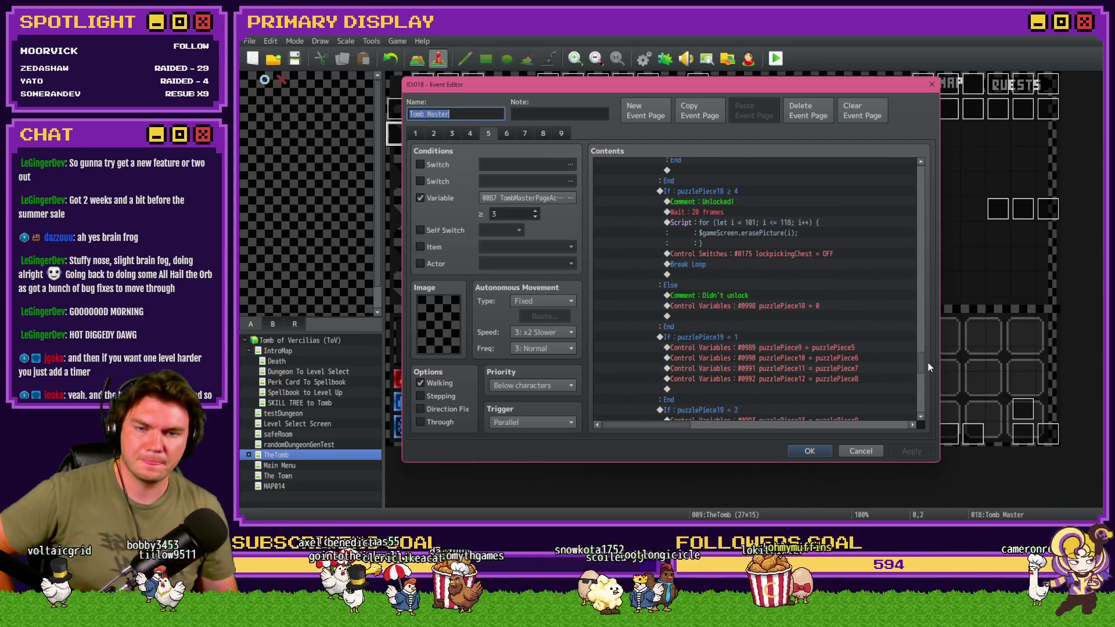
left_click(749, 212)
left_click(759, 255)
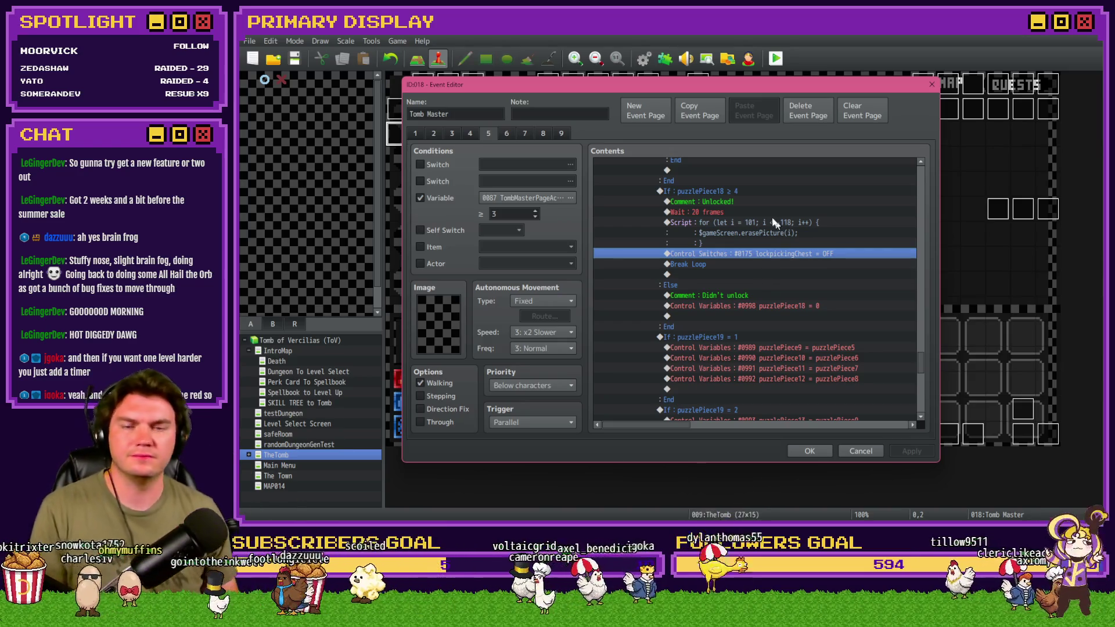
double_click(760, 213)
type("40")
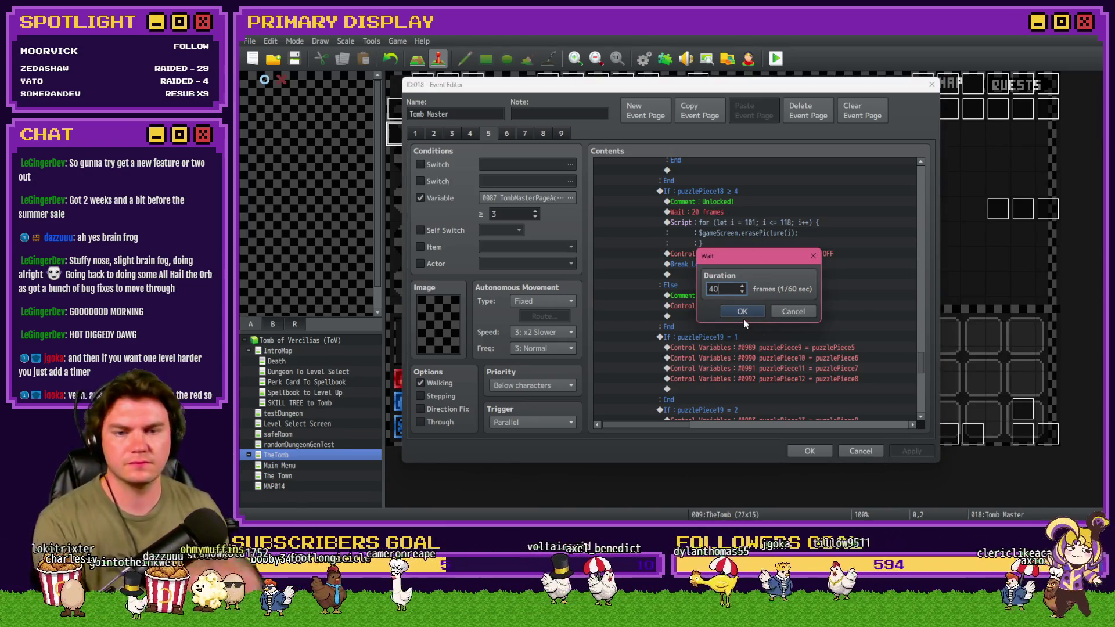
left_click(740, 311)
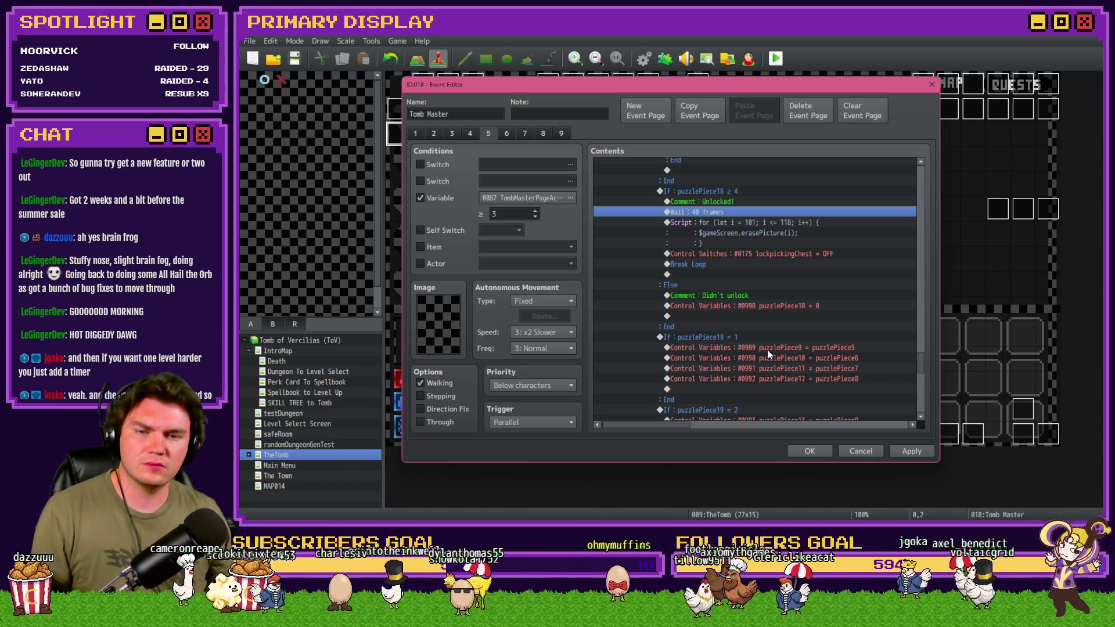
left_click(911, 451)
left_click(810, 451)
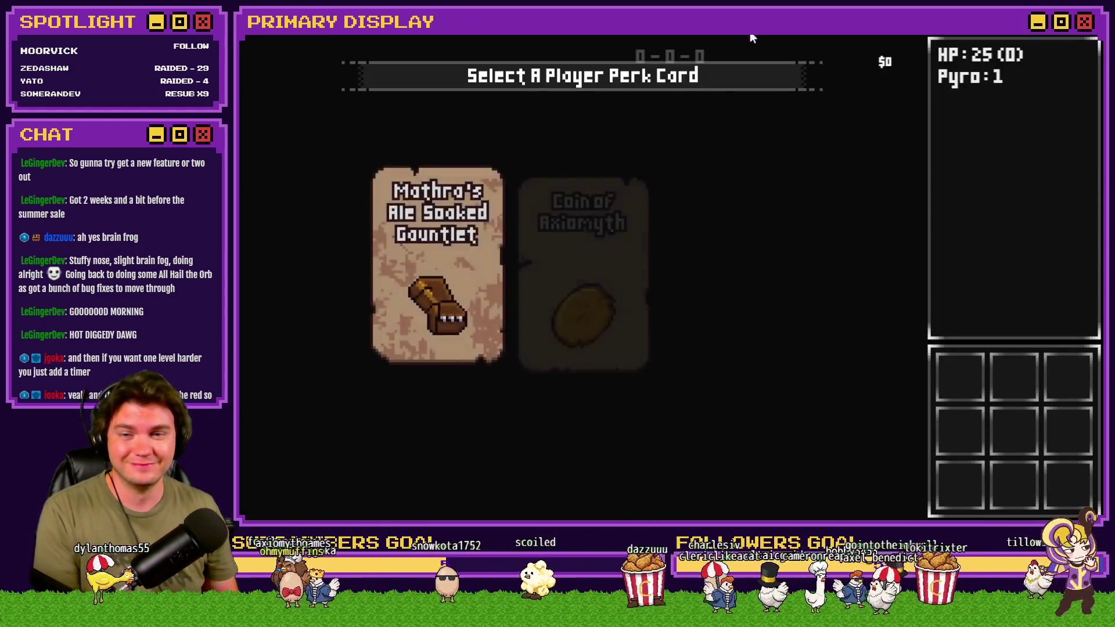
Take the Coin of Axiomyth perk and browse the debug variable ranges.
left_click(619, 280)
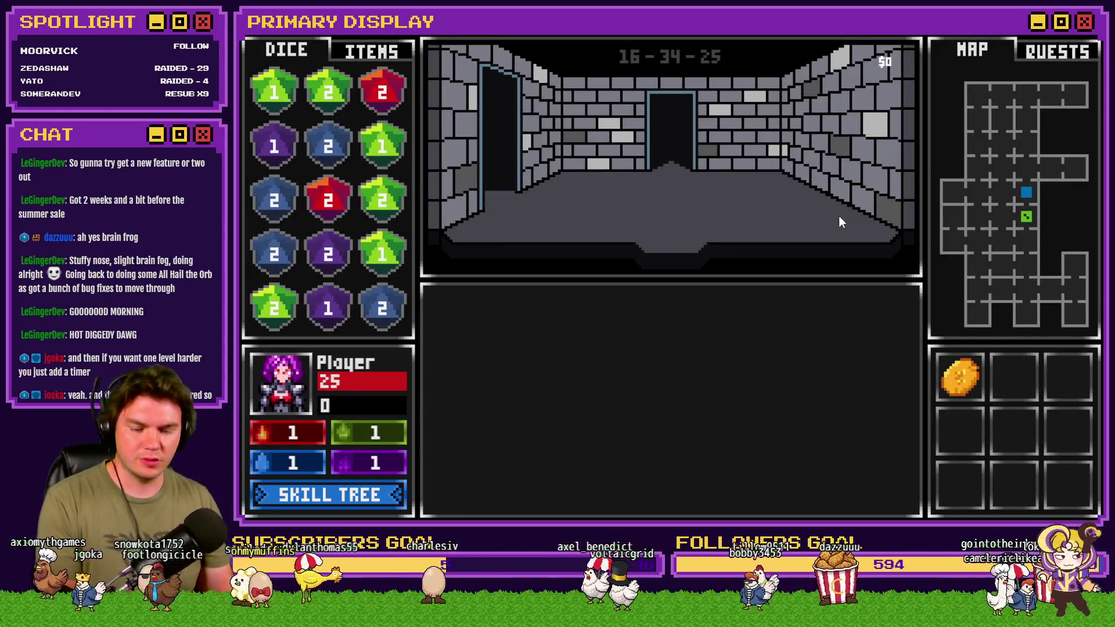
key("F9")
key("Up")
scroll(341, 212, "up", 20)
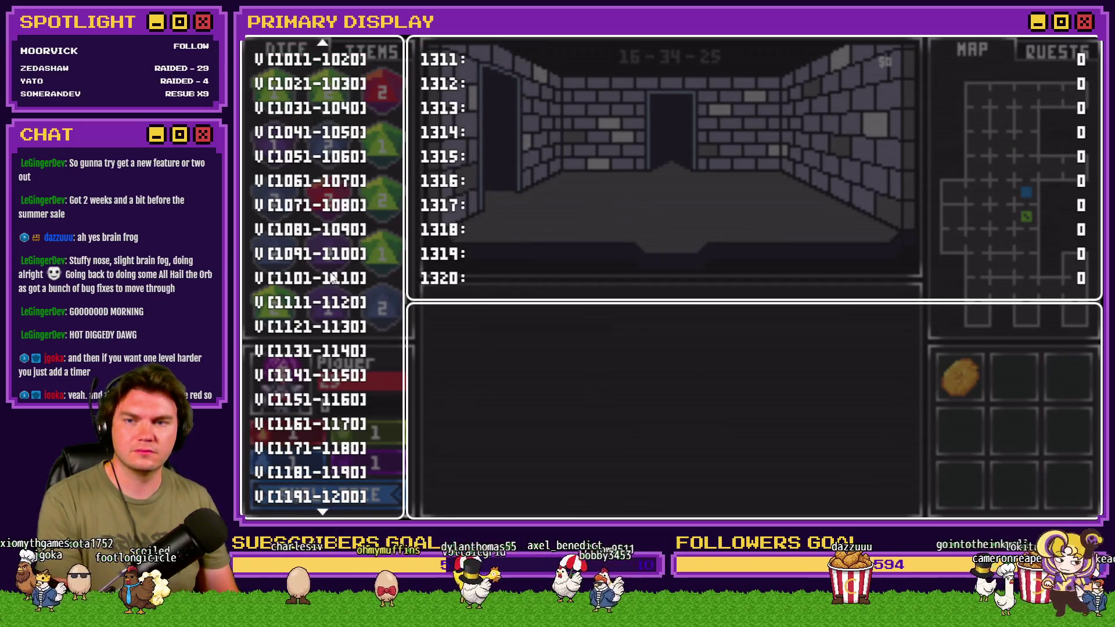
left_click(314, 133)
Set variable 0954 roomTrap 34 to -1 and start picking the chest's lock.
key("Up")
key("Up")
key("Down")
key("Down")
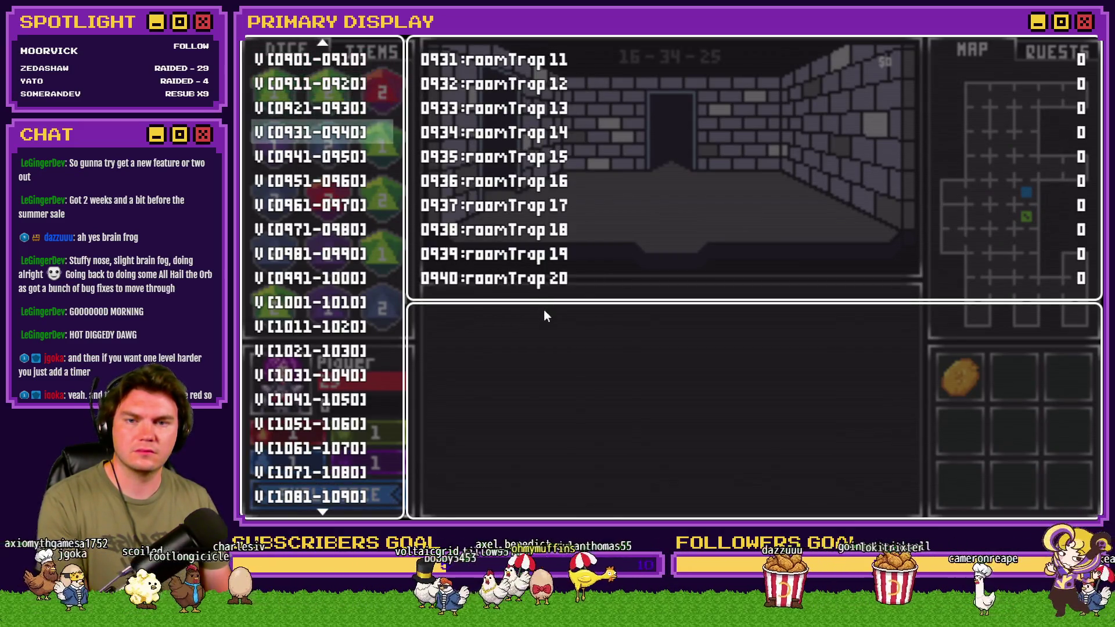
key("Down")
key("Down")
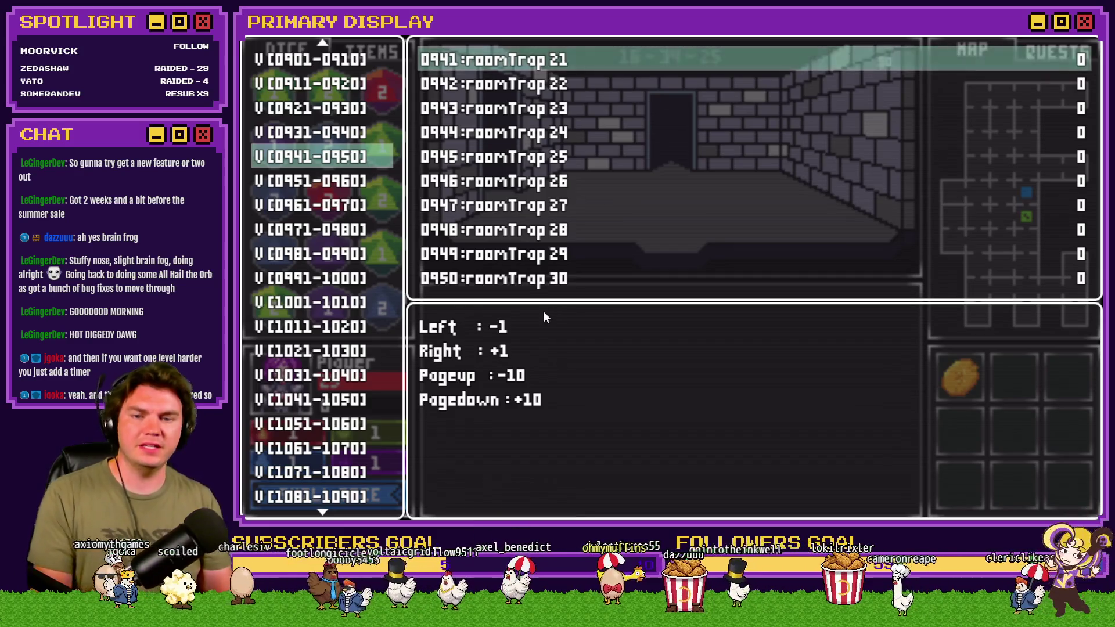
key("Return")
key("Down")
key("Down")
key("Down")
key("Left")
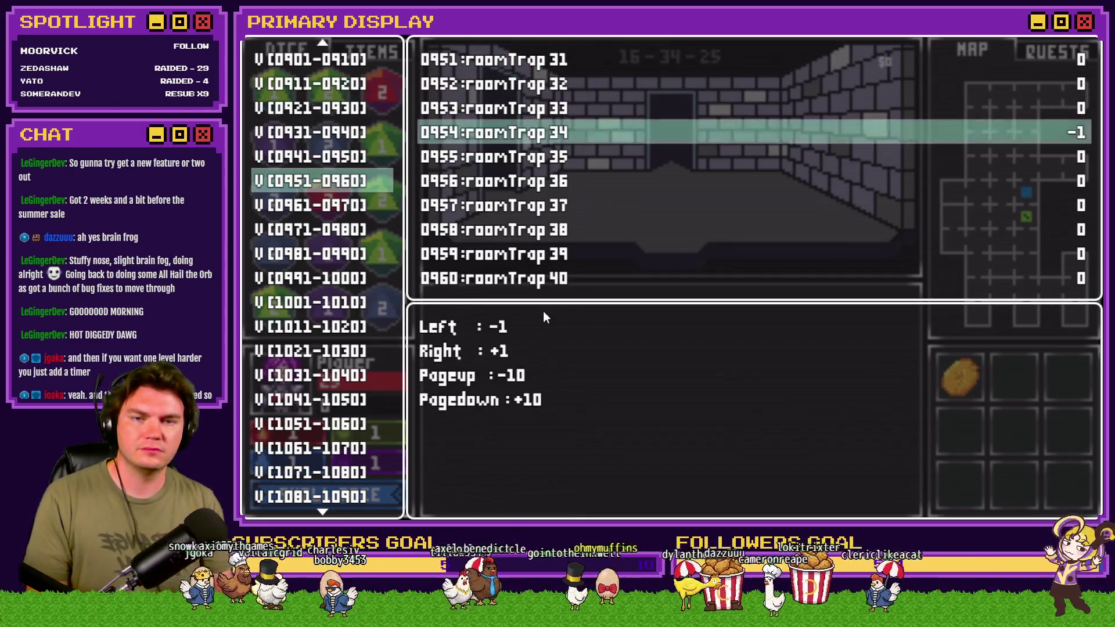
key("Escape")
key("Escape")
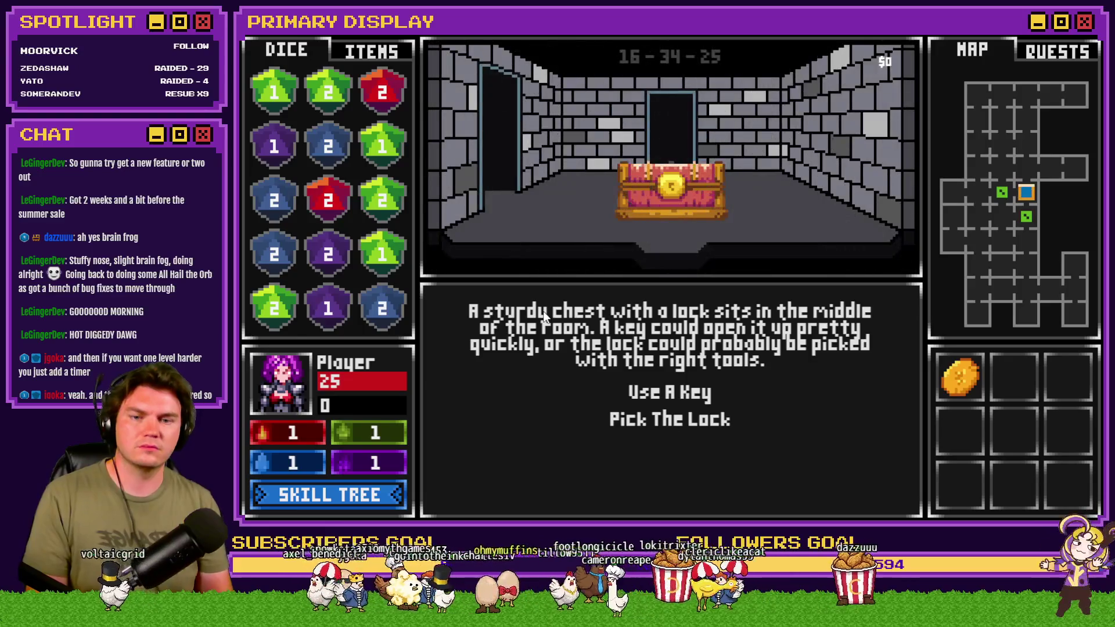
left_click(660, 419)
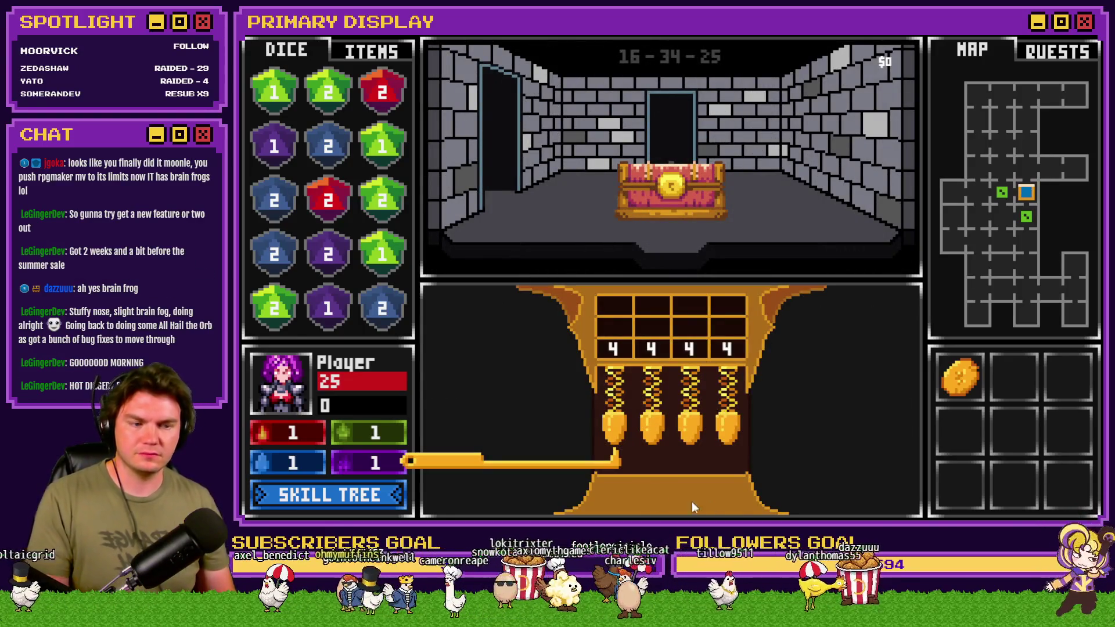
Raise the second, third and fourth lock pins.
key("Right")
key("Up")
key("Right")
key("Up")
key("Up")
key("Right")
key("Up")
key("Up")
key("Up")
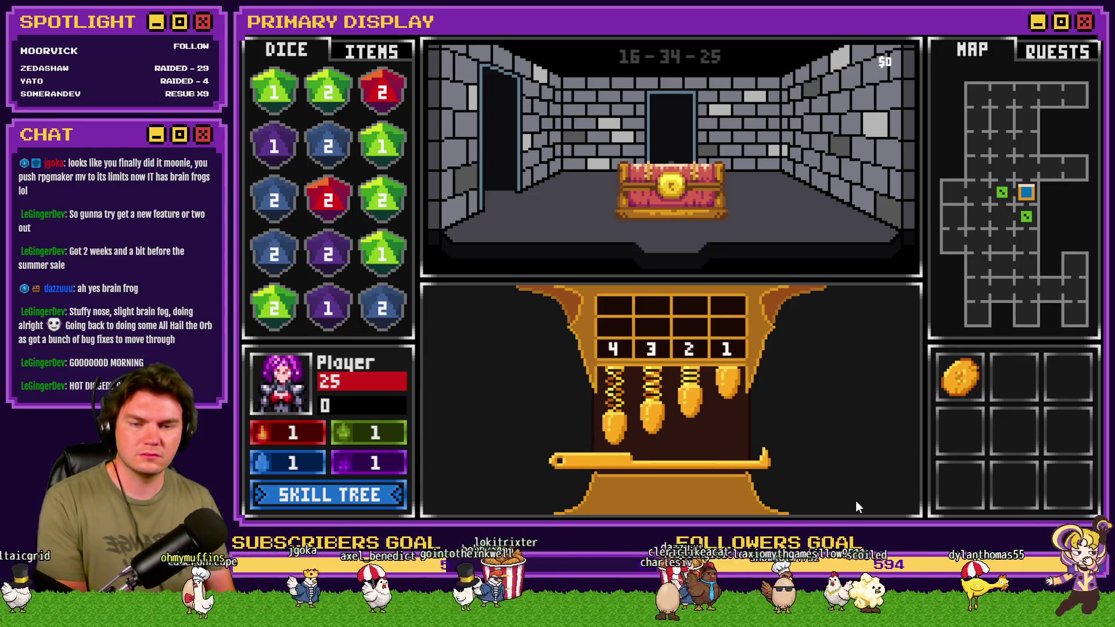
Adjust the pins further and lock them in until the chest opens with a red potion.
key("Left")
key("Up")
key("Left")
key("Up")
key("Up")
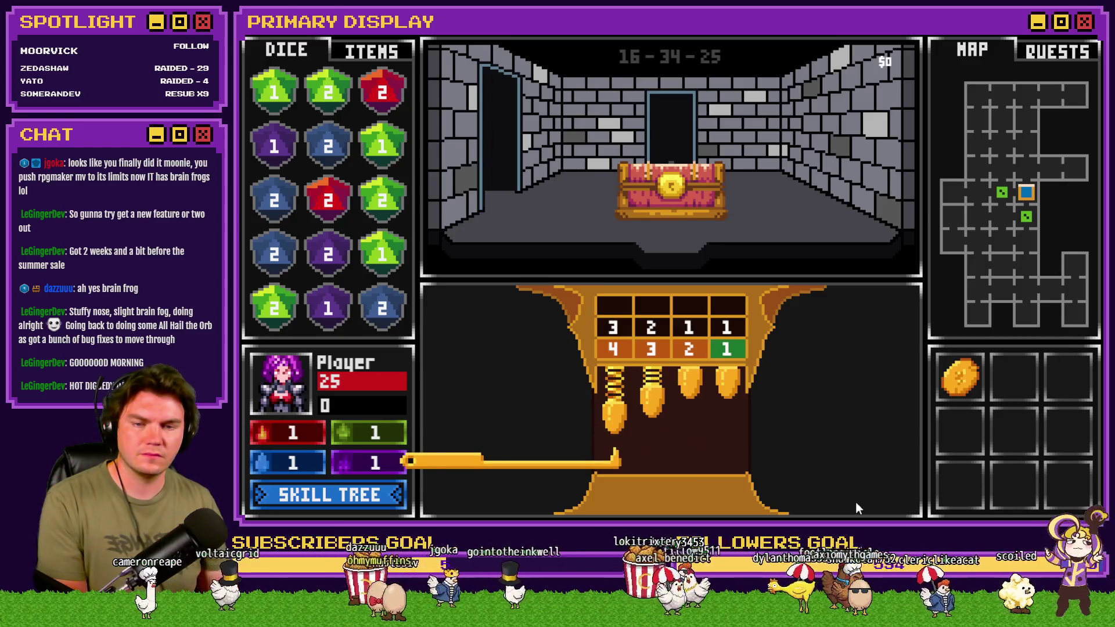
key("Right")
key("Right")
key("Up")
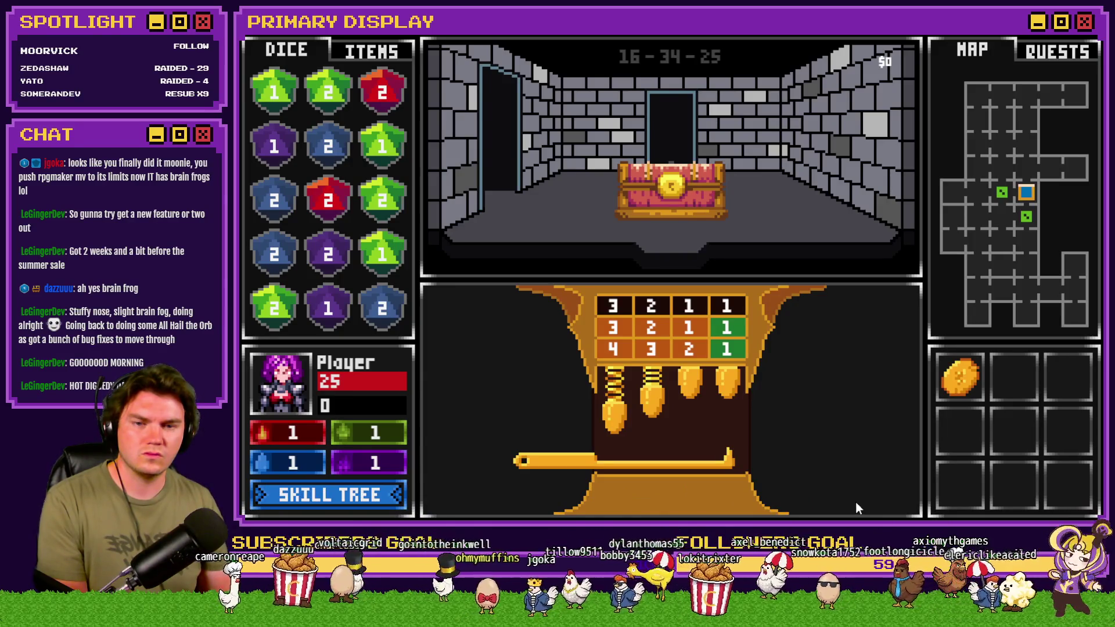
key("Left")
key("Left")
key("Up")
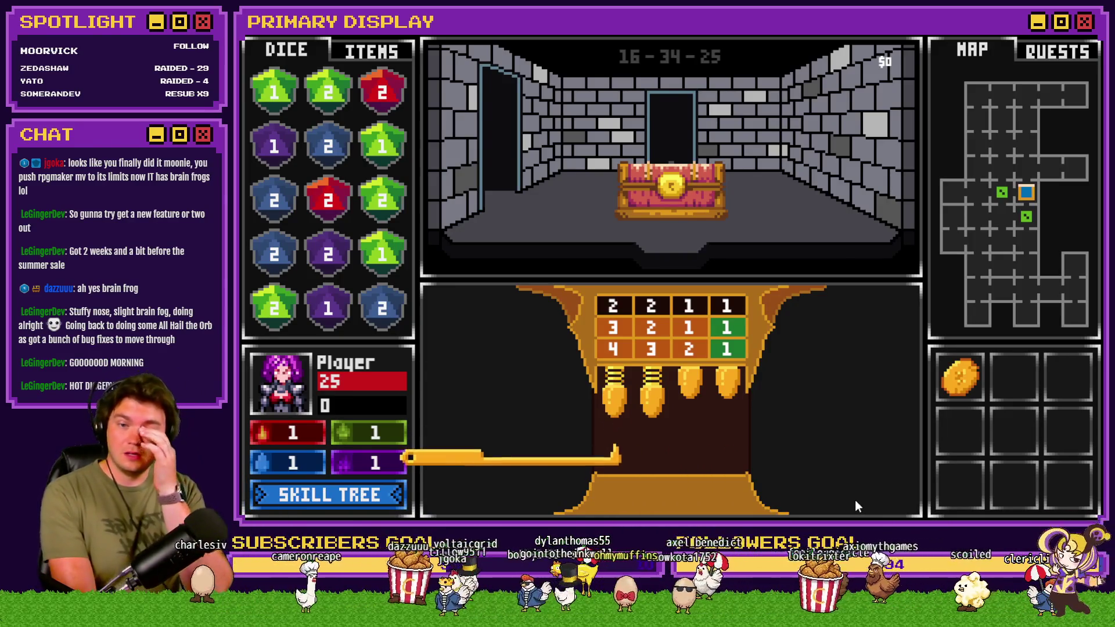
key("Right")
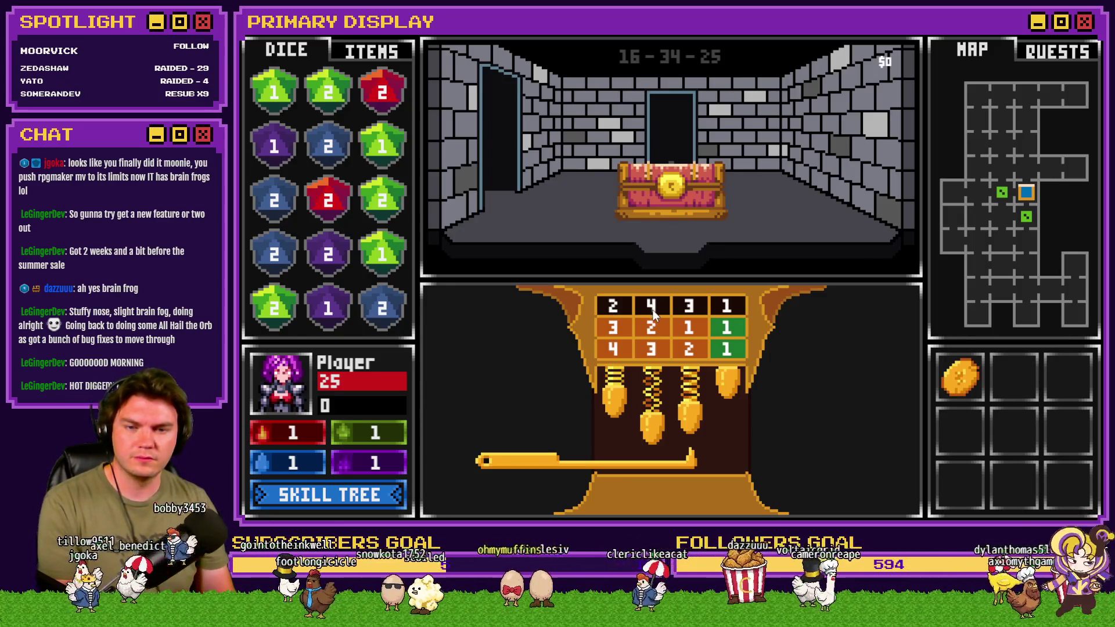
left_click(691, 336)
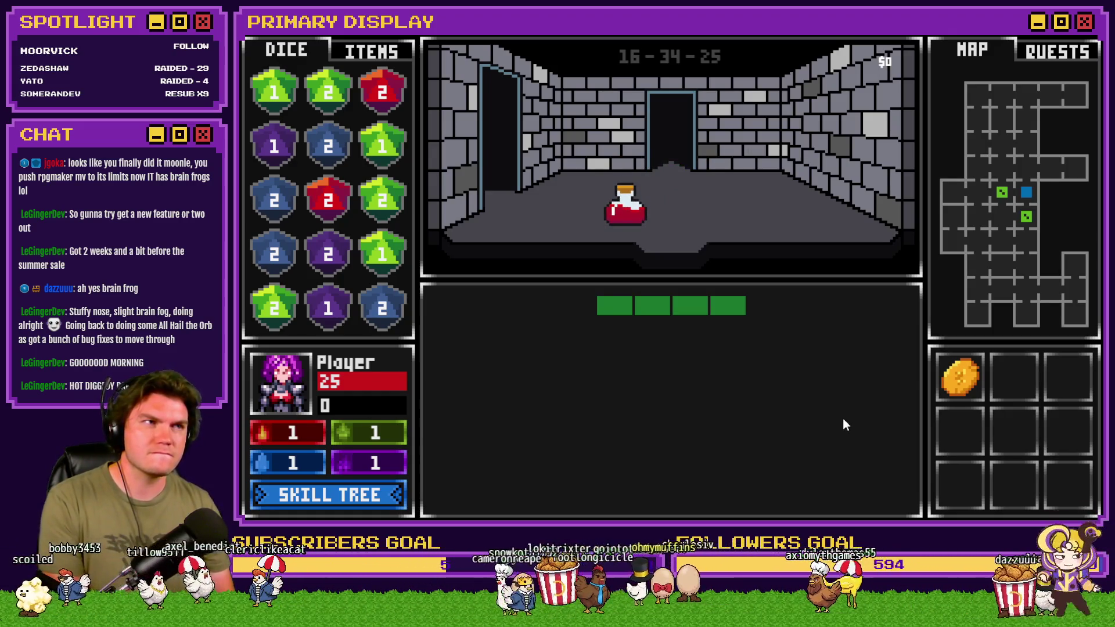
key("F9")
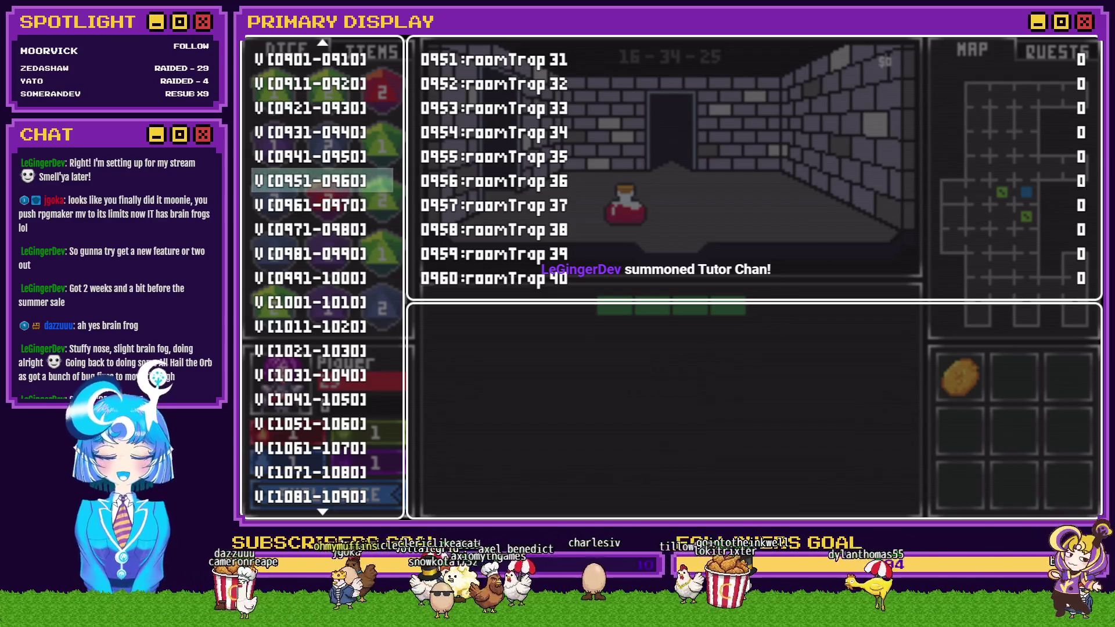
Close the debug viewer and exit the playtest back to TheTomb map.
key("Escape")
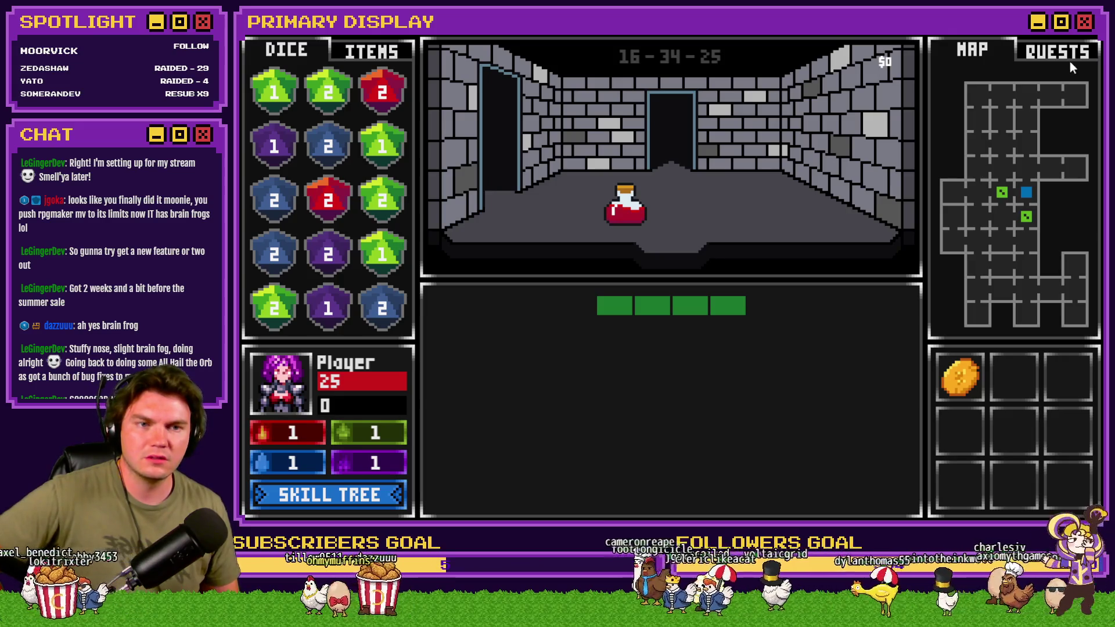
left_click(1095, 26)
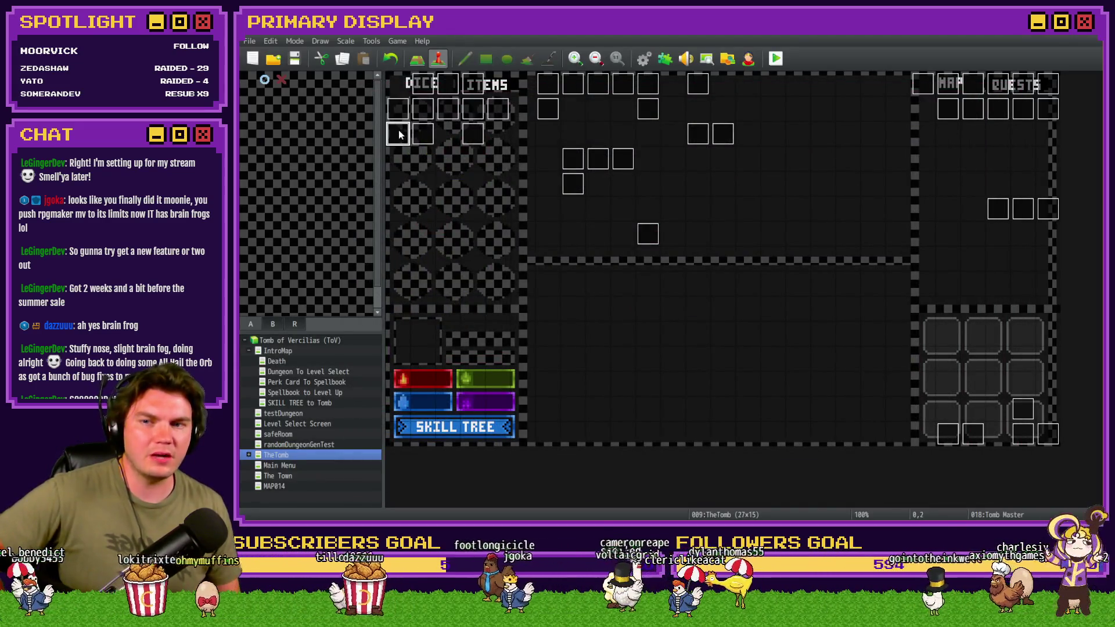
On Tomb Master's page 5, raise the picture-erasing loop's upper limit from 118 to 123.
double_click(407, 133)
left_click(476, 133)
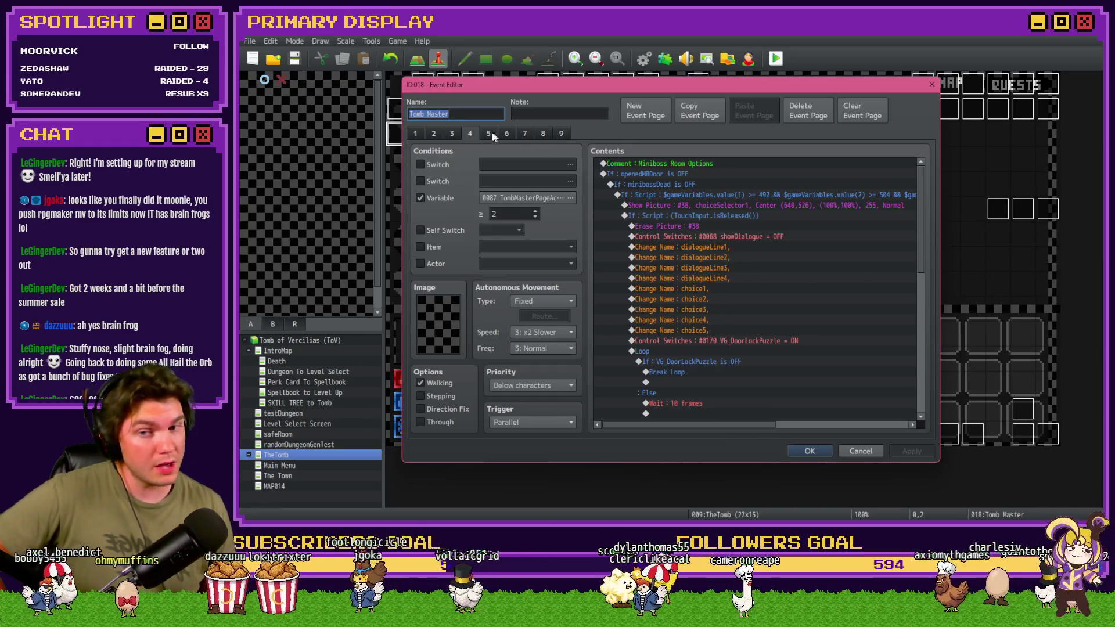
left_click(489, 133)
left_click_drag(922, 175, 934, 298)
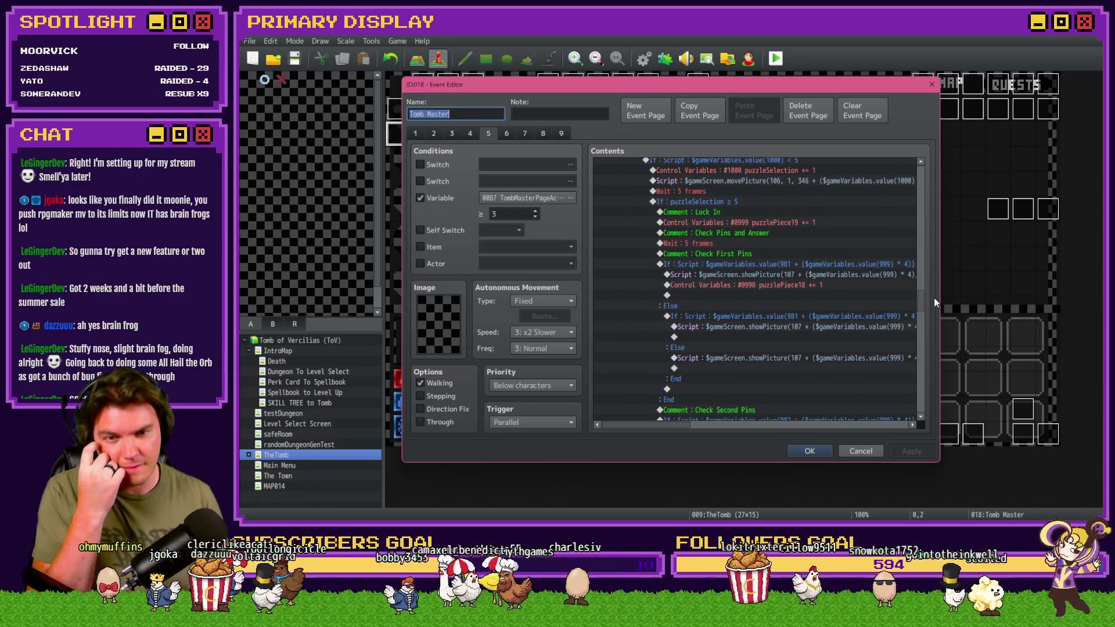
left_click_drag(675, 425, 696, 424)
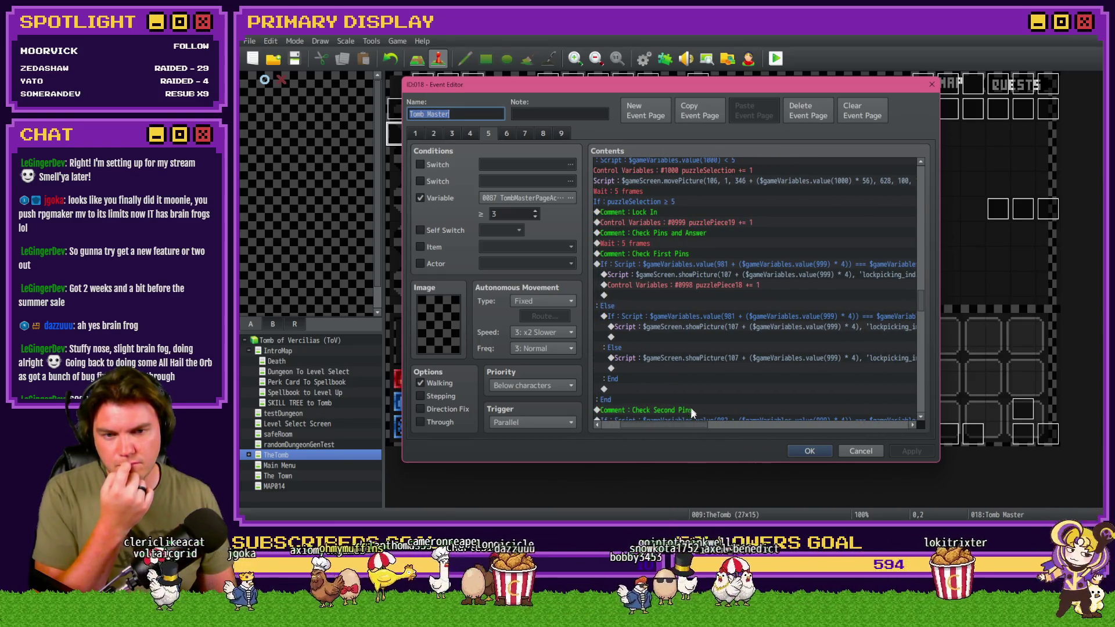
left_click_drag(685, 426, 684, 427)
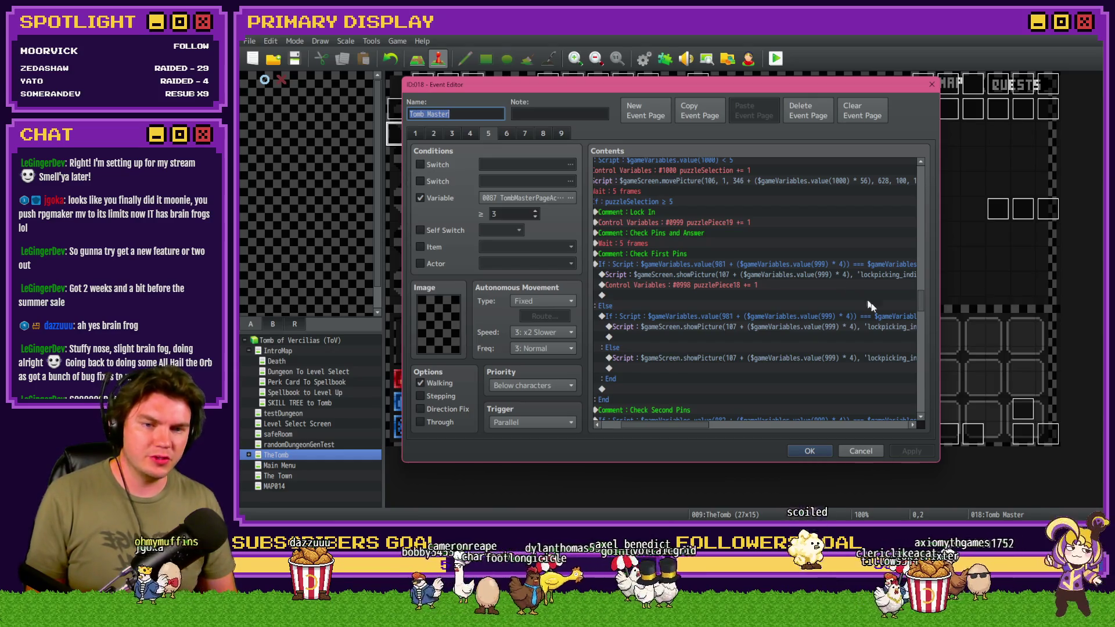
left_click_drag(922, 305, 925, 372)
double_click(745, 222)
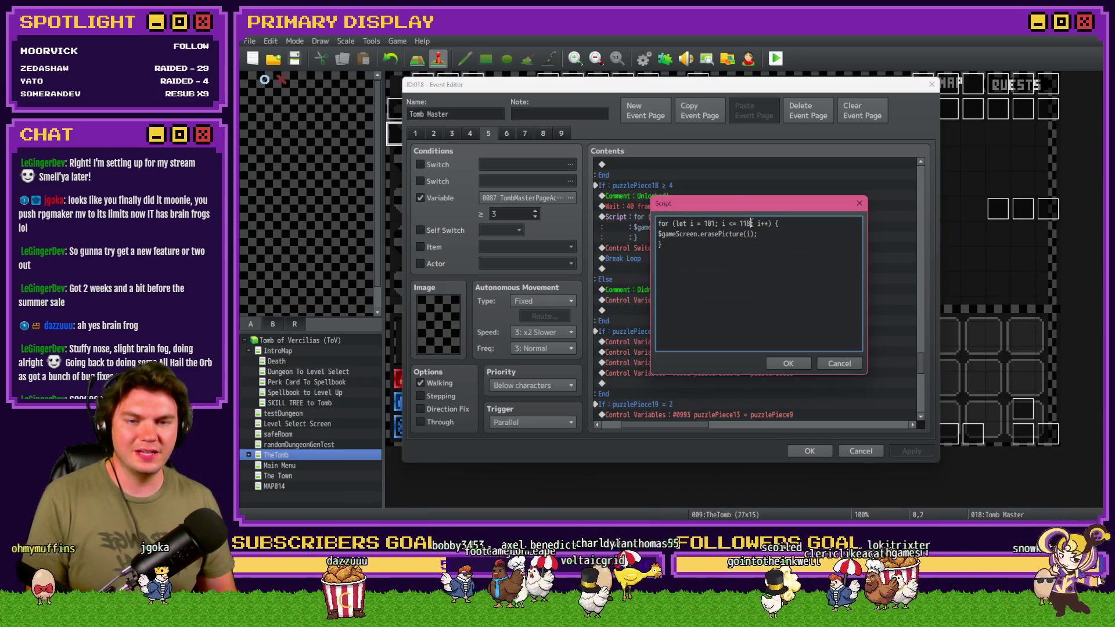
double_click(746, 224)
type("123")
left_click(789, 363)
Save the event and run a quick playtest, then close it.
left_click(809, 451)
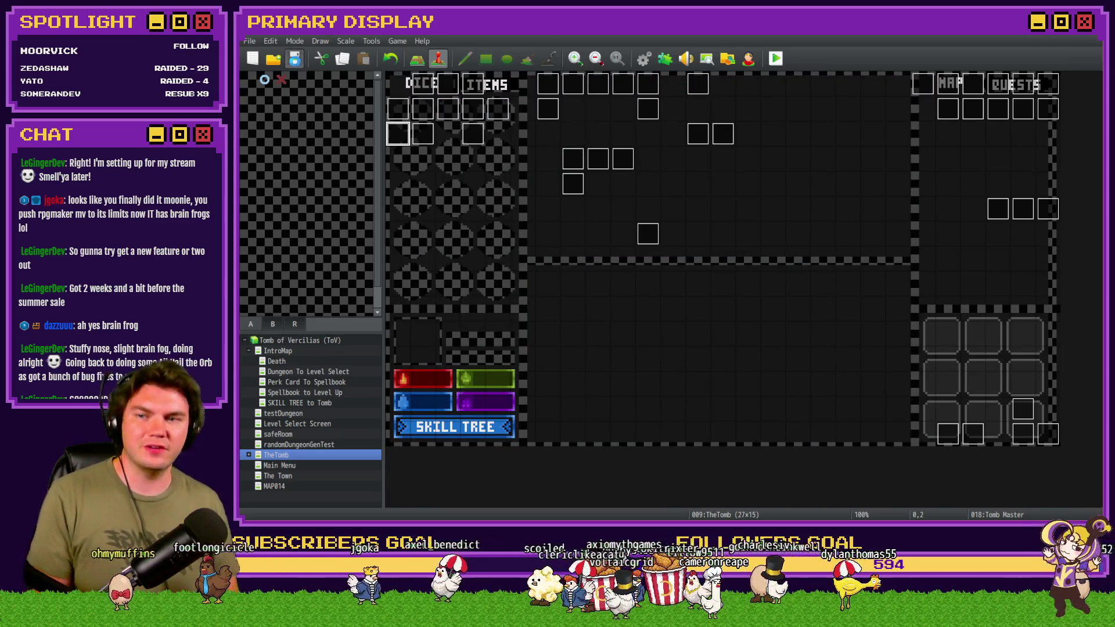
key("ctrl+r")
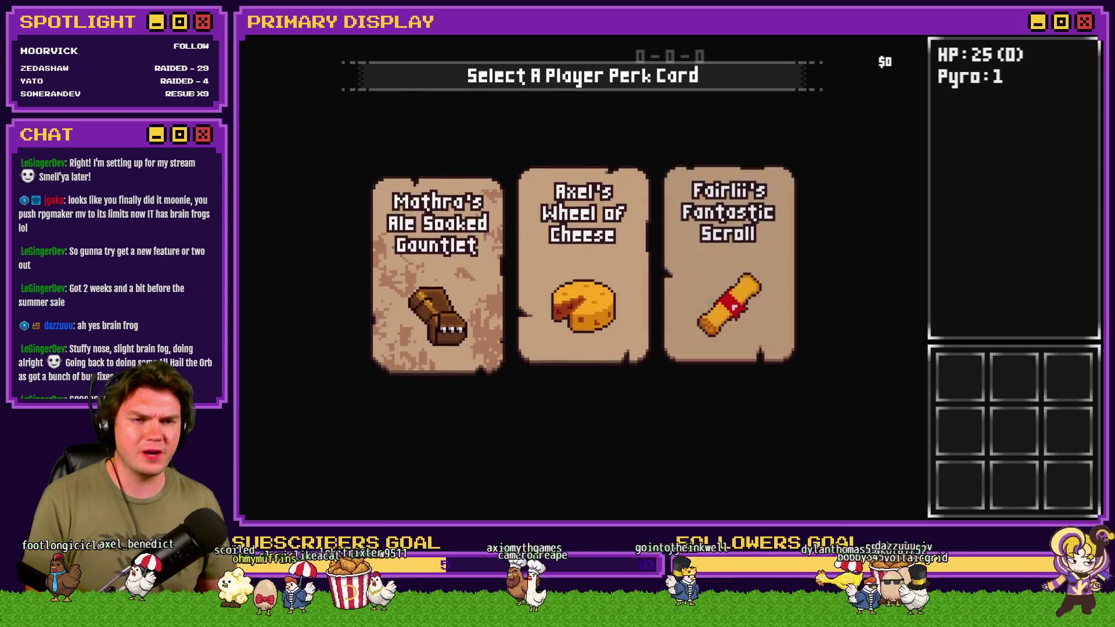
key("alt+F4")
Shorten page 5's unlock wait from 40 to 20 frames, save, and start a new playtest.
double_click(405, 137)
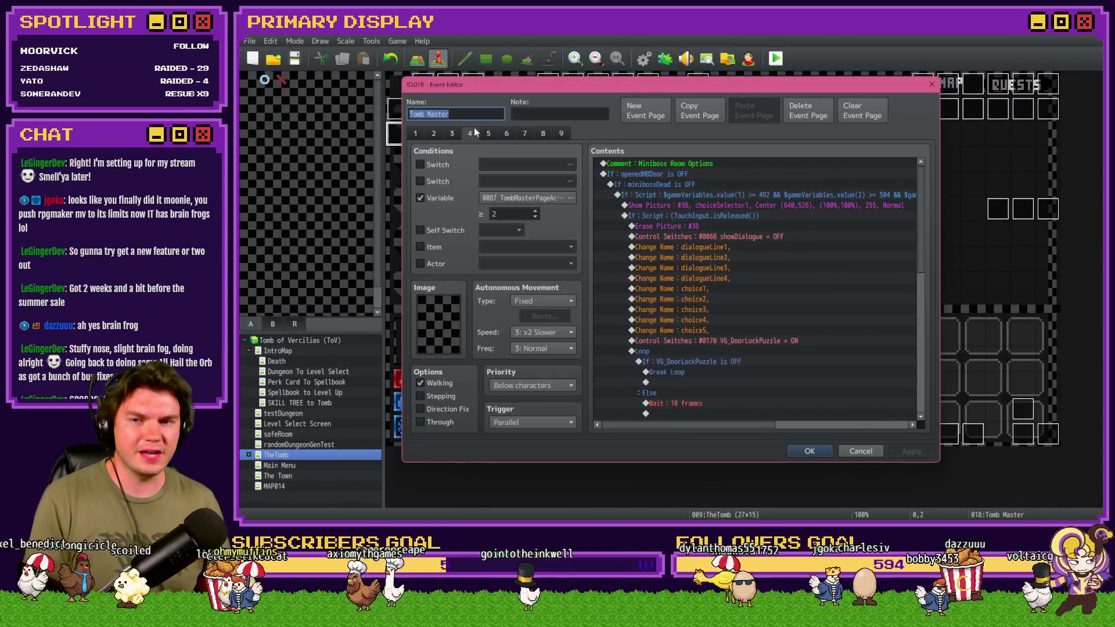
left_click(494, 136)
left_click_drag(921, 173, 921, 359)
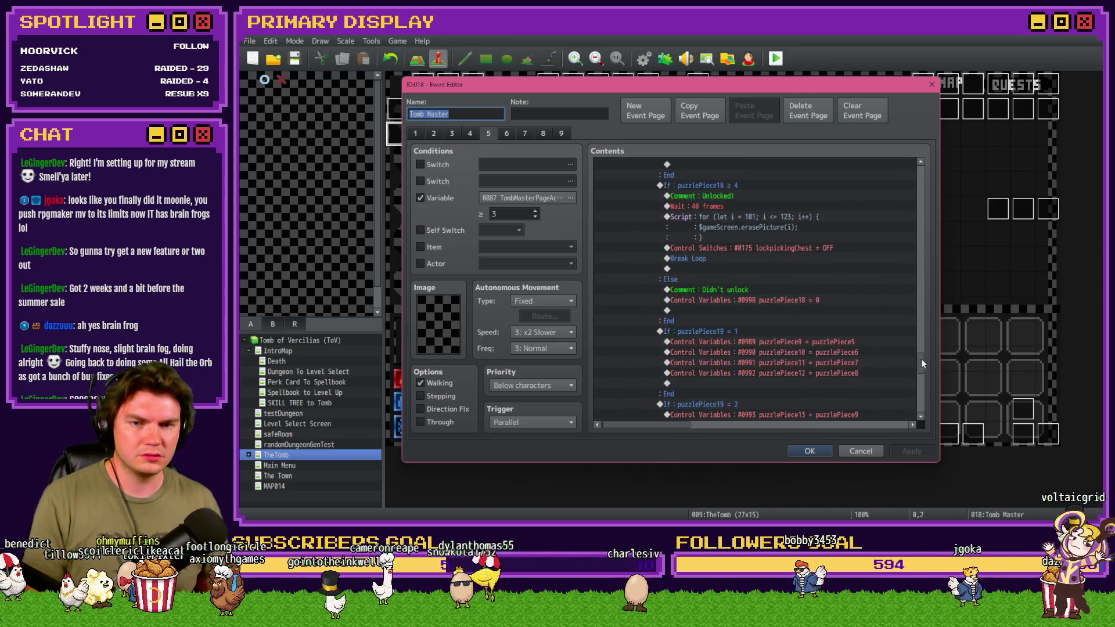
double_click(755, 207)
key("Return")
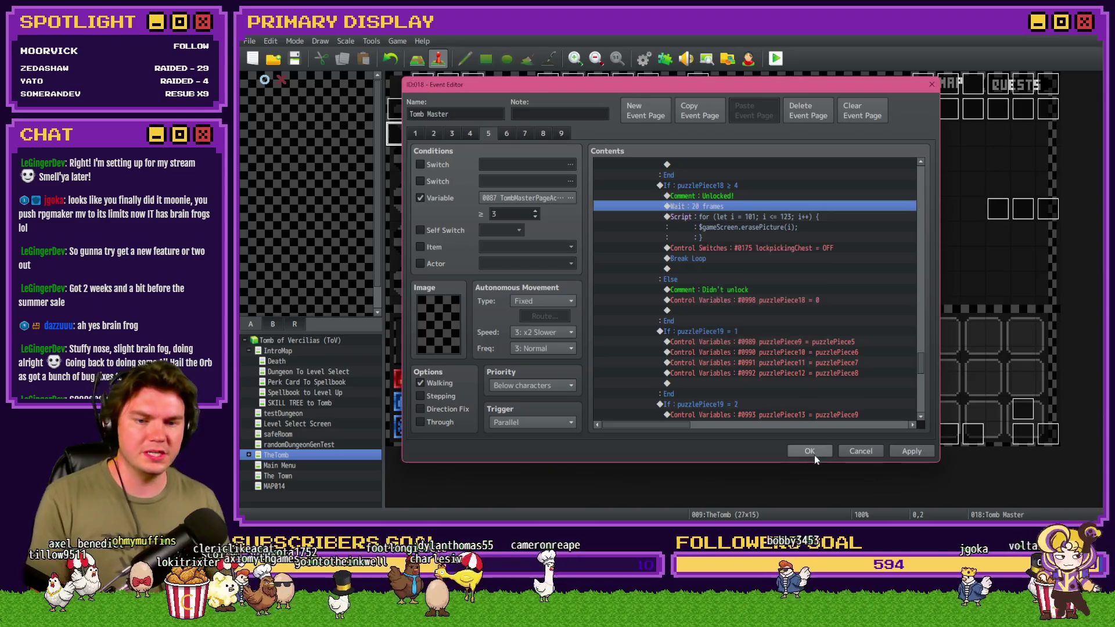
left_click(814, 453)
left_click(776, 58)
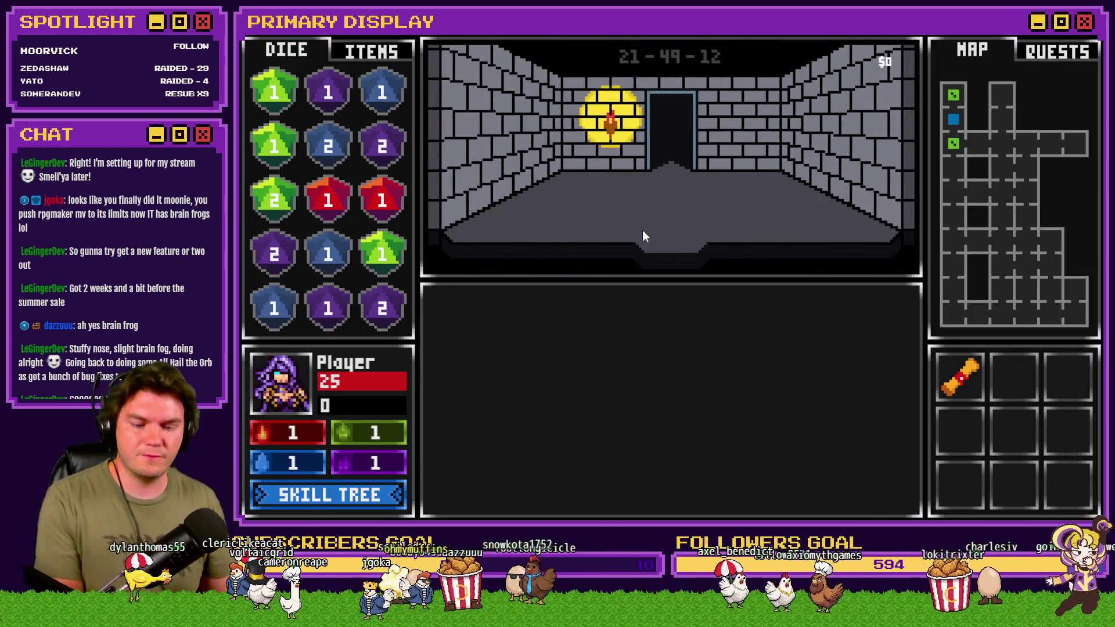
Set variable 0969 roomTrap 49 to -1 in the F9 debug viewer.
key("F9")
scroll(355, 248, "down", 10)
scroll(356, 249, "up", 10)
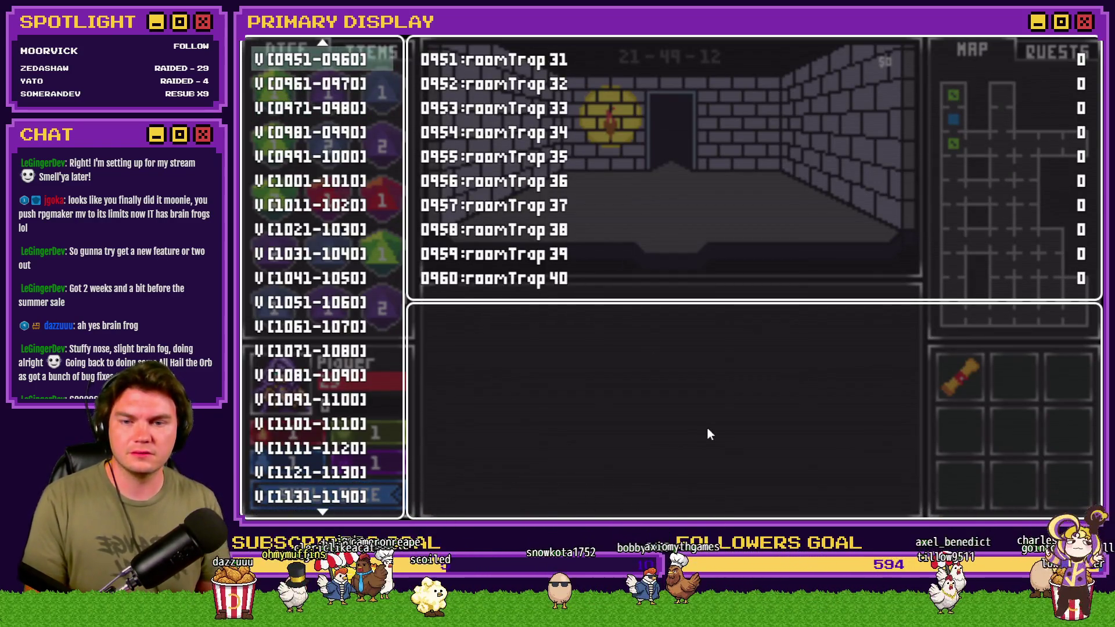
key("Down")
key("Return")
key("Up")
key("Up")
key("Right")
key("Left")
key("Left")
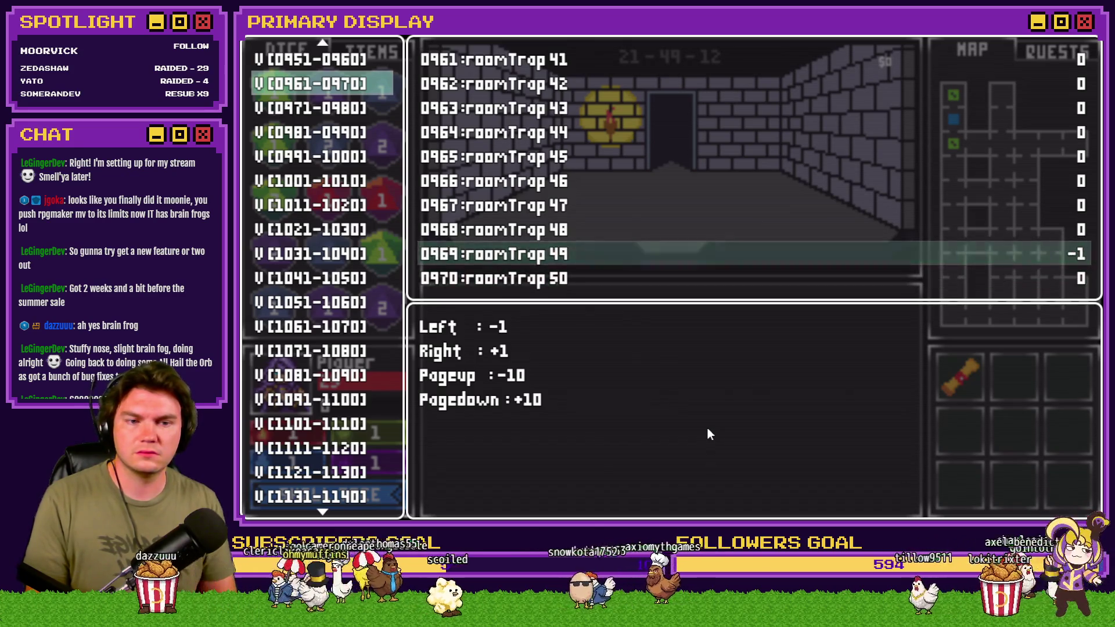
key("Escape")
key("Escape")
Step forward to the chest, choose Pick The Lock and raise the first pin.
key("Up")
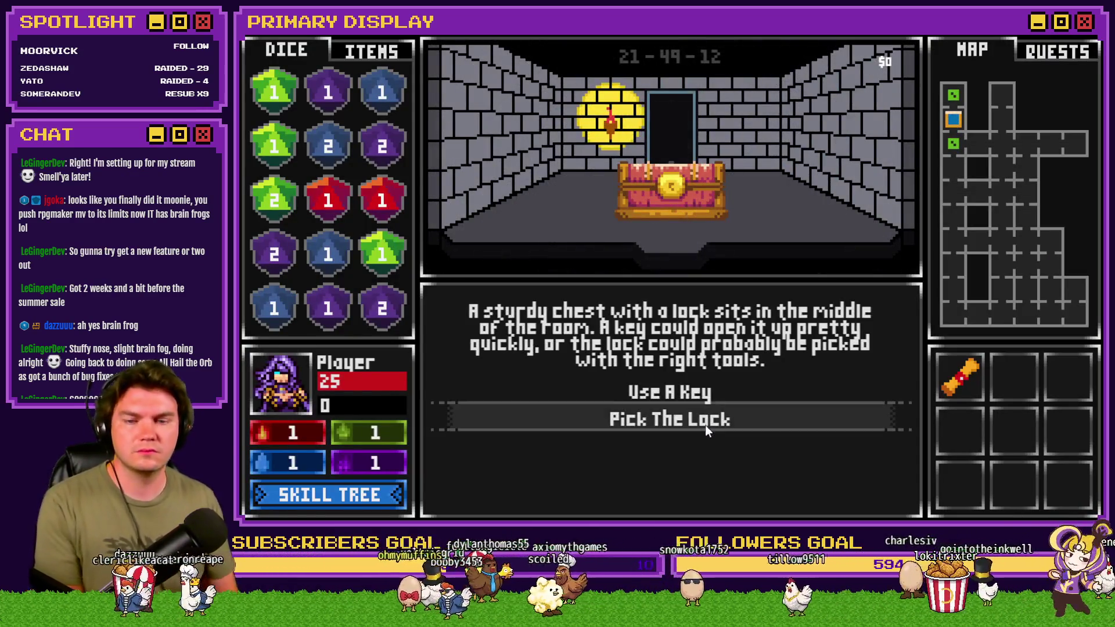
left_click(706, 423)
key("Up")
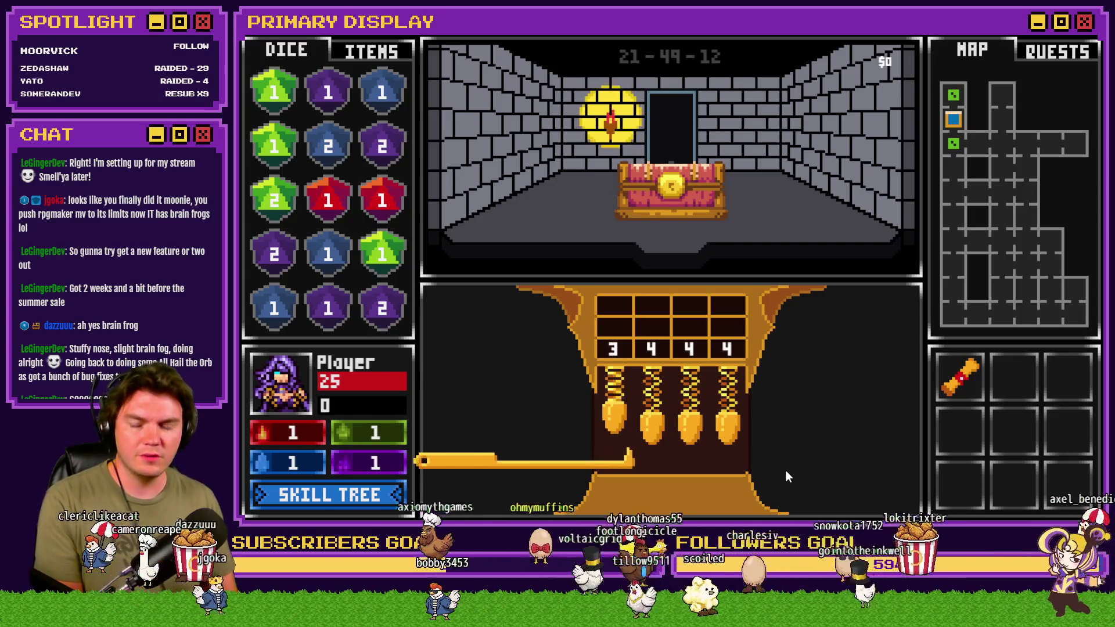
Raise pins 2 through 4 and commit a first pin combination, 2 1 3 4.
key("Right")
key("Up")
key("Right")
key("Up")
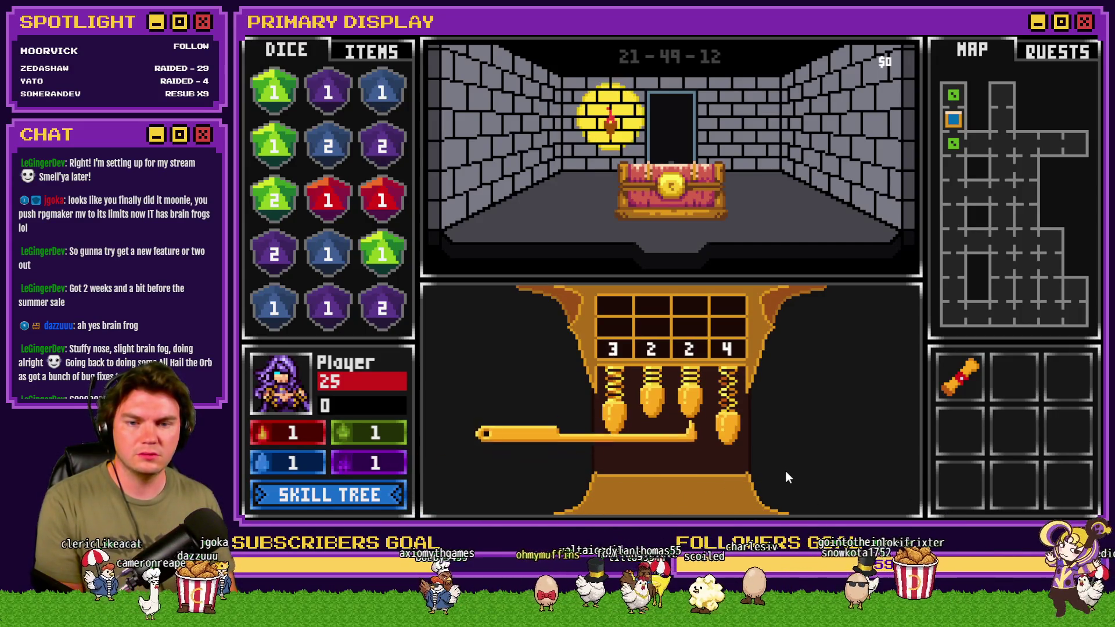
key("Right")
key("Up")
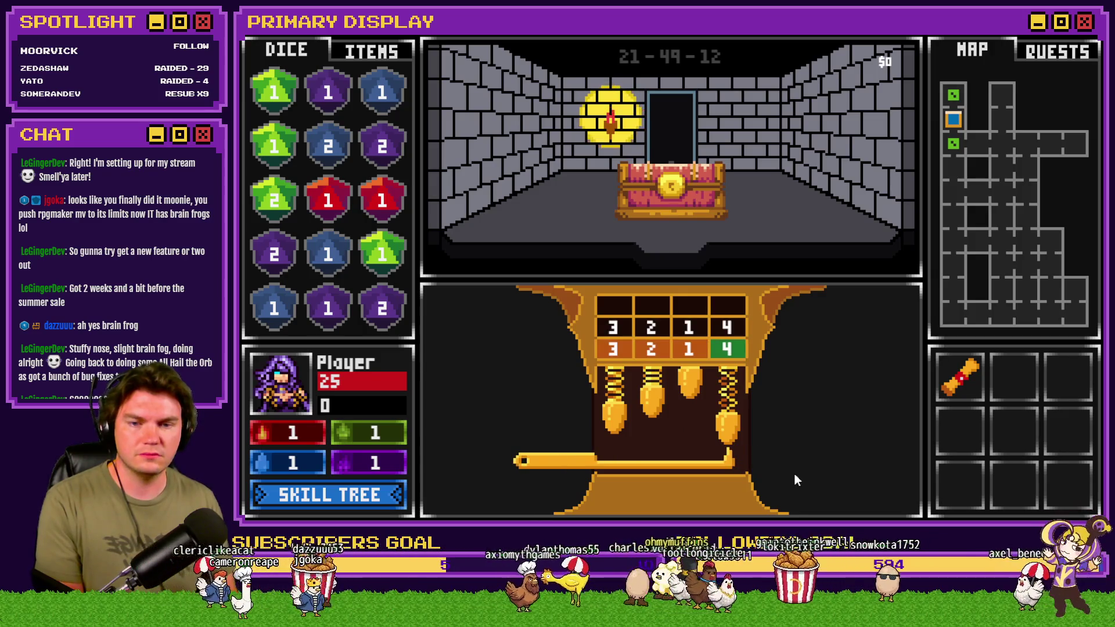
key("Up")
key("Right")
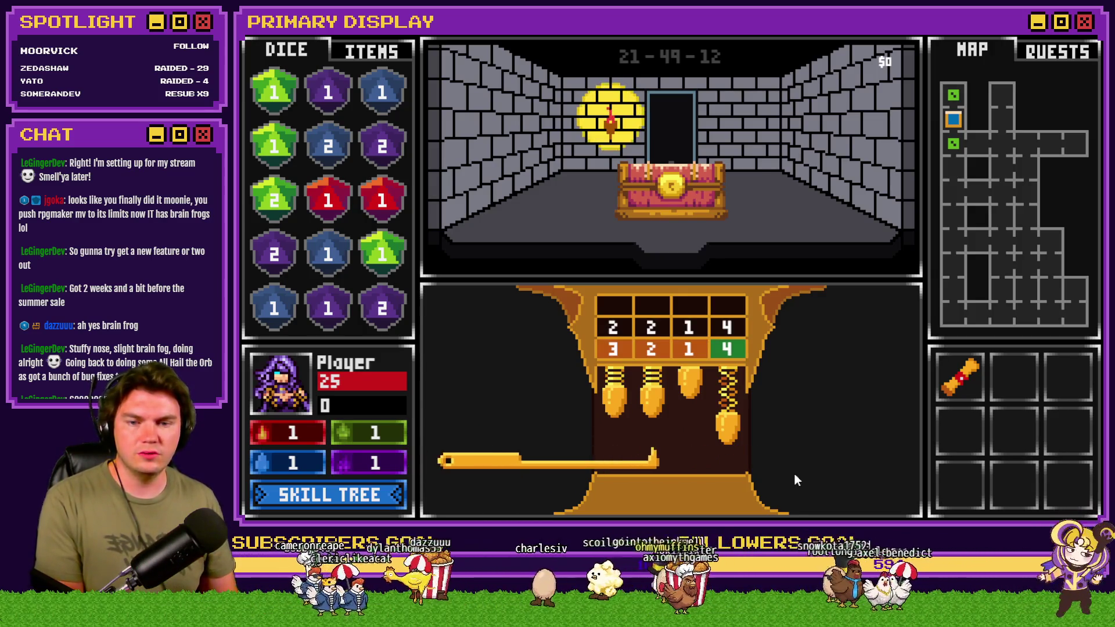
key("Up")
key("Right")
key("Up")
Readjust pins 1–3 and complete the combination so the lock opens.
key("Up")
key("Right")
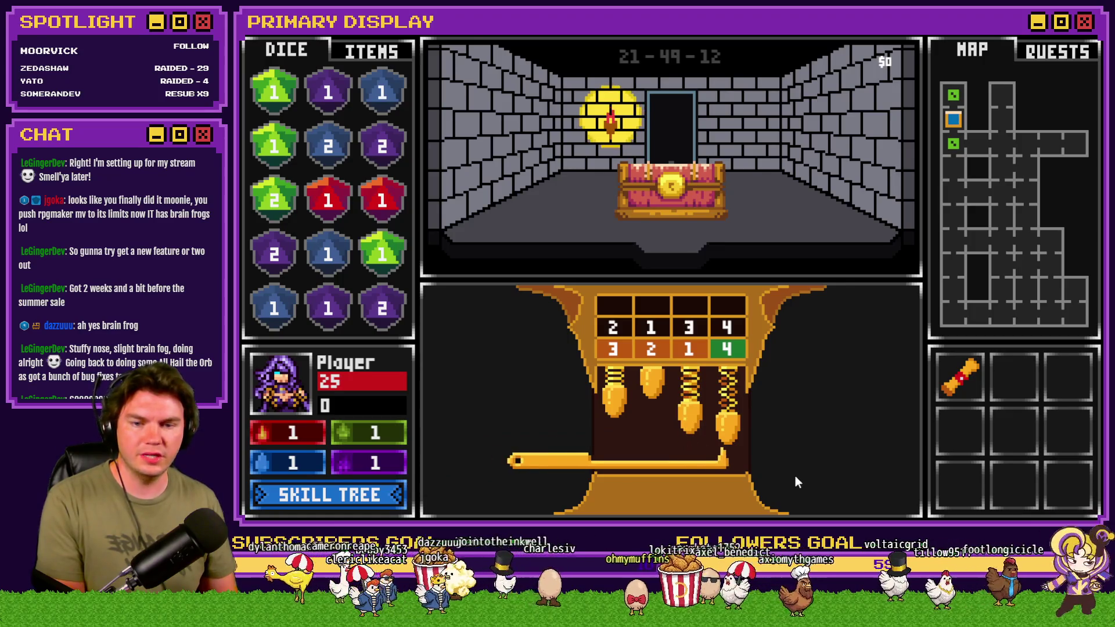
key("Up")
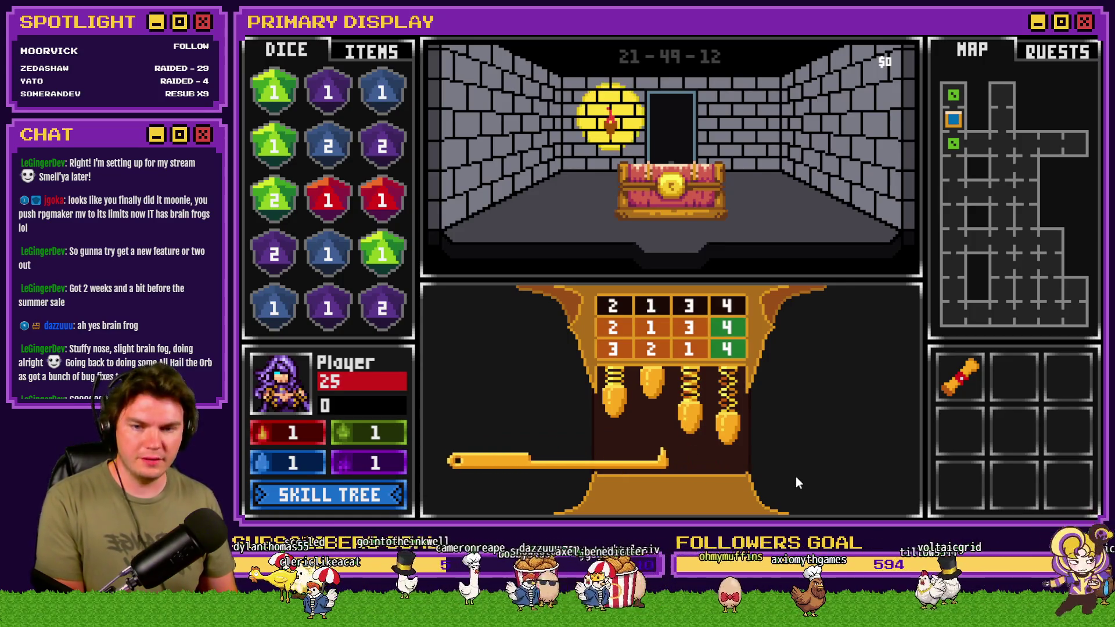
key("Up")
key("Right")
key("Up")
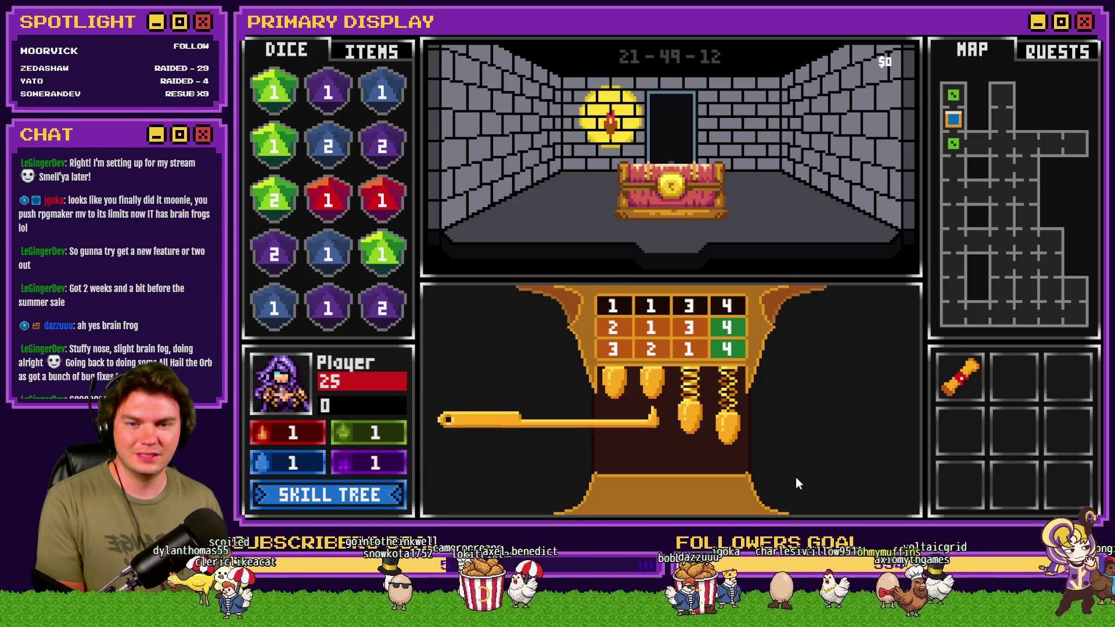
key("Right")
key("Up")
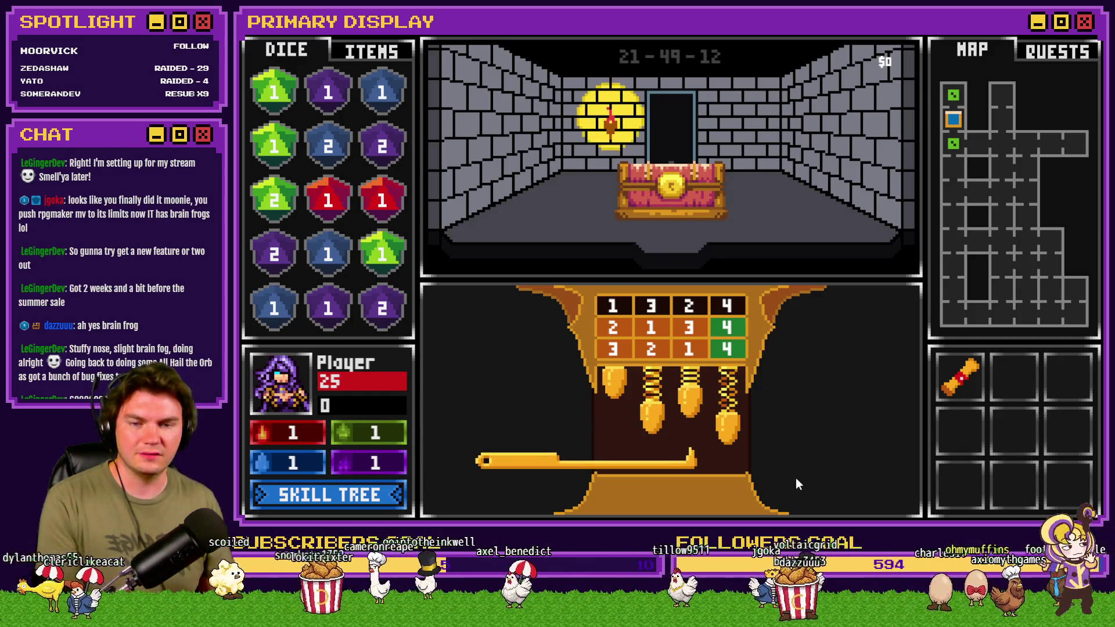
key("Right")
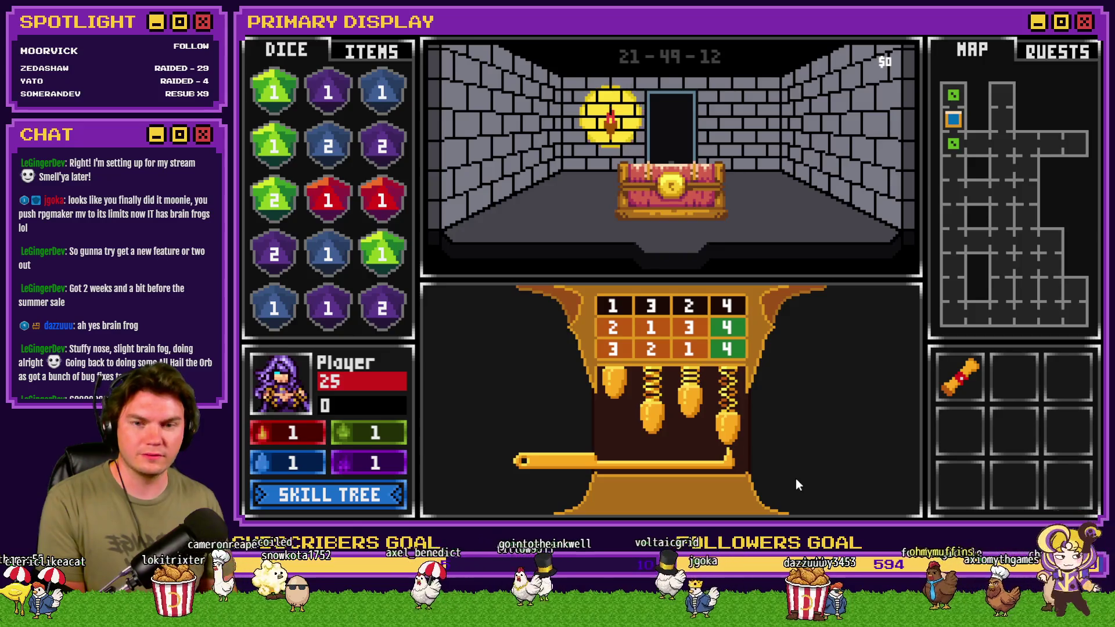
key("Up")
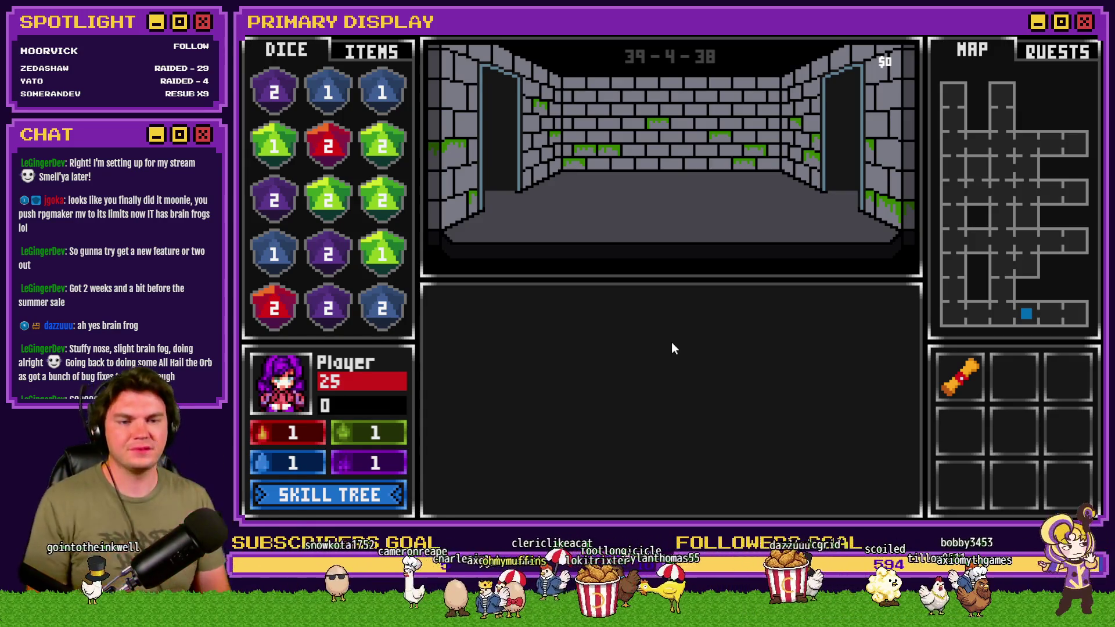
Walk forward down the corridor, then step back out of the enemy's room.
key("Up")
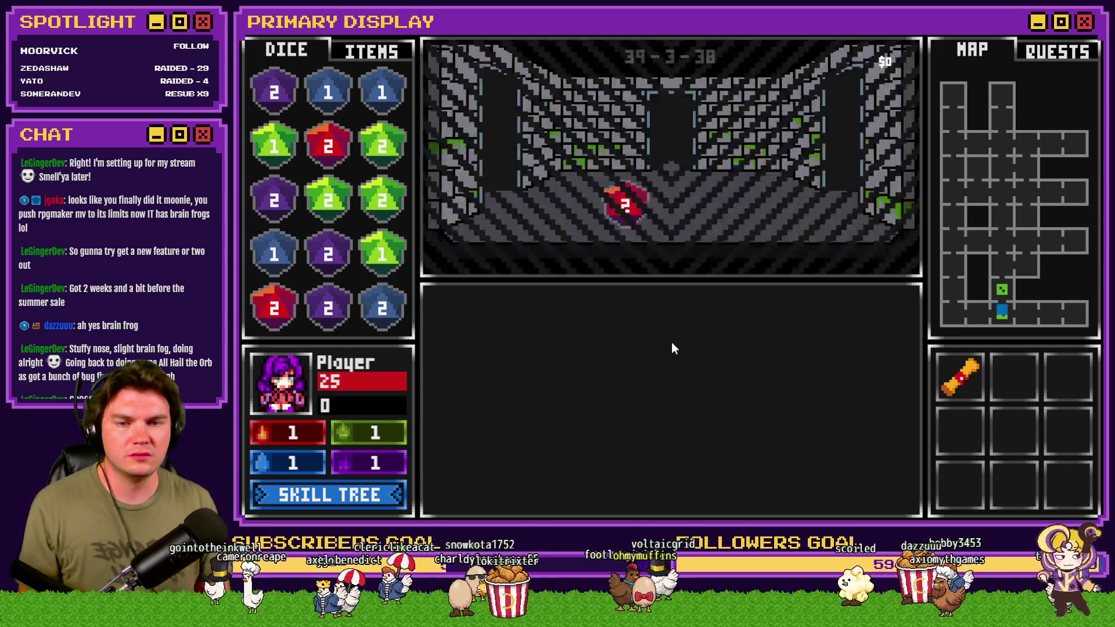
key("Up")
key("Up")
key("Down")
key("Down")
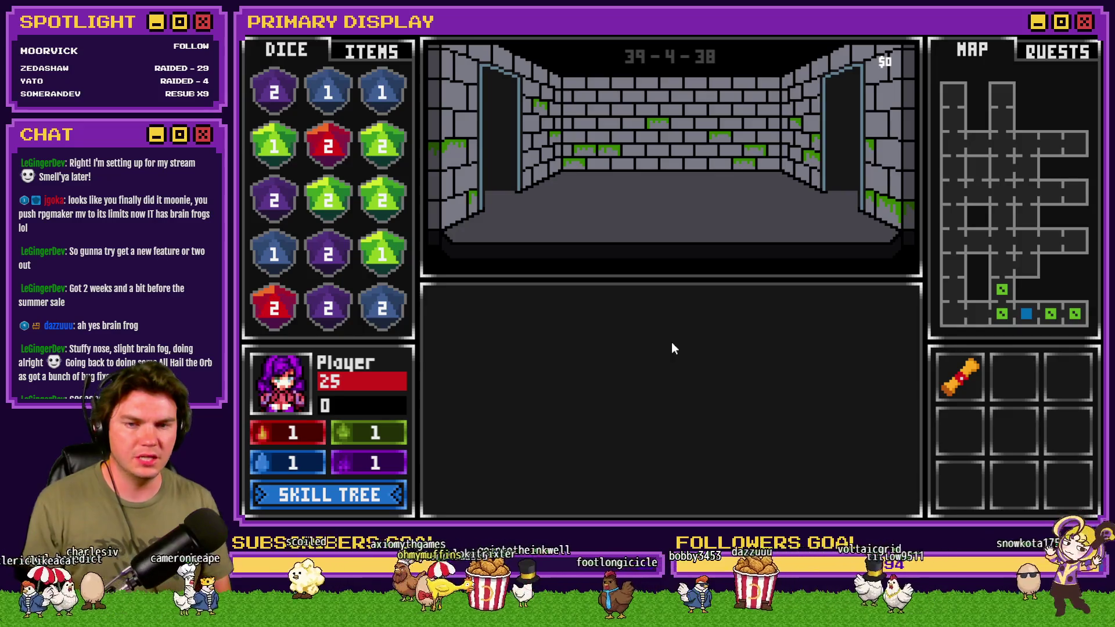
Set variable 0924 roomTrap 4 to -1, start picking the chest's lock, then reset with F5.
key("F9")
key("Up")
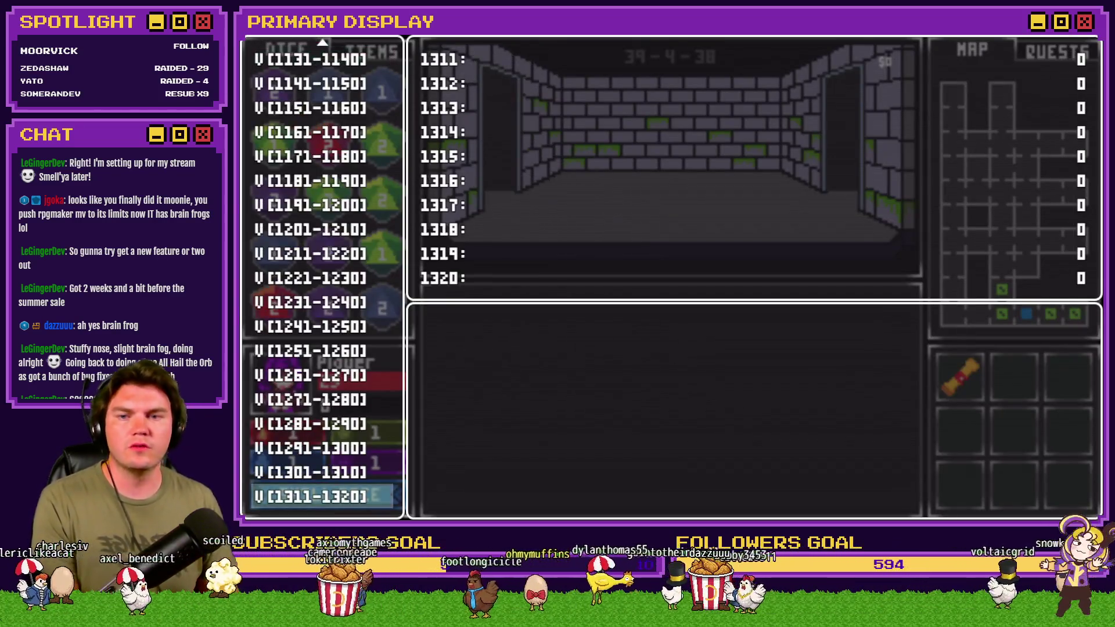
scroll(285, 268, "up", 5)
scroll(284, 268, "up", 10)
left_click(313, 83)
key("Up")
key("Up")
key("Up")
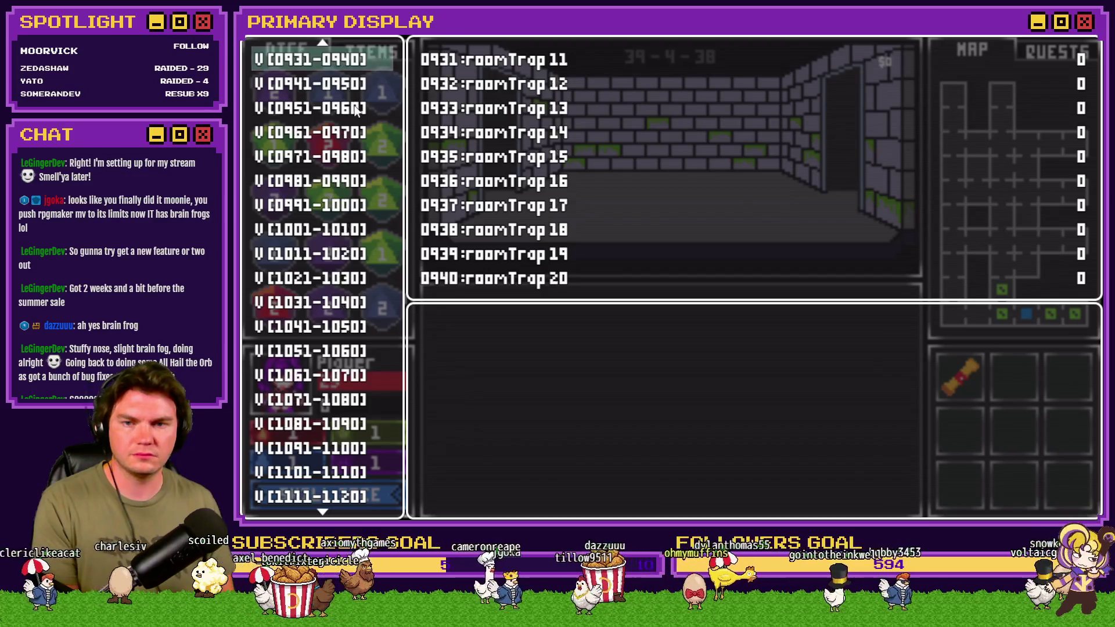
key("Return")
key("Down")
key("Down")
key("Down")
key("Left")
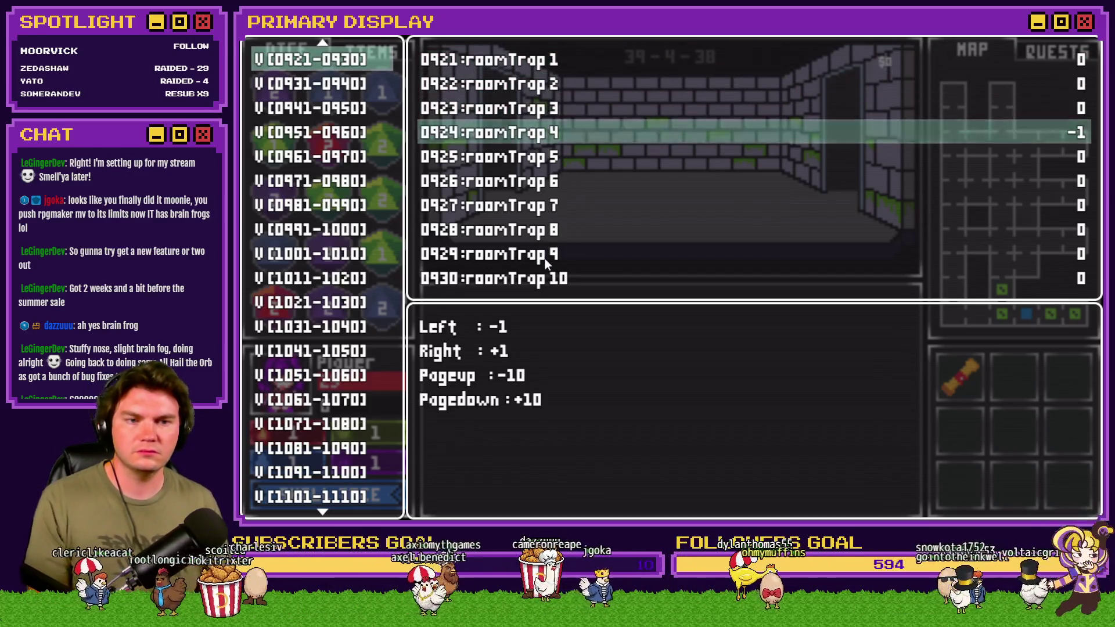
key("Escape")
key("Escape")
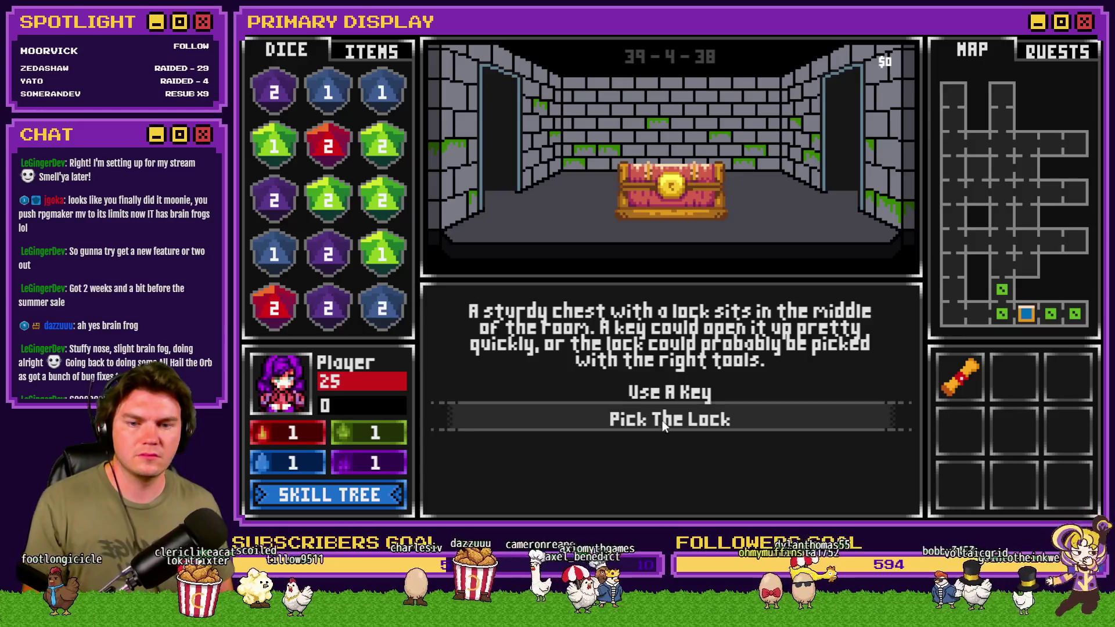
left_click(668, 424)
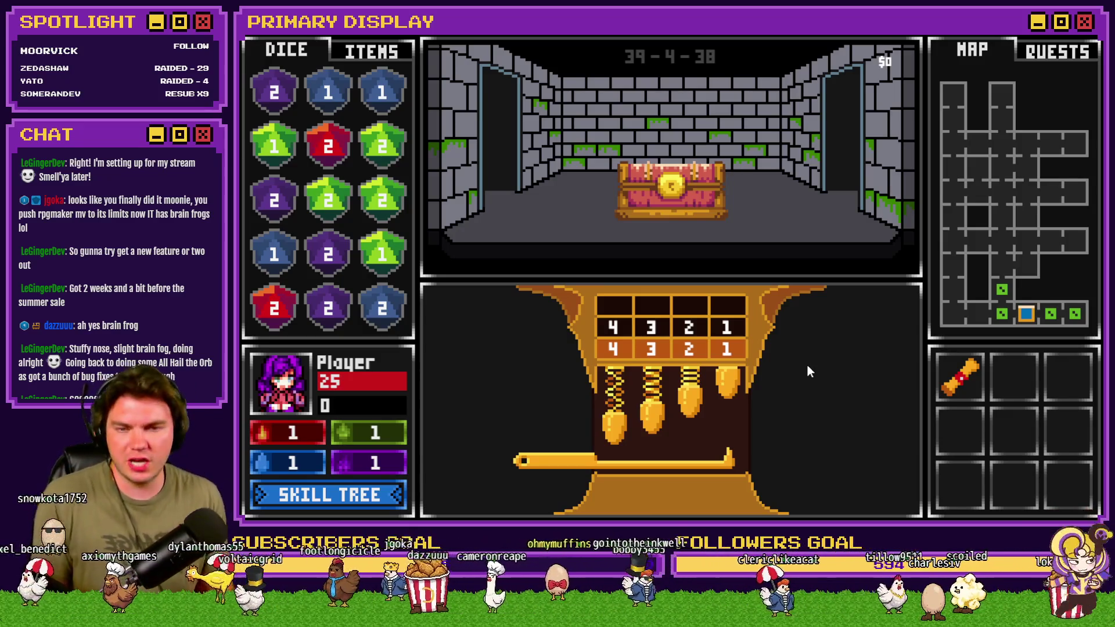
key("F5")
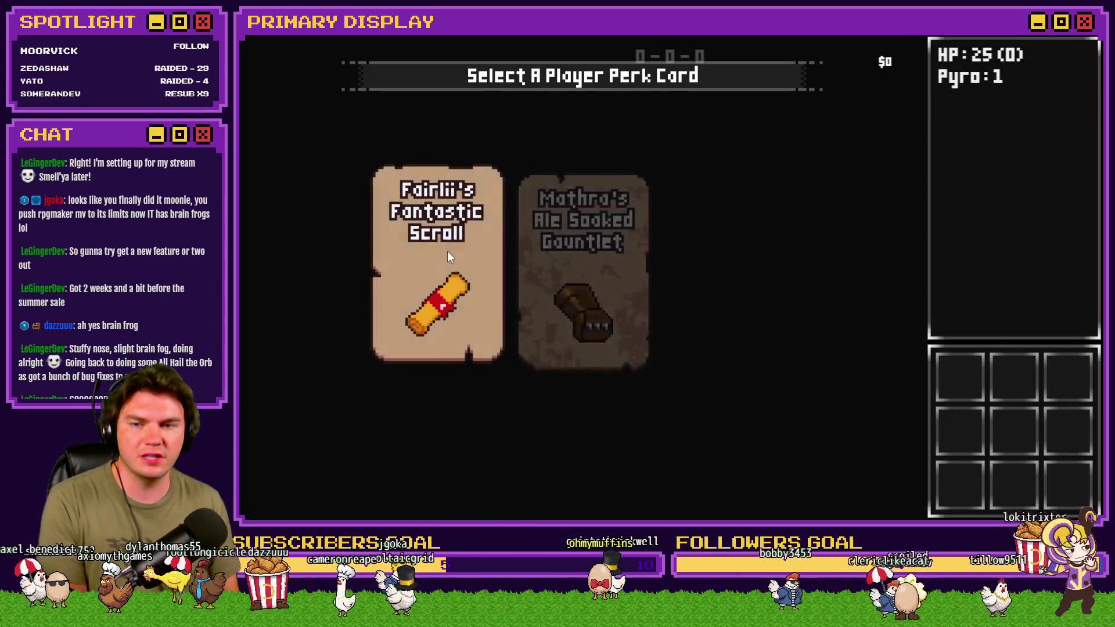
Take the Fairlii's Fantastic Scroll perk and set variable 0963 roomTrap 43 to -1.
left_click(529, 152)
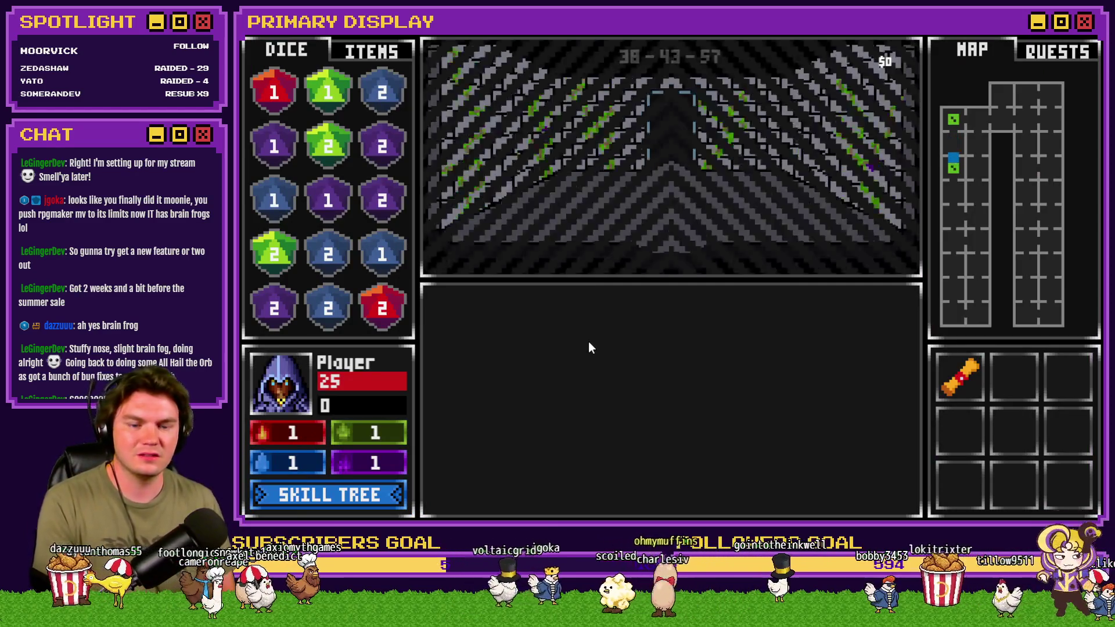
key("F9")
scroll(393, 259, "down", 20)
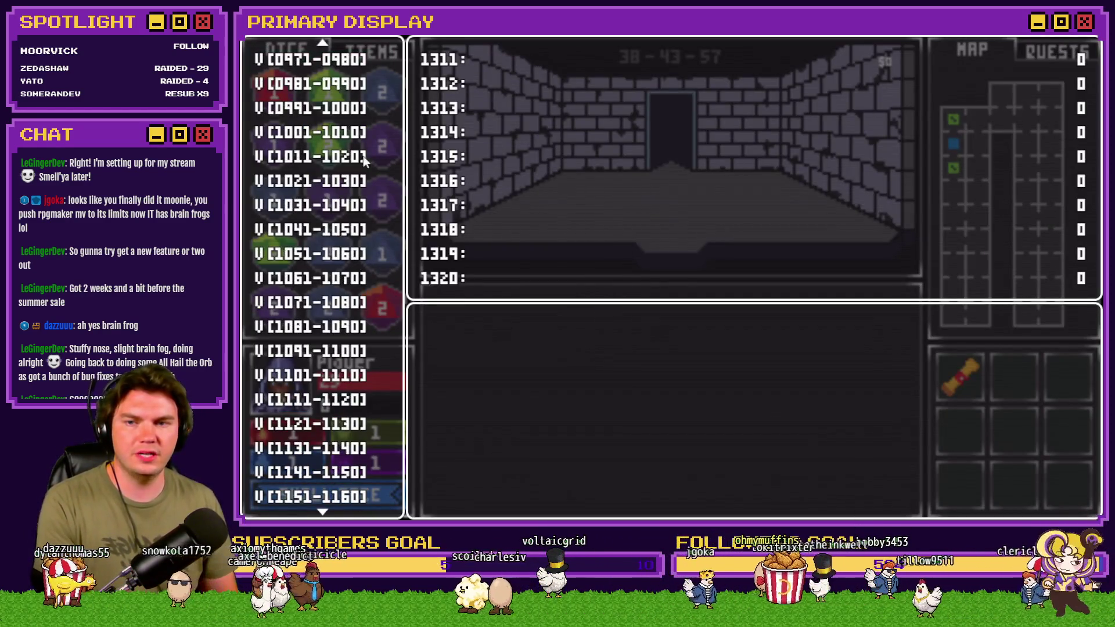
key("Down")
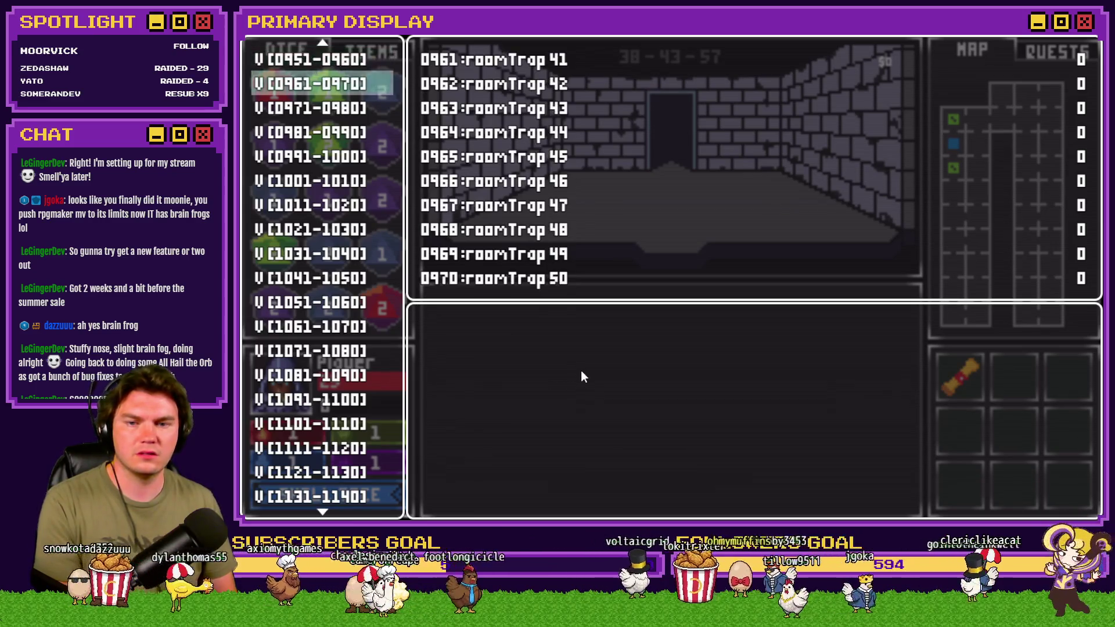
key("Return")
key("Down")
key("Down")
key("Left")
key("Escape")
key("Escape")
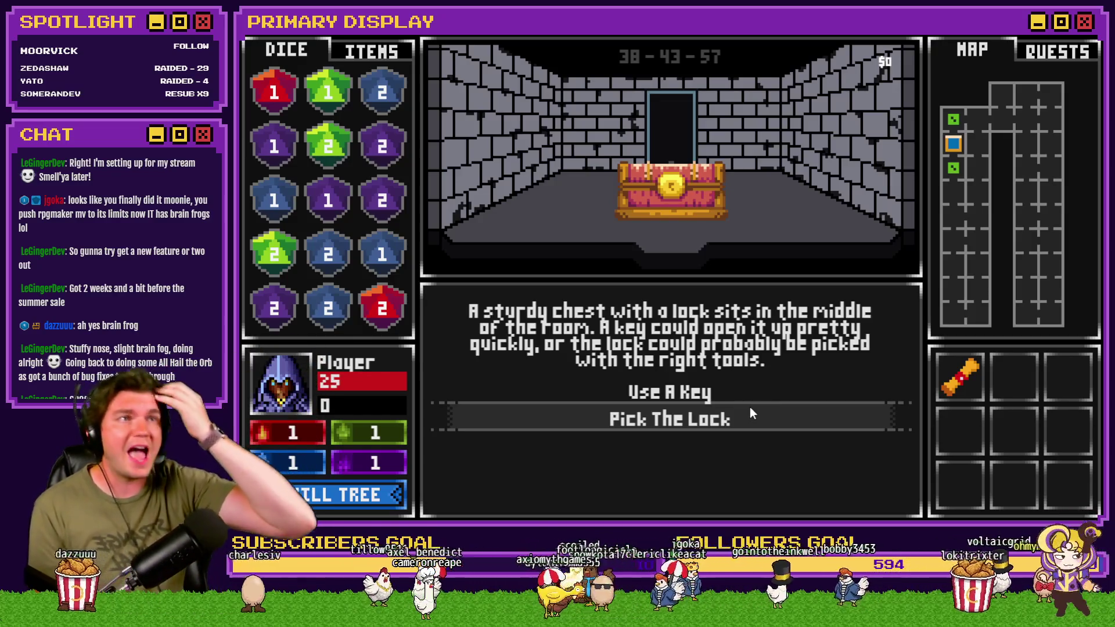
Choose Pick The Lock and raise pins 2 and 3 one step each.
left_click(751, 410)
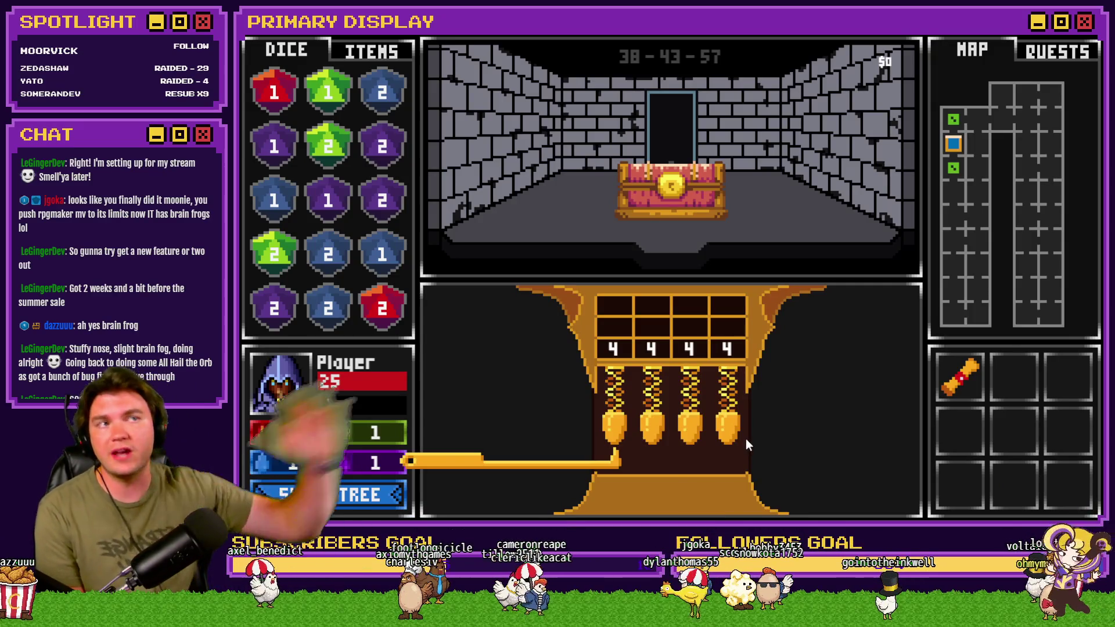
left_click(746, 438)
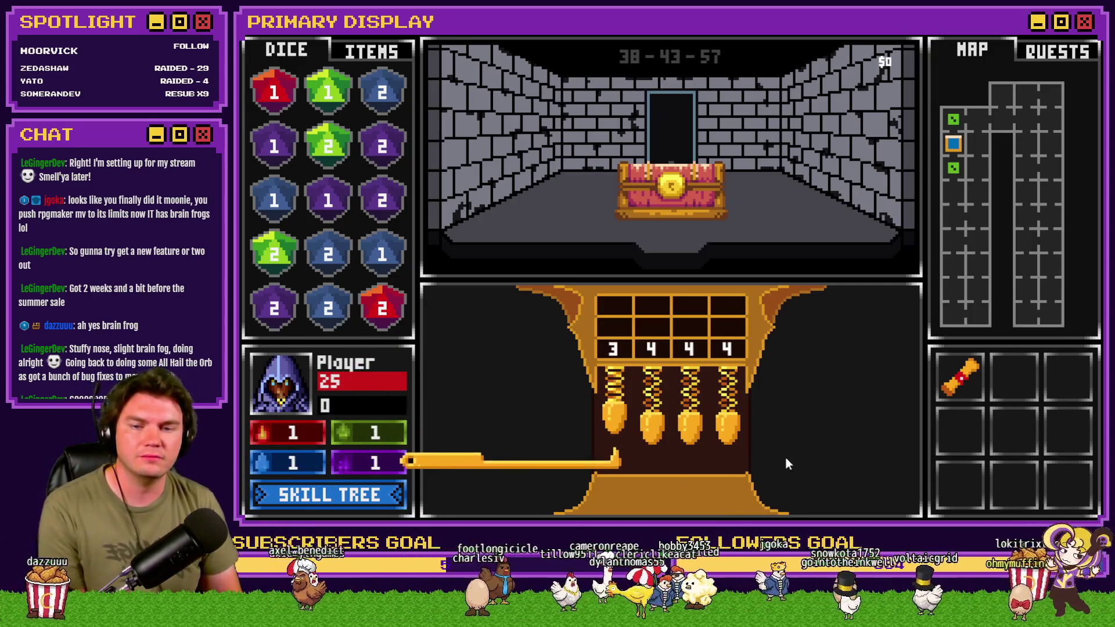
left_click(790, 459)
left_click(799, 463)
left_click(807, 465)
left_click(812, 469)
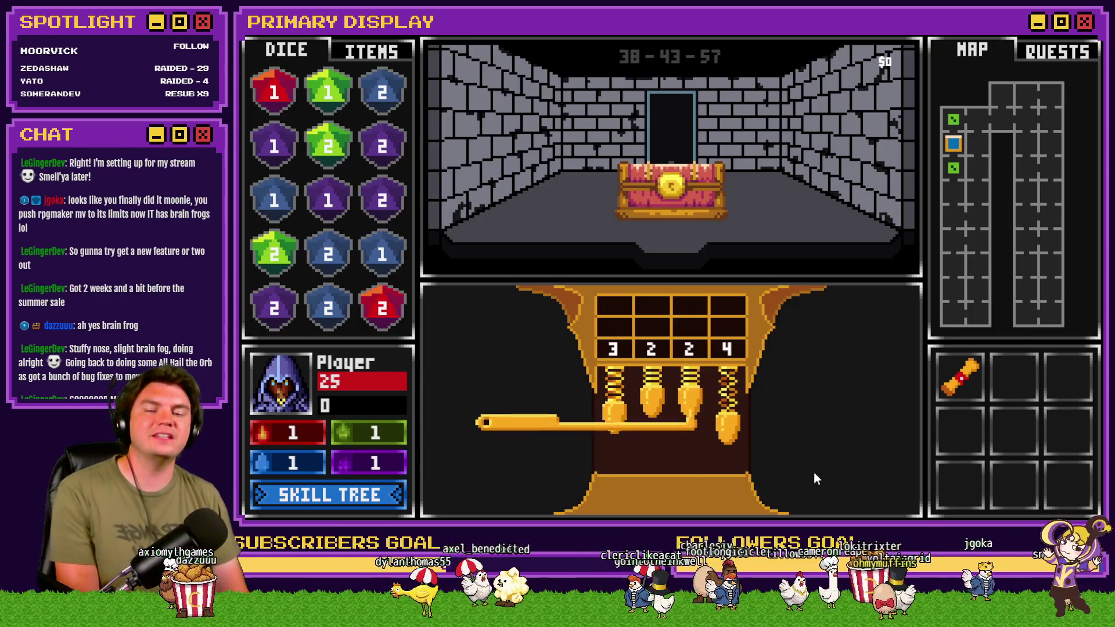
Keep raising pins, commit the 1 2 3 4 combination, and finish opening the lock.
left_click(859, 452)
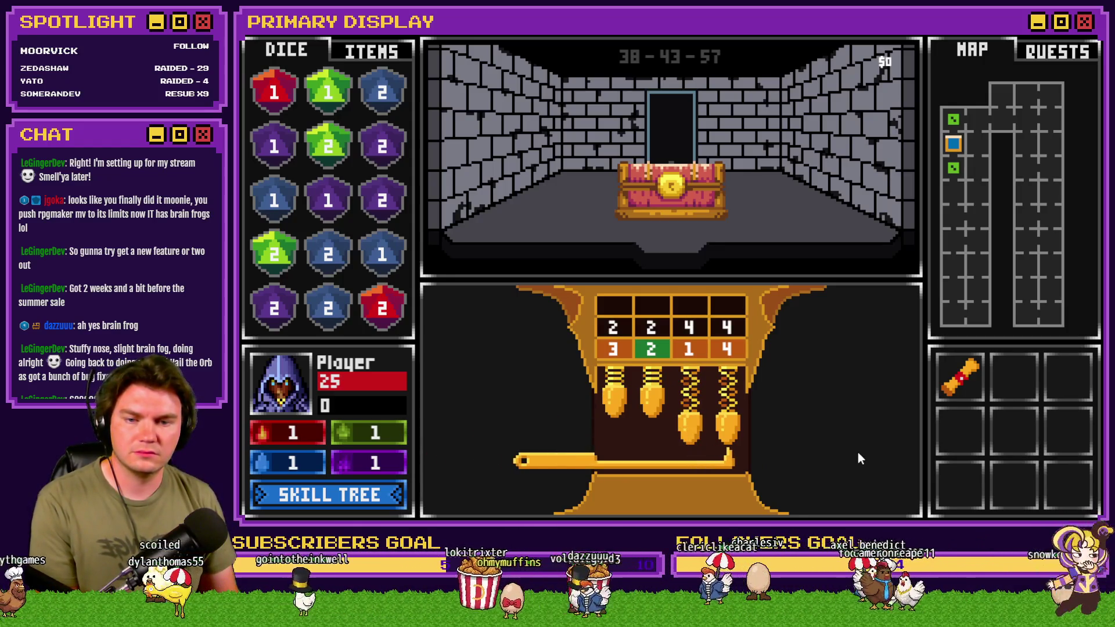
left_click(859, 453)
left_click(859, 453)
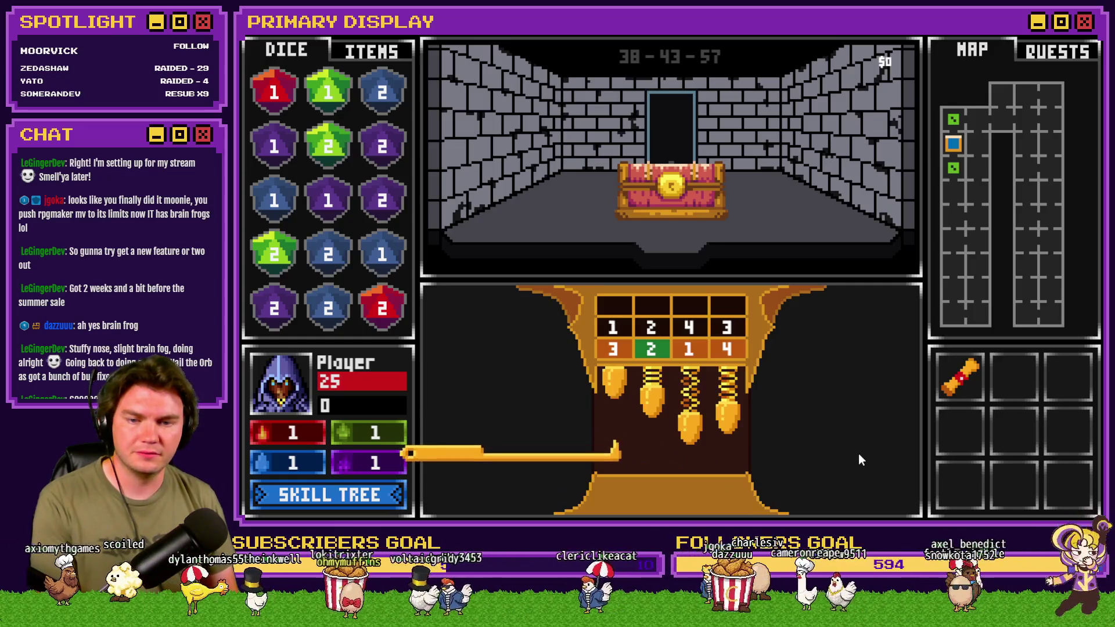
left_click(859, 454)
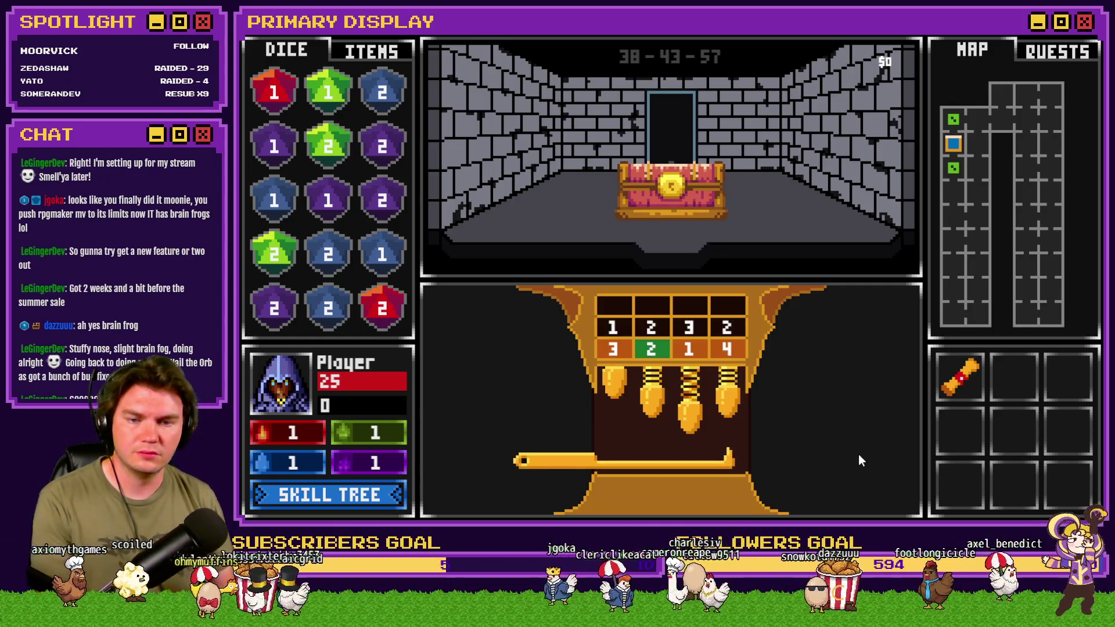
left_click(858, 454)
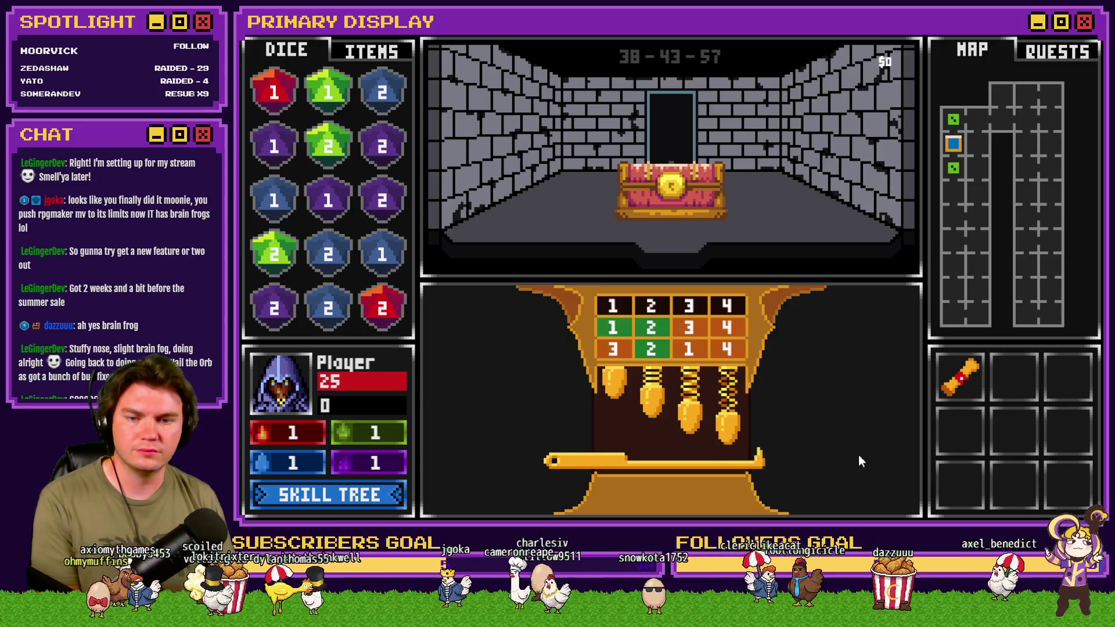
left_click(858, 455)
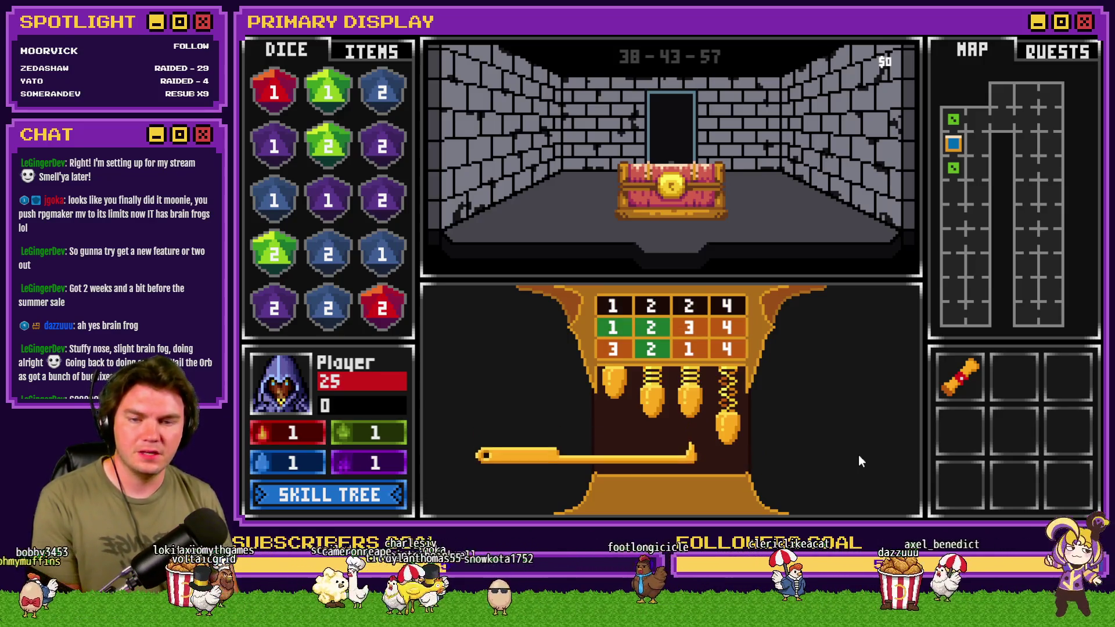
left_click(858, 455)
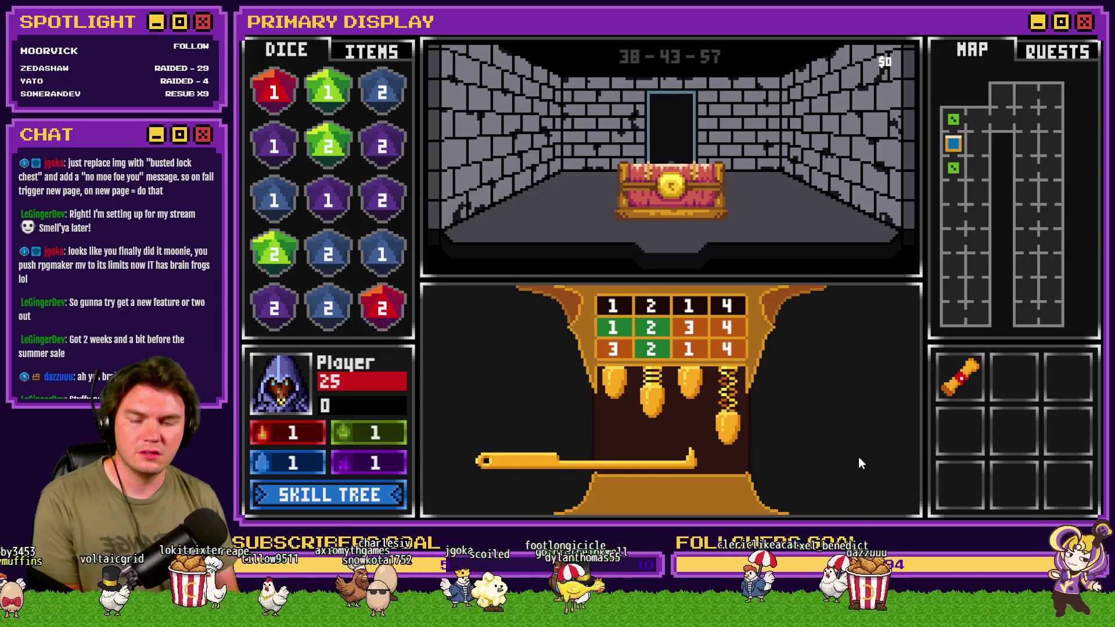
left_click(859, 458)
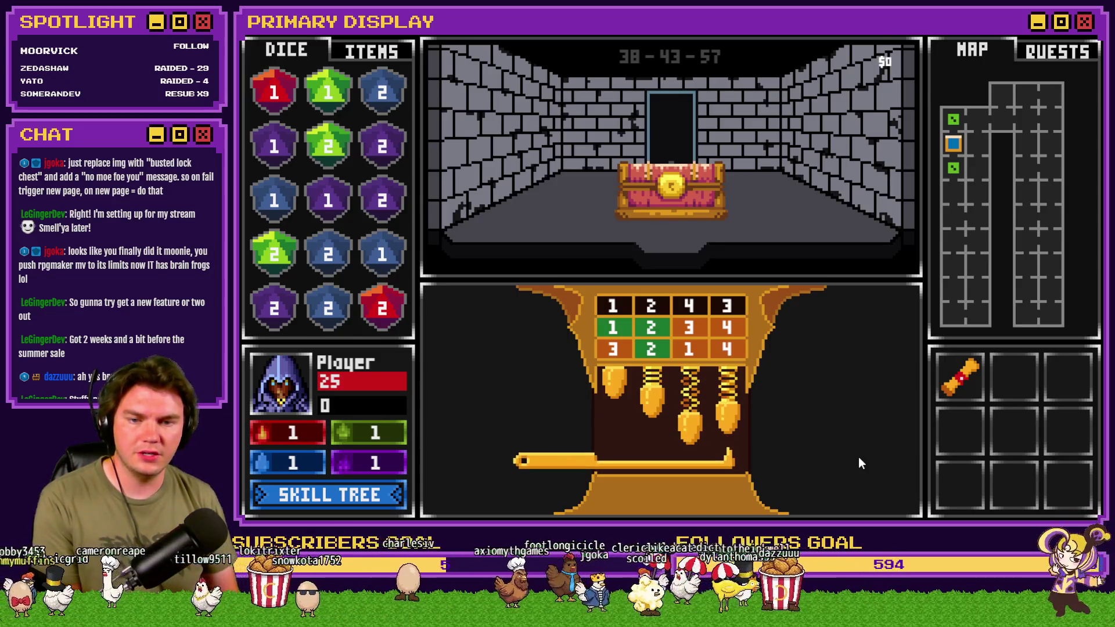